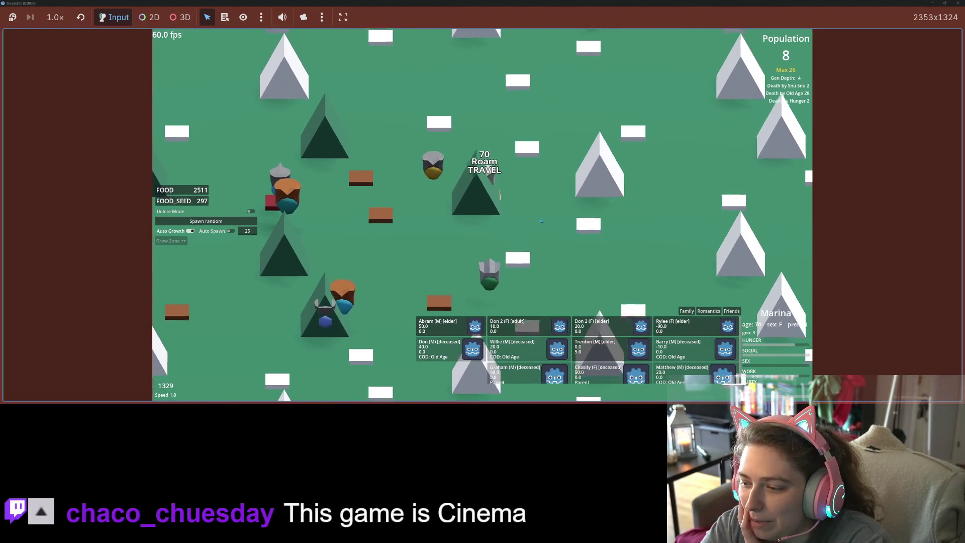
Step: Cycle the simulation speed through 4x, 1x, 4x, 2x, 1x and down to 0.1x
{"action": "key", "text": "4"}
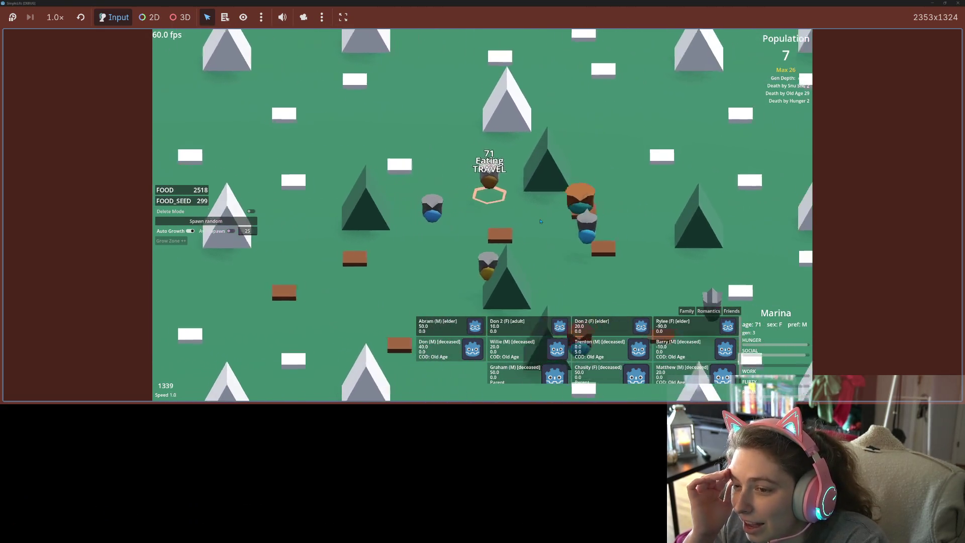
{"action": "key", "text": "1"}
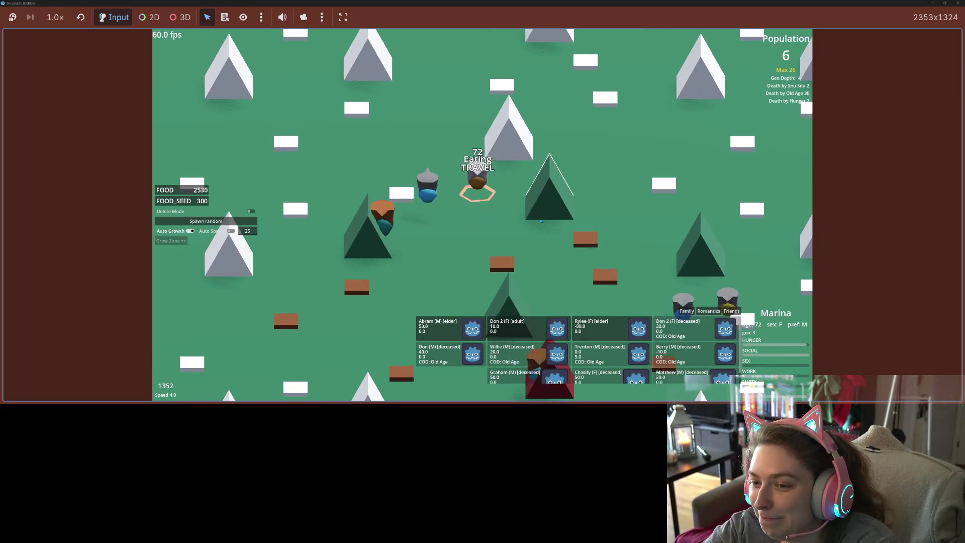
{"action": "key", "text": "4"}
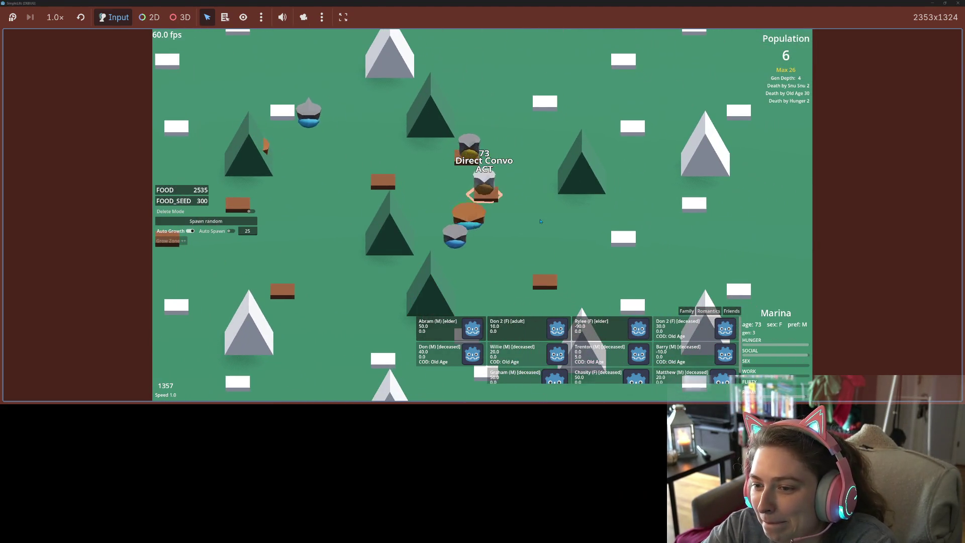
{"action": "key", "text": "2"}
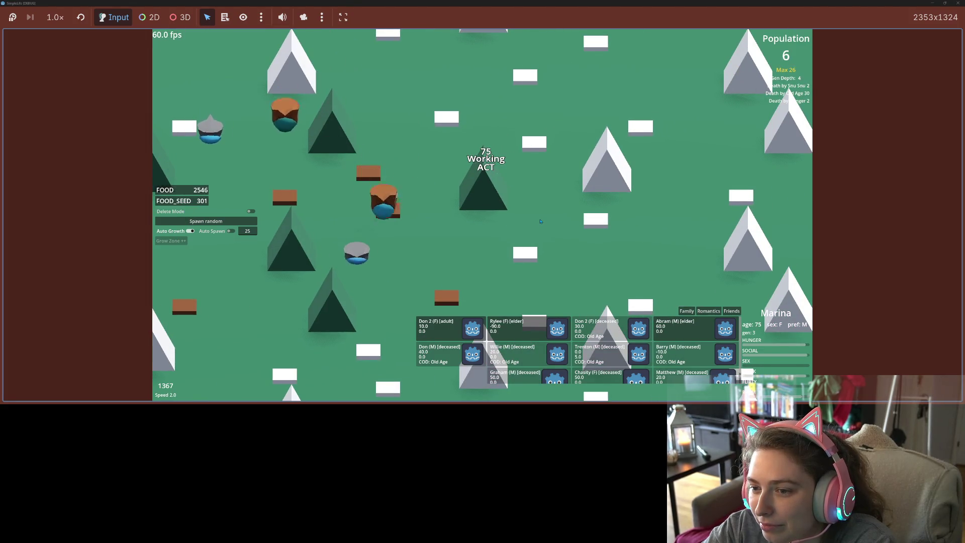
{"action": "key", "text": "1"}
{"action": "key", "text": "0"}
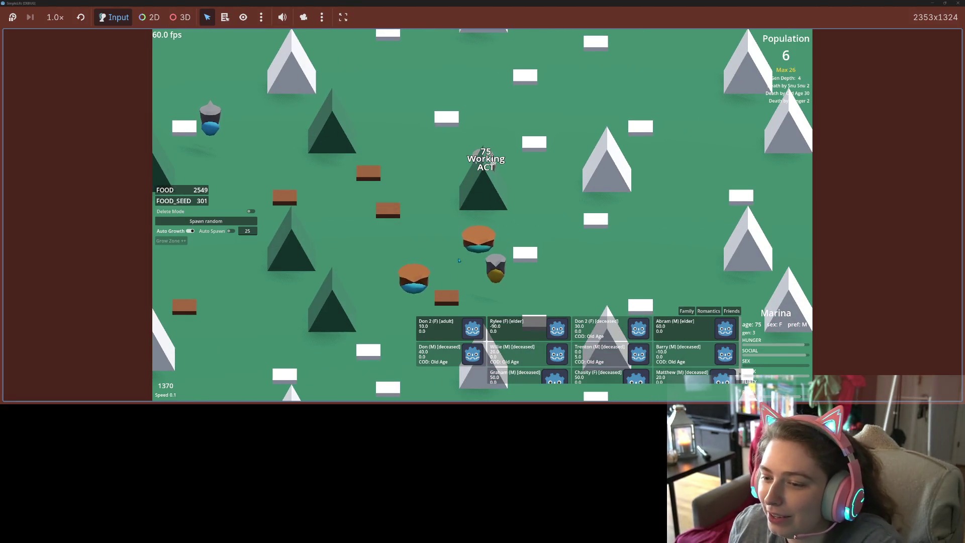
Step: Follow Ayden, then elder Don 2, resume at speed 1.0, and follow dying Rylee
{"action": "left_click", "coordinate": [406, 279]}
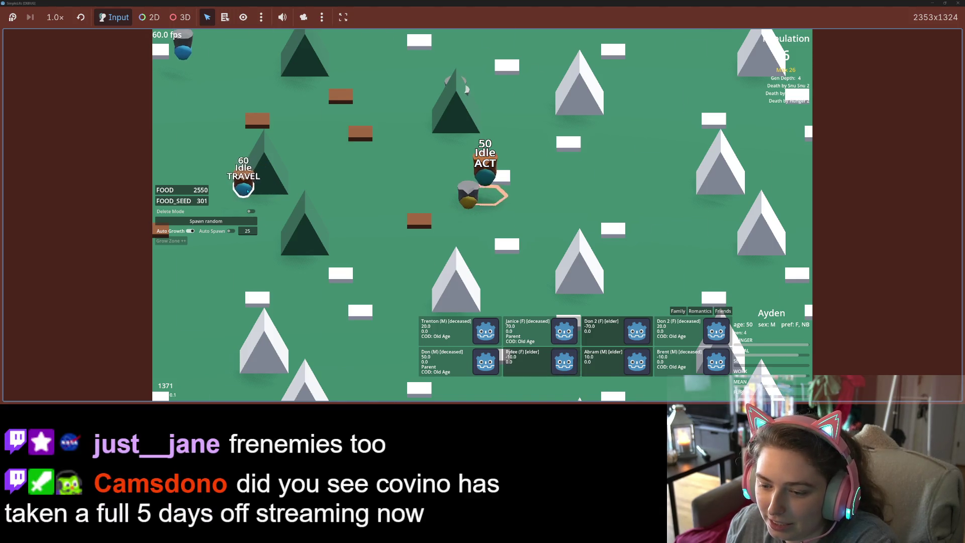
{"action": "left_click", "coordinate": [603, 330]}
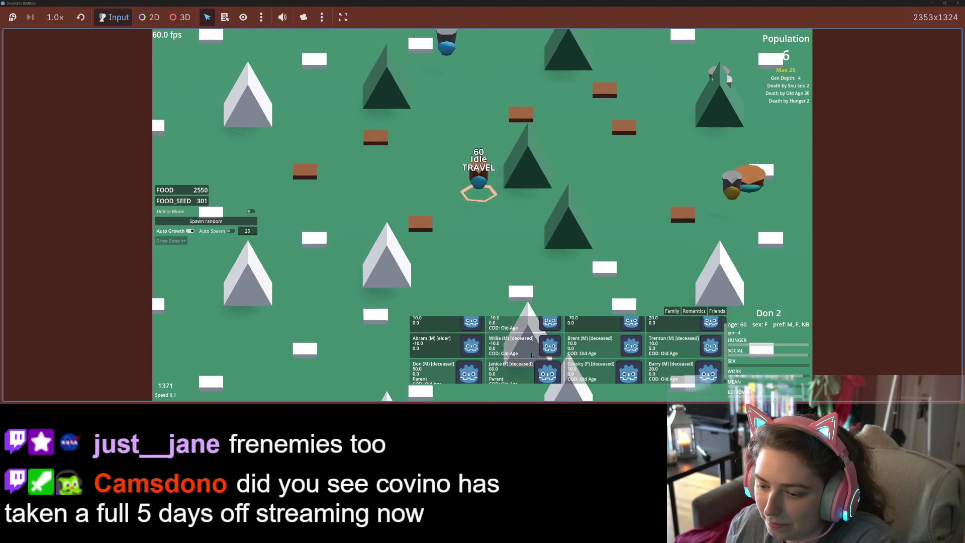
{"action": "scroll", "coordinate": [532, 355], "scroll_direction": "down", "scroll_amount": 1}
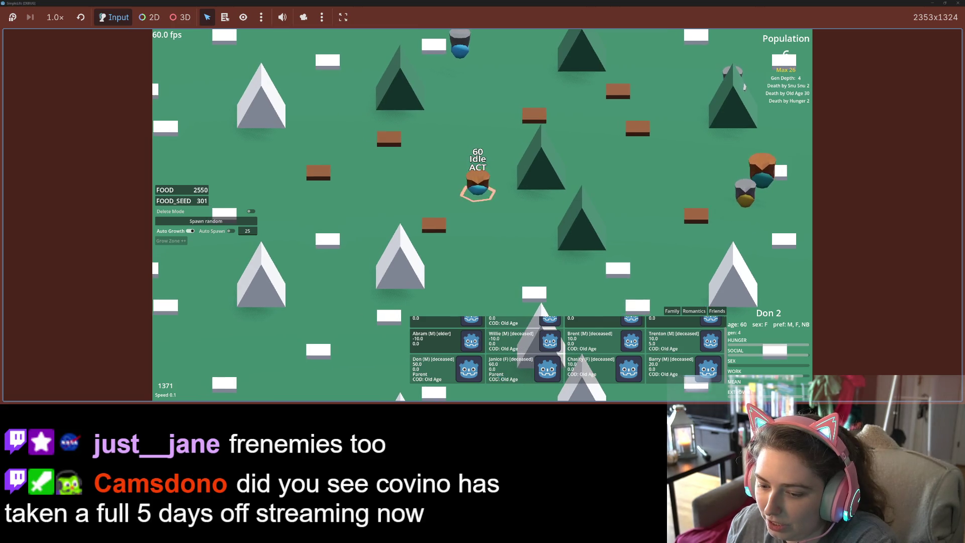
{"action": "key", "text": "1"}
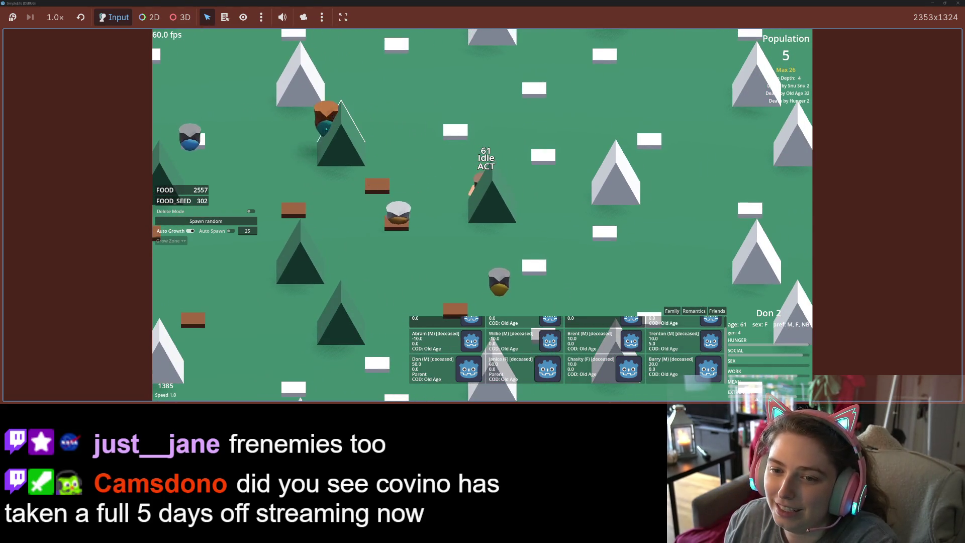
{"action": "left_click", "coordinate": [190, 141]}
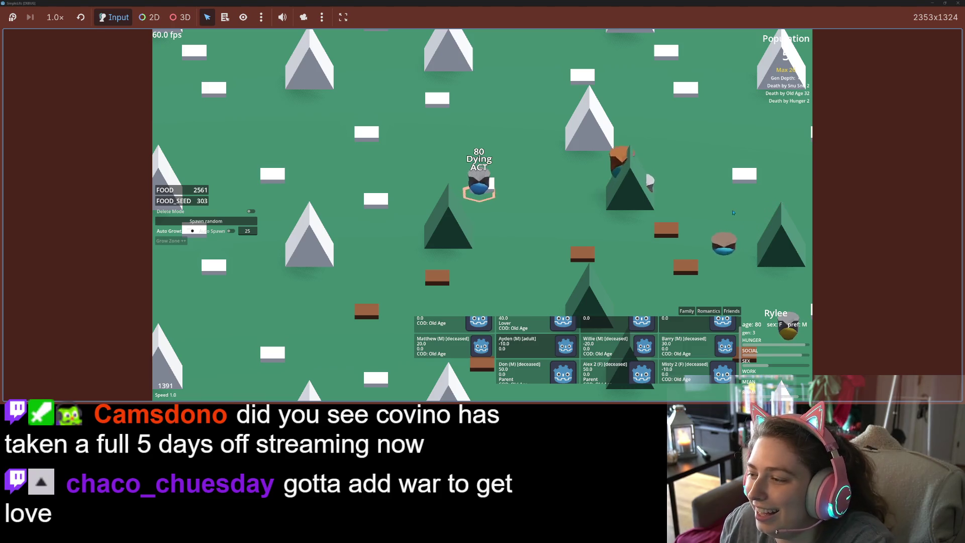
Step: Follow Don 2, Abram and Ayden, spawn a random villager, then follow Quentin and Edith
{"action": "left_click", "coordinate": [690, 261]}
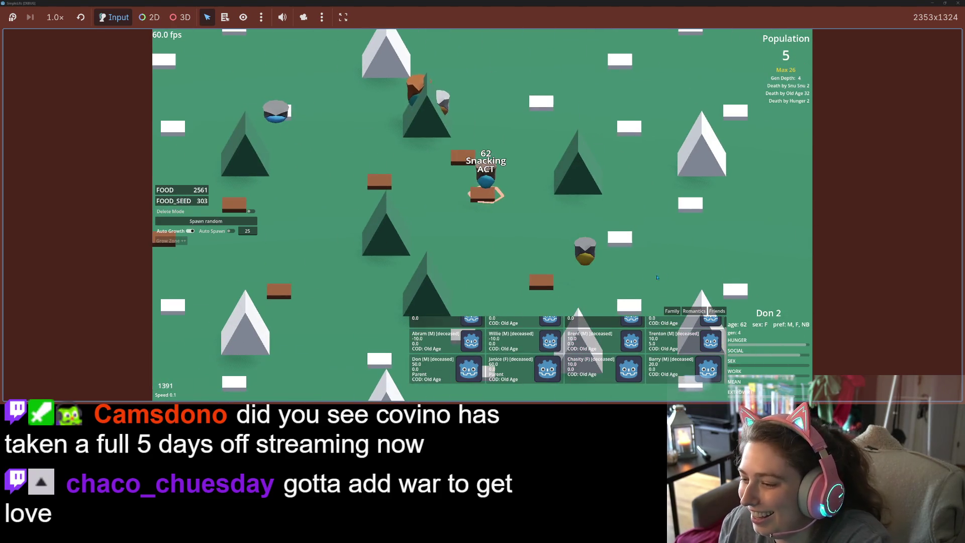
{"action": "left_click", "coordinate": [583, 259]}
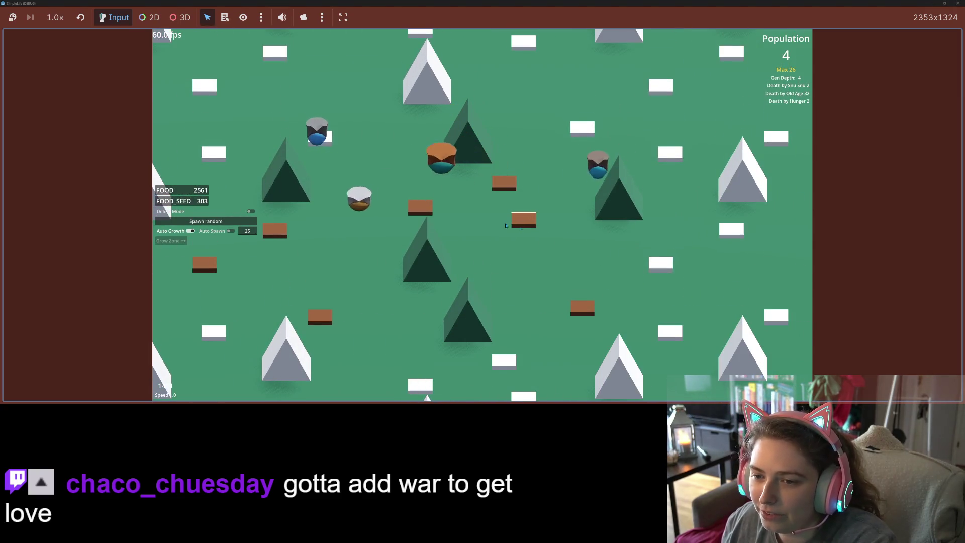
{"action": "left_click", "coordinate": [418, 160]}
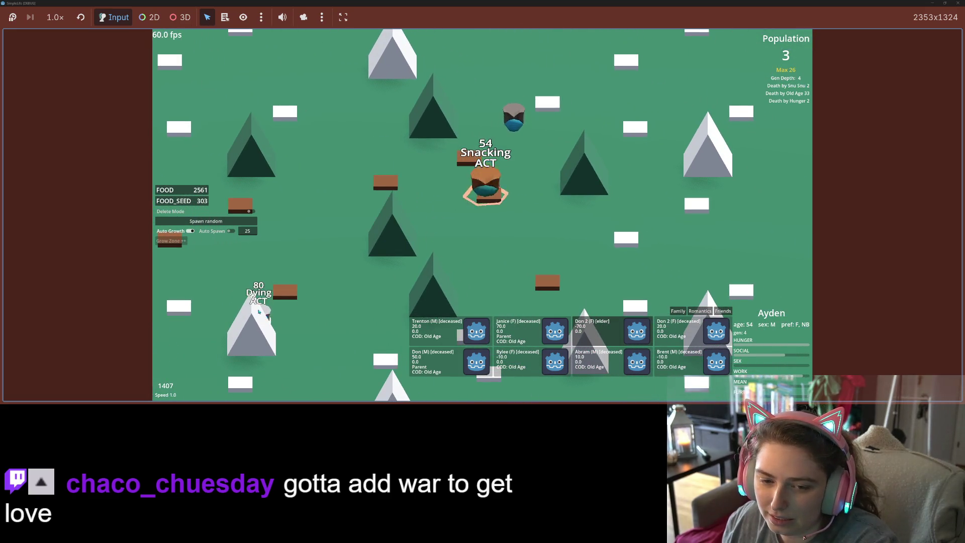
{"action": "left_click", "coordinate": [207, 222]}
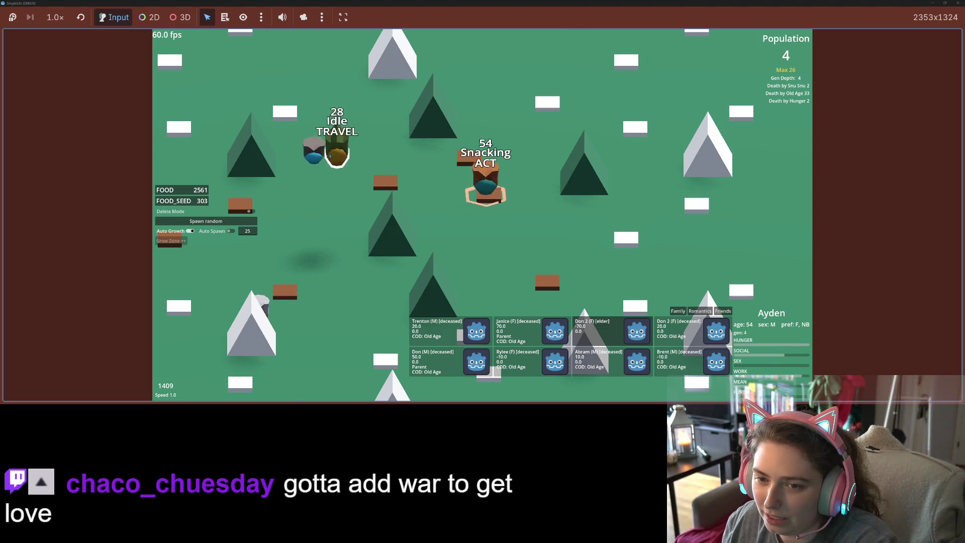
{"action": "left_click", "coordinate": [317, 237]}
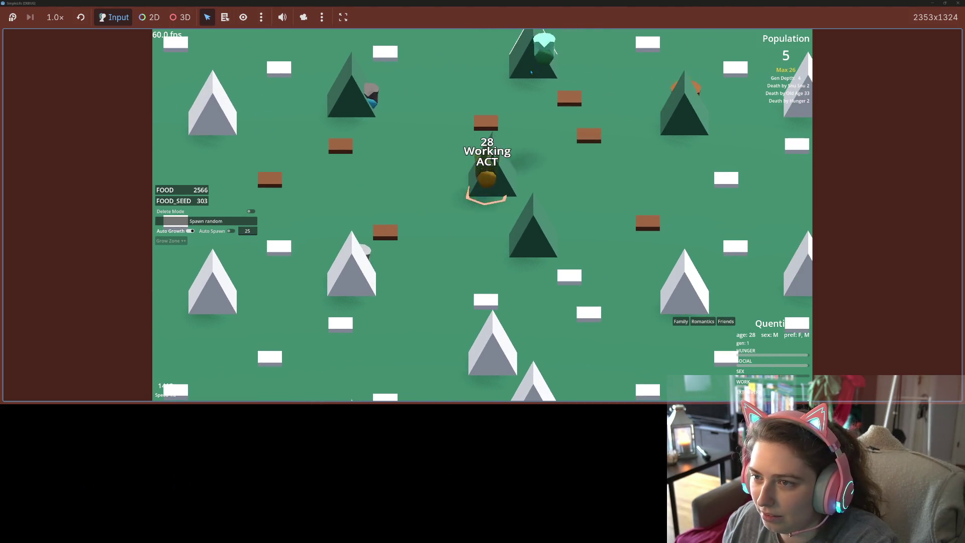
{"action": "left_click", "coordinate": [596, 108]}
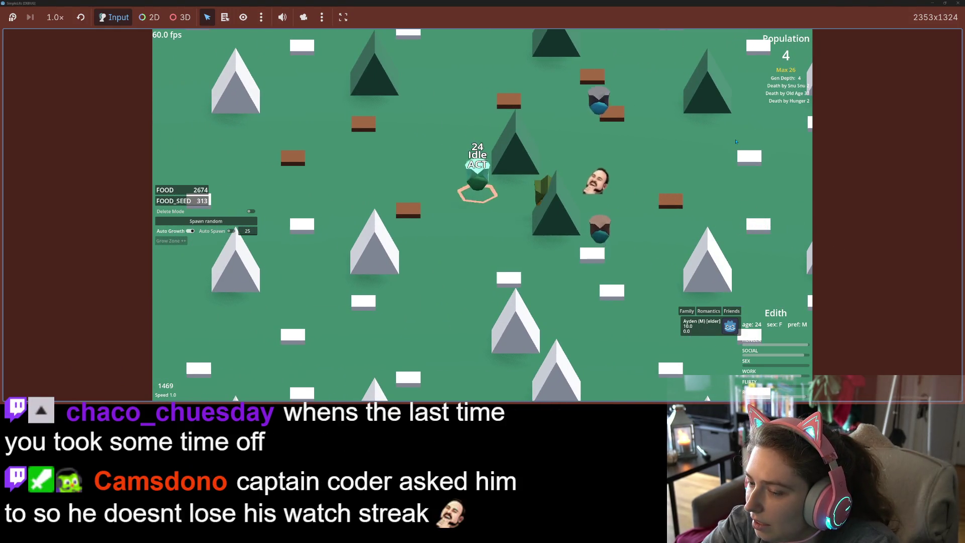
Step: Briefly double the simulation speed to 2x, then return it to 1.0
{"action": "key", "text": "2"}
{"action": "key", "text": "1"}
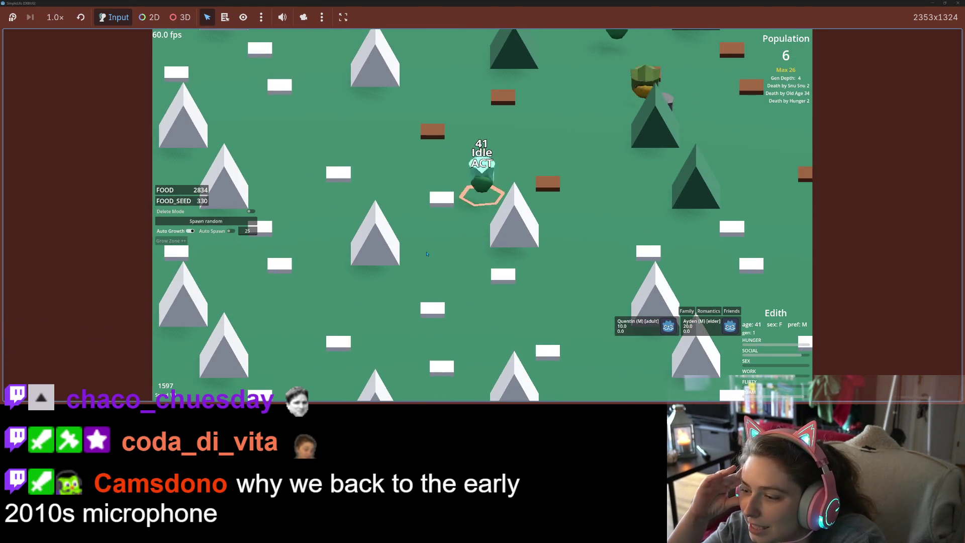
Step: Run at 2x, return to 1.0 until Ayden dies, then follow the toddler Cecile
{"action": "key", "text": "2"}
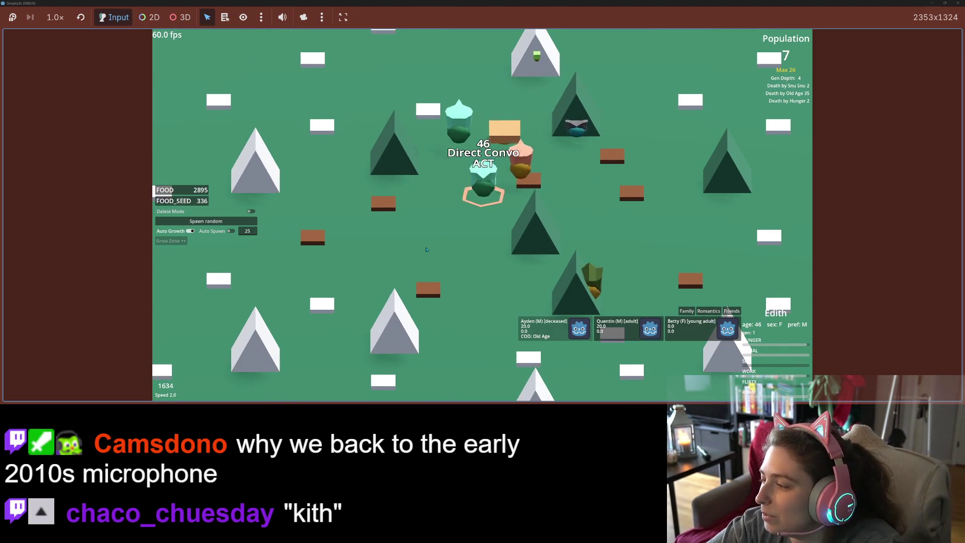
{"action": "key", "text": "minus"}
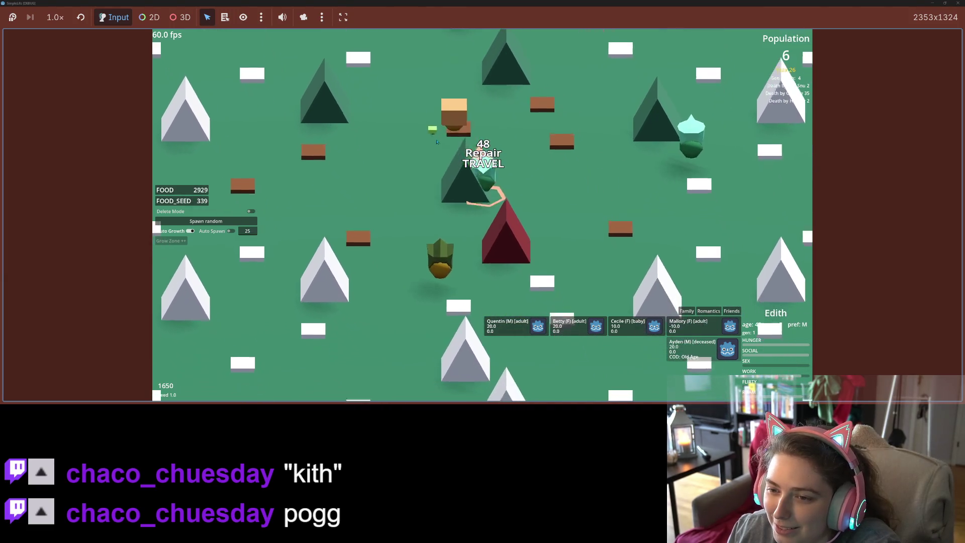
{"action": "left_click", "coordinate": [410, 69]}
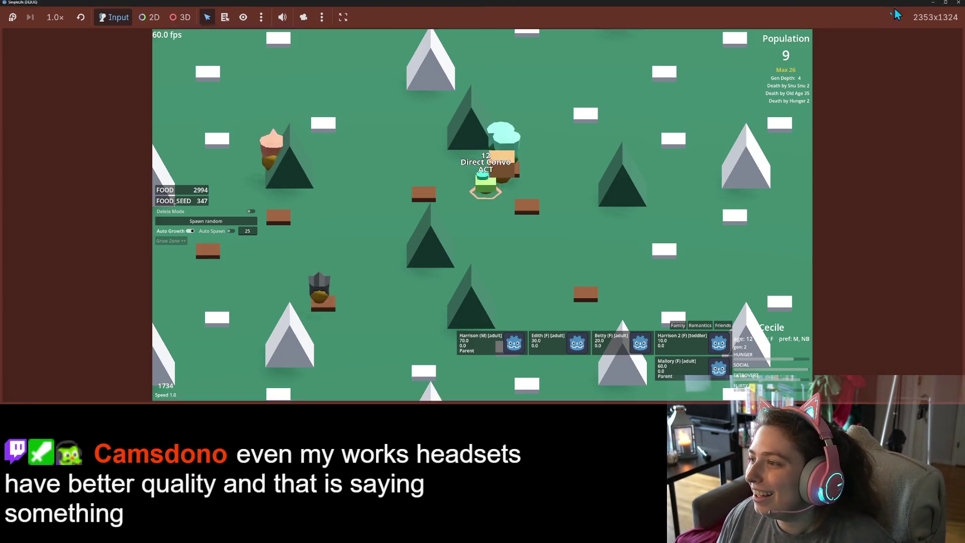
Step: Restore the maximized game window to a small window over the editor
{"action": "left_click", "coordinate": [945, 3]}
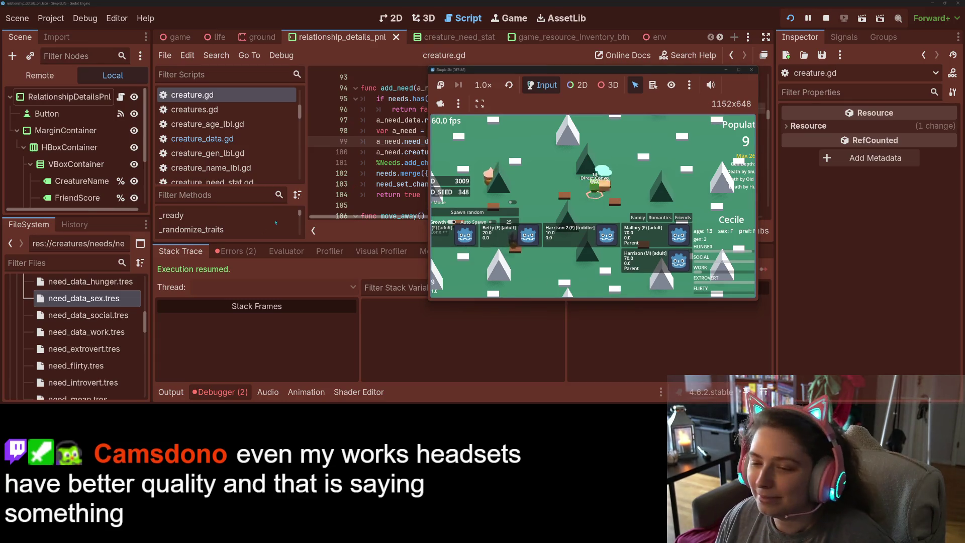
{"action": "left_click", "coordinate": [238, 254]}
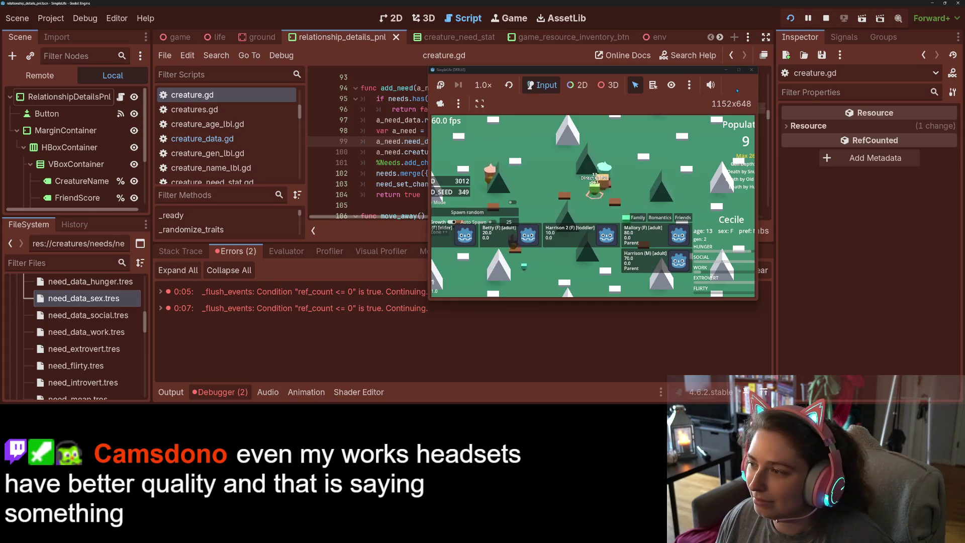
{"action": "left_click", "coordinate": [751, 69]}
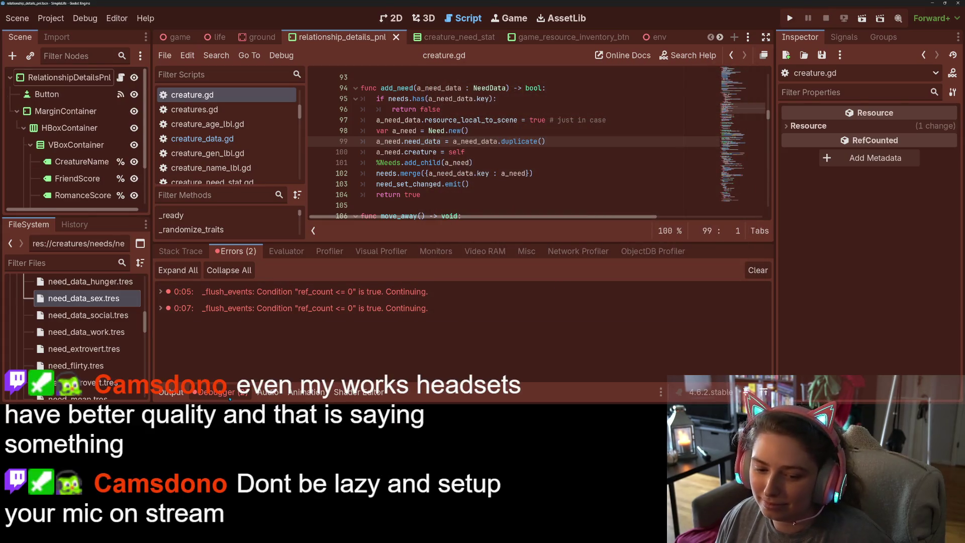
{"action": "left_click", "coordinate": [230, 398]}
{"action": "left_click", "coordinate": [576, 247]}
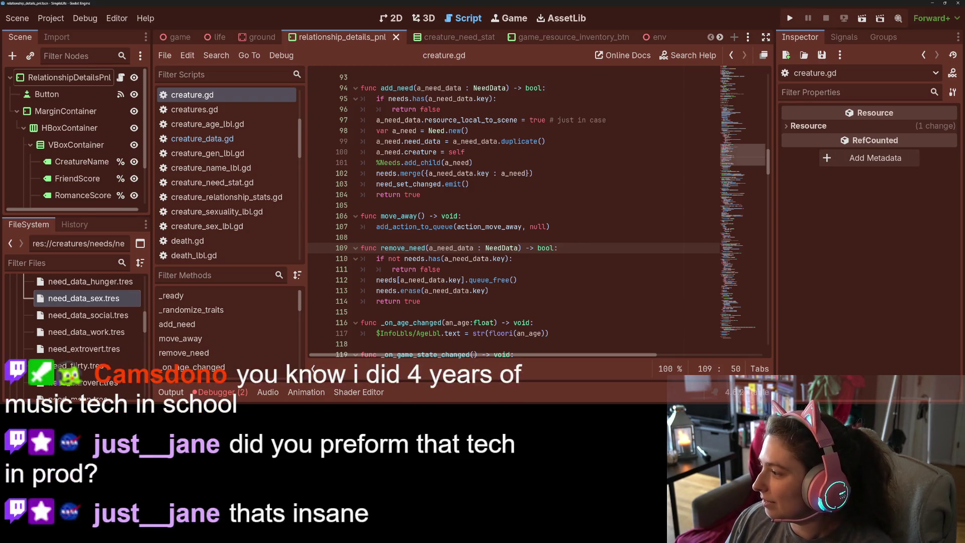
{"action": "left_click", "coordinate": [571, 229]}
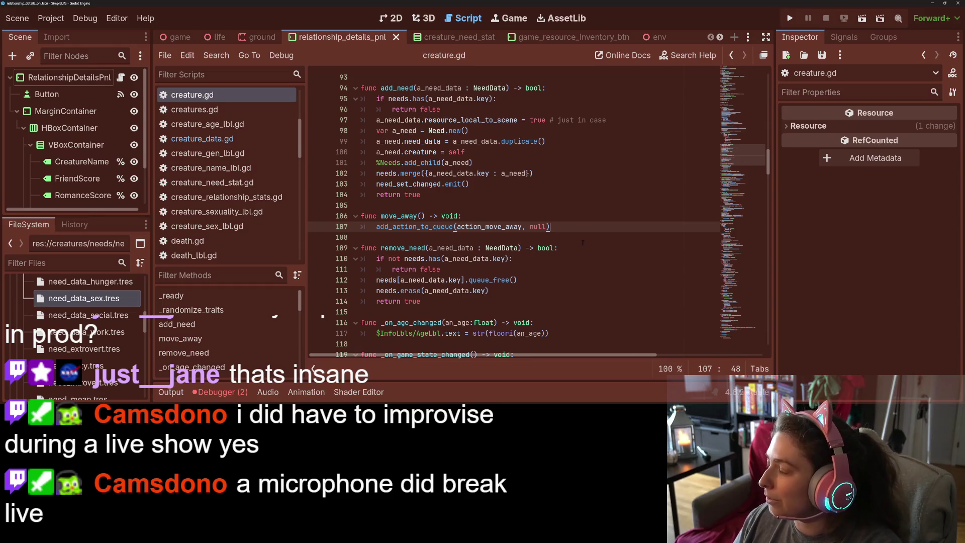
{"action": "left_click", "coordinate": [586, 249]}
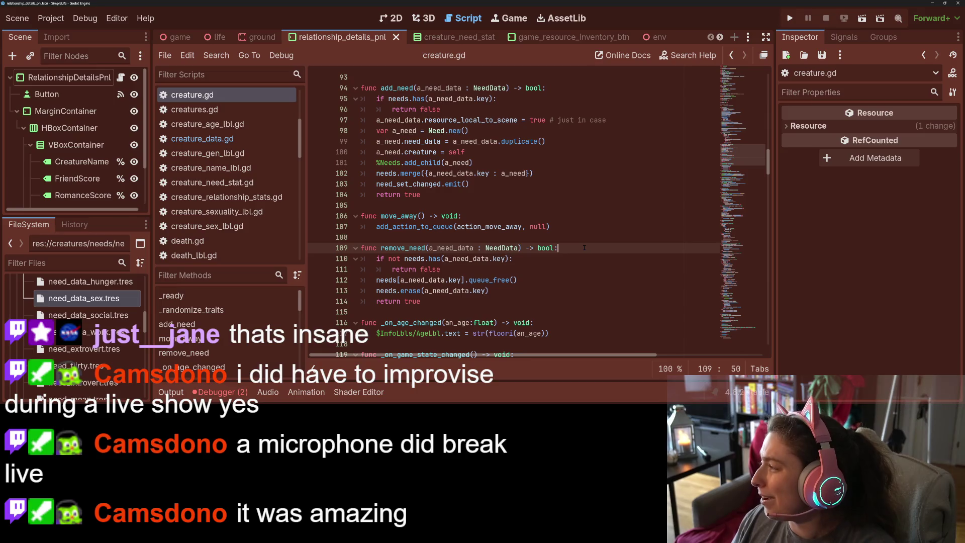
{"action": "left_click", "coordinate": [570, 236]}
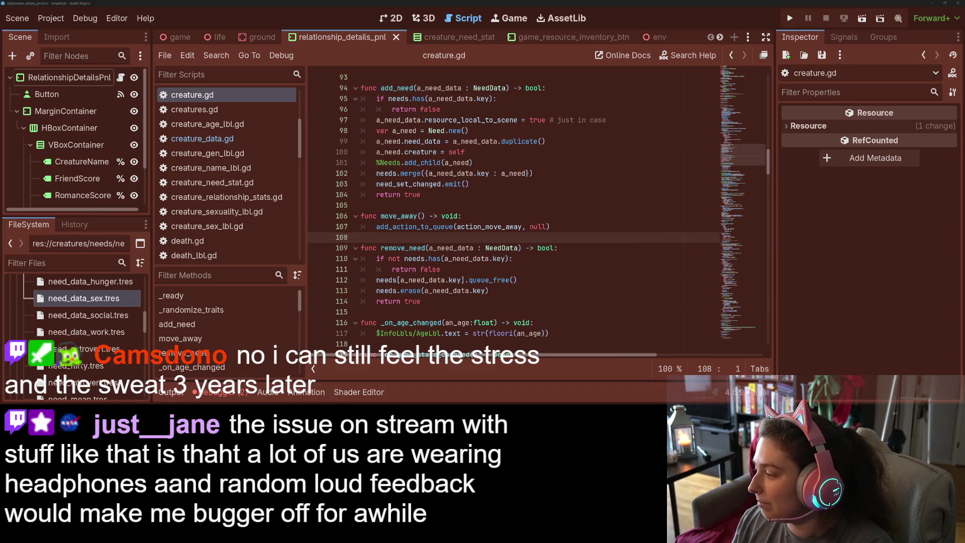
Step: Commit need.gd and need_data.gd, excluding creature_data.gd, with summary 'fixes need leves not starting at ucstom need level'
{"action": "key", "text": "alt+Tab"}
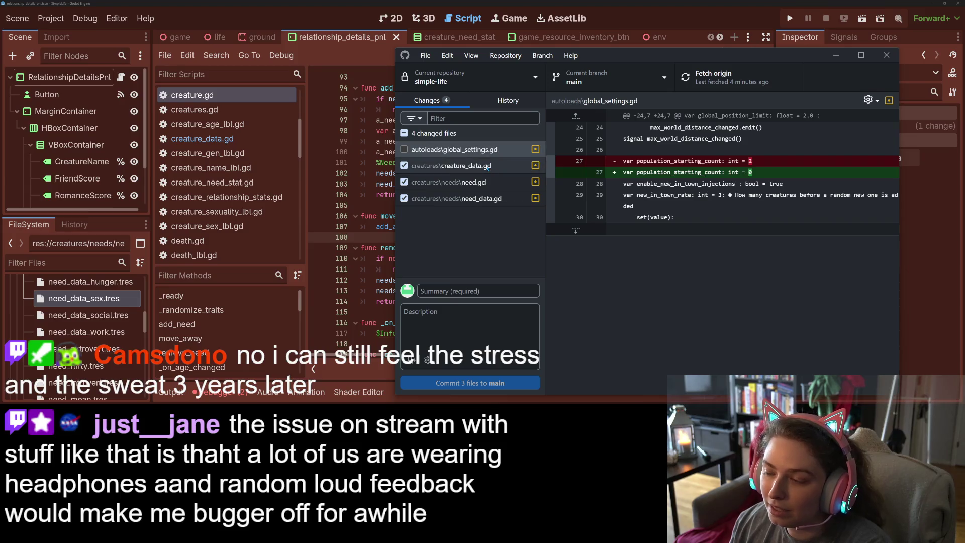
{"action": "left_click", "coordinate": [489, 167]}
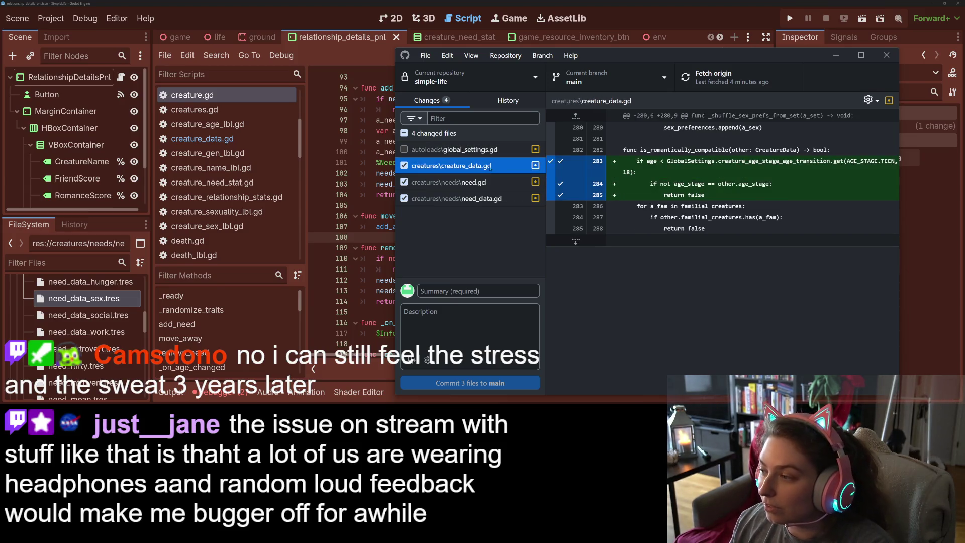
{"action": "left_click", "coordinate": [495, 181]}
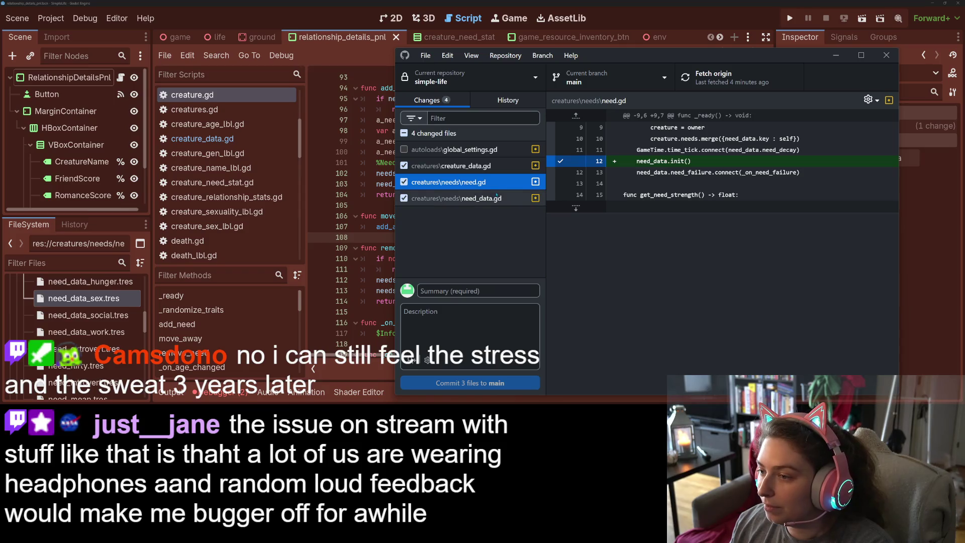
{"action": "left_click", "coordinate": [483, 198]}
{"action": "left_click", "coordinate": [404, 166]}
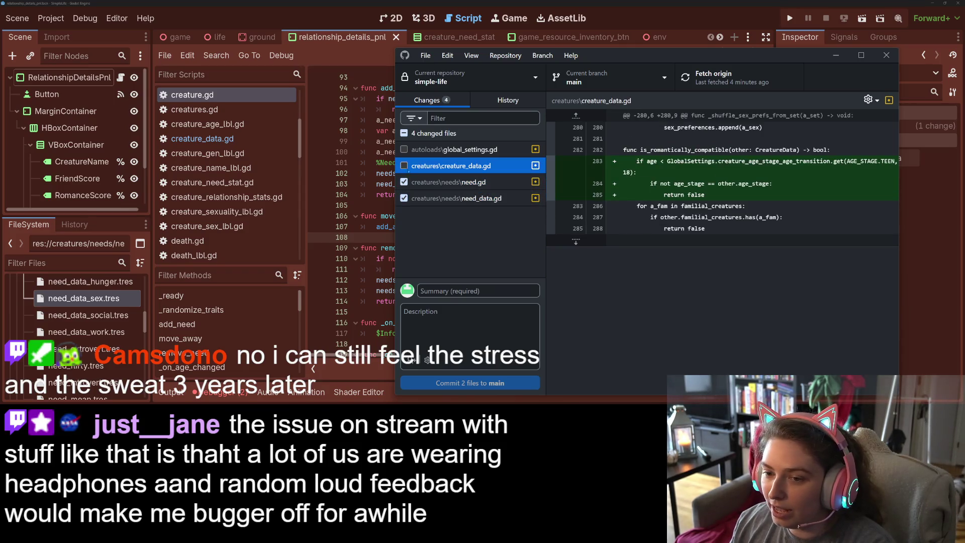
{"action": "key", "text": "Down"}
{"action": "key", "text": "Down"}
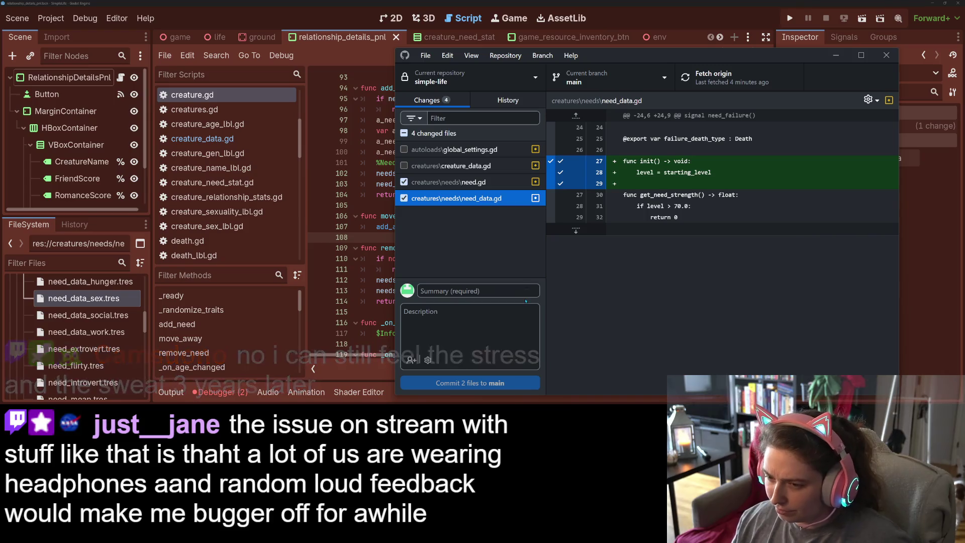
{"action": "left_click", "coordinate": [477, 291]}
{"action": "type", "text": "fixes need level"}
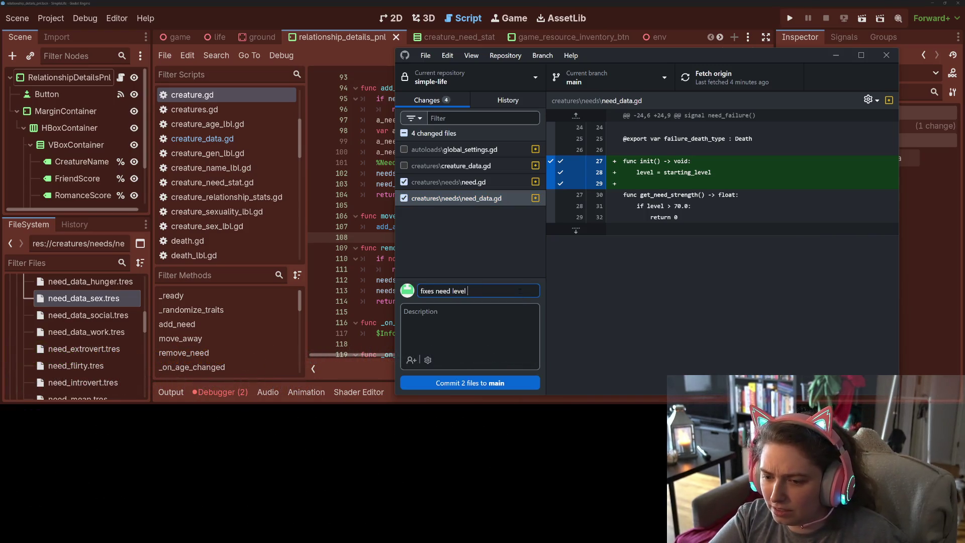
{"action": "type", "text": "s not starting at"}
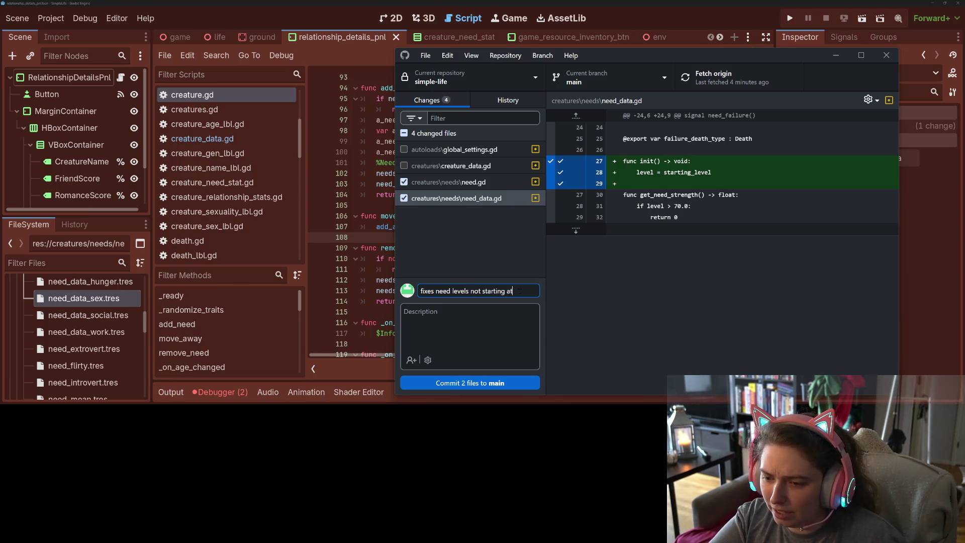
{"action": "type", "text": " uc"}
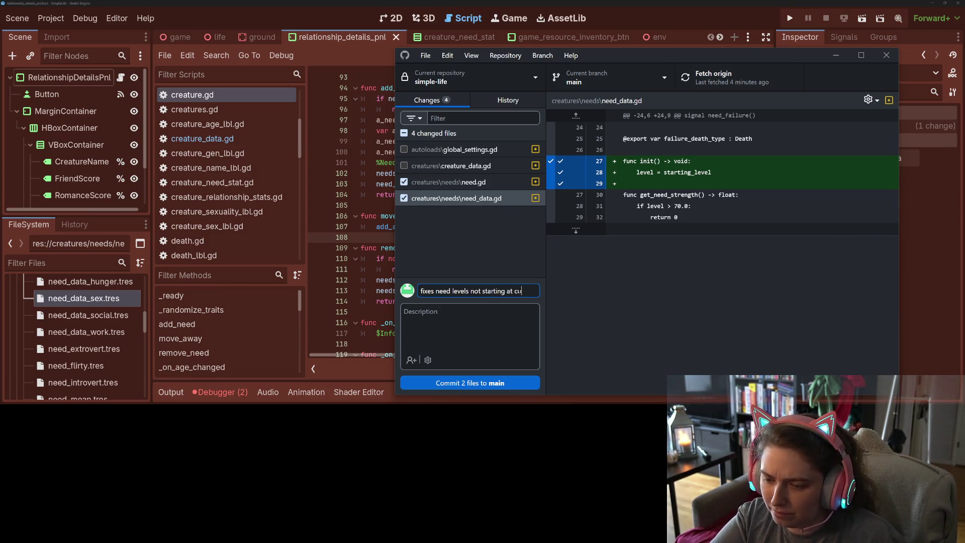
{"action": "type", "text": "stom need lev"}
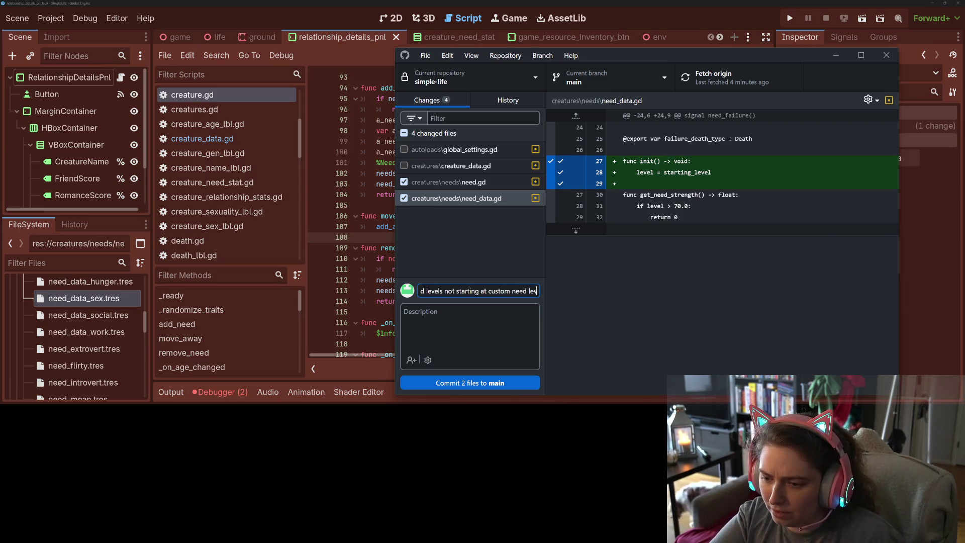
{"action": "type", "text": "el"}
{"action": "left_click", "coordinate": [469, 383]}
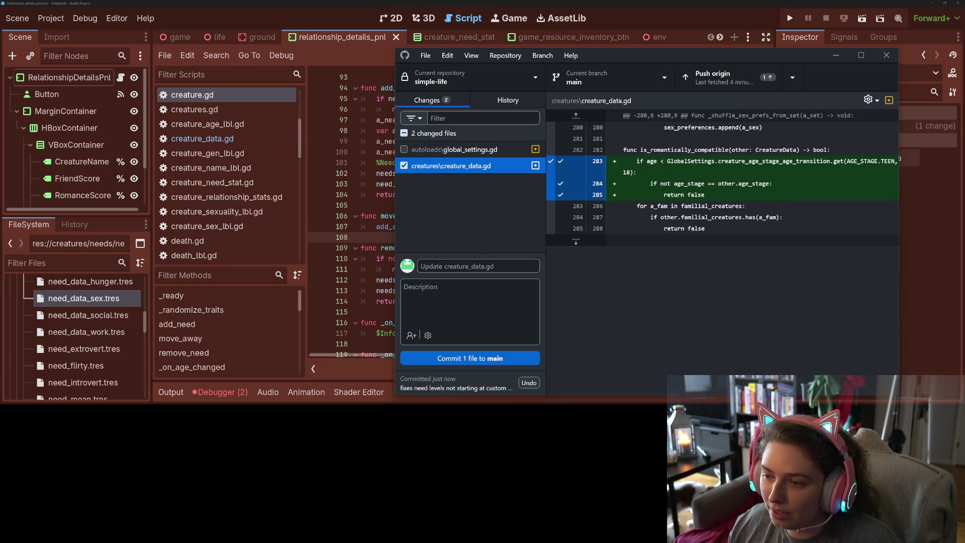
Step: Commit creature_data.gd with the teen romance restriction summary and push both commits to origin
{"action": "left_click", "coordinate": [487, 266]}
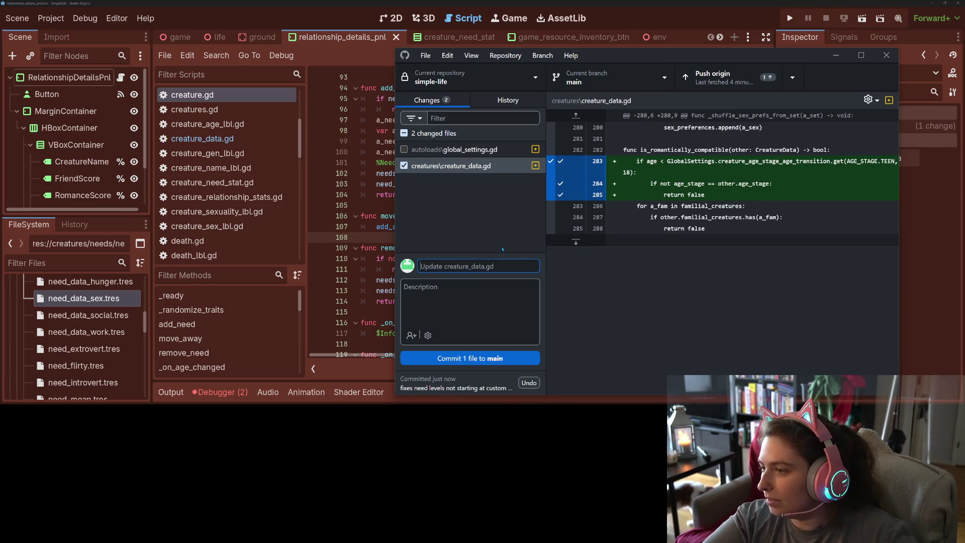
{"action": "type", "text": "ads"}
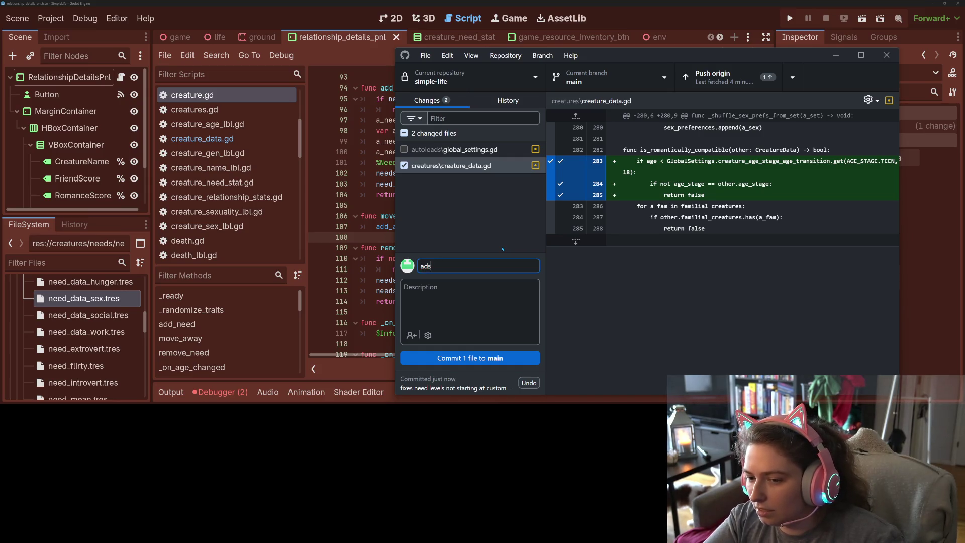
{"action": "type", "text": "restric "}
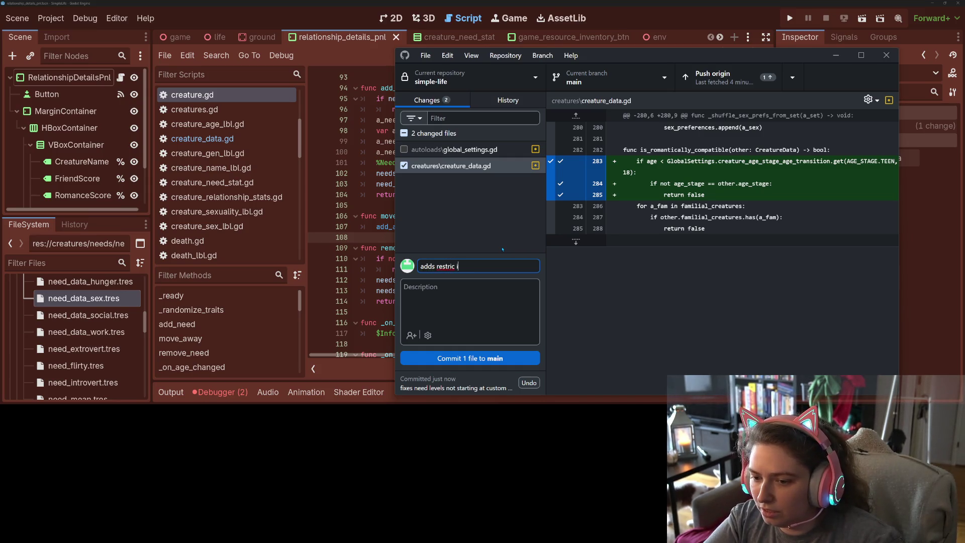
{"action": "type", "text": "ion on roma"}
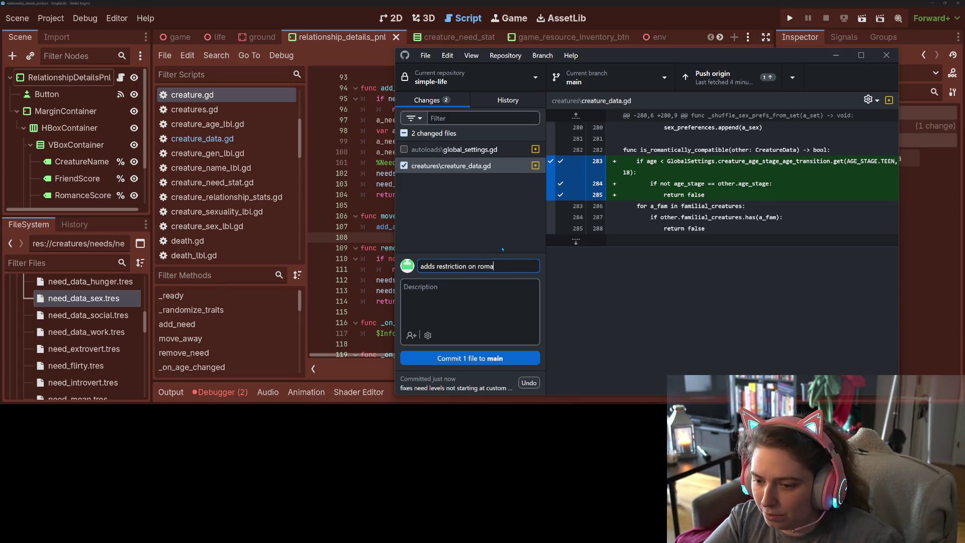
{"action": "type", "text": "e with teen"}
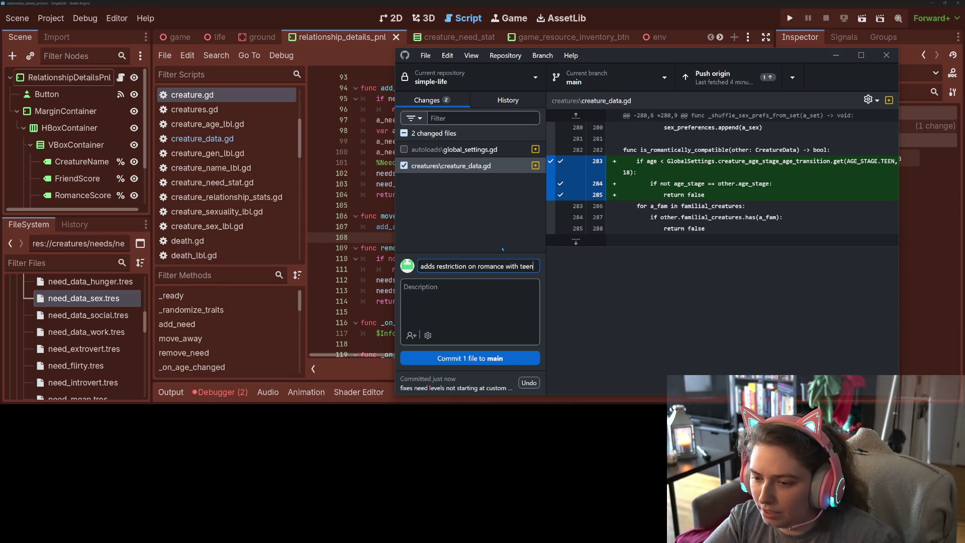
{"action": "type", "text": "s and under to b"}
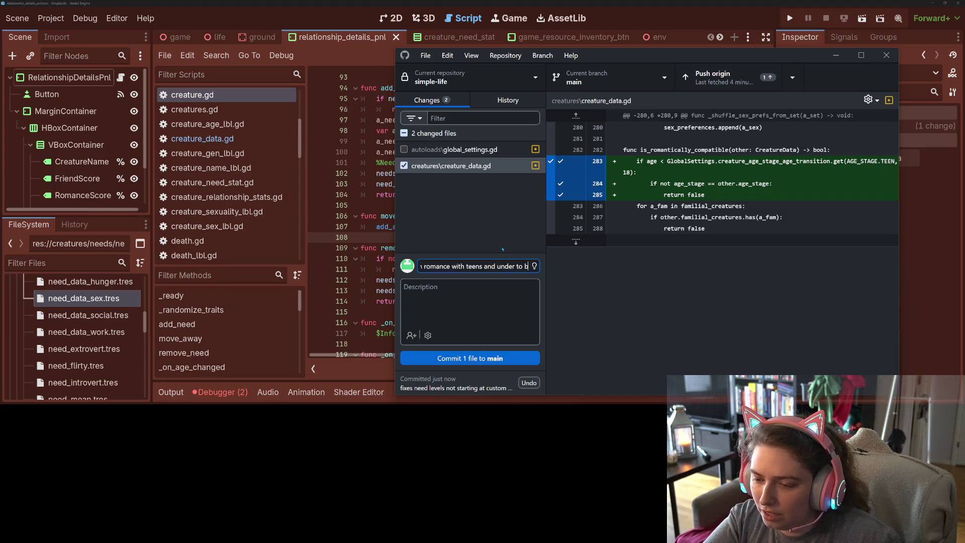
{"action": "type", "text": "e only bet"}
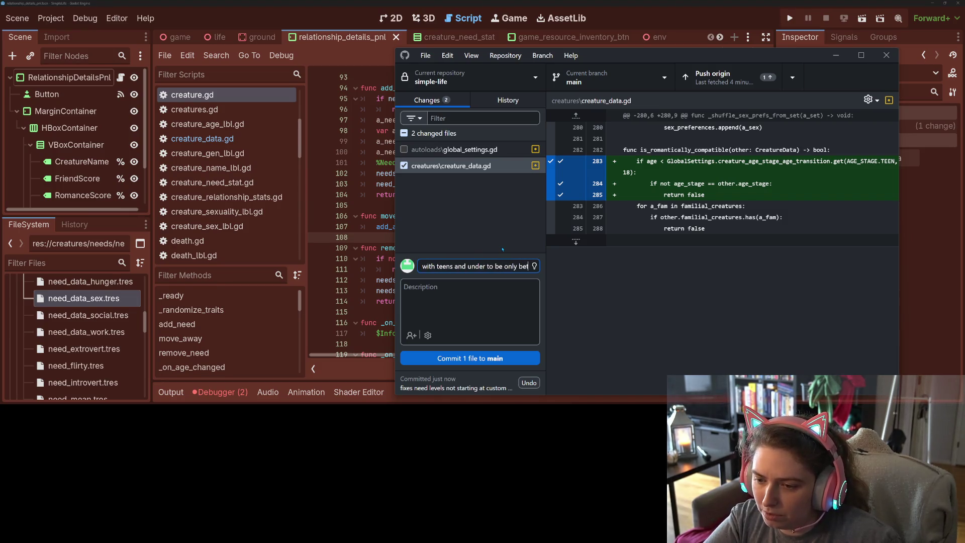
{"action": "type", "text": "ween teens a"}
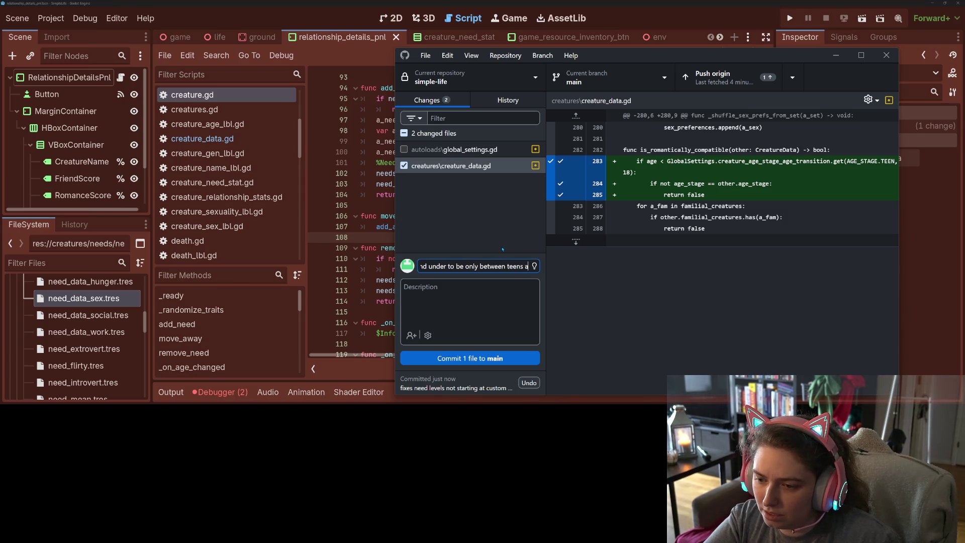
{"action": "type", "text": "nd under"}
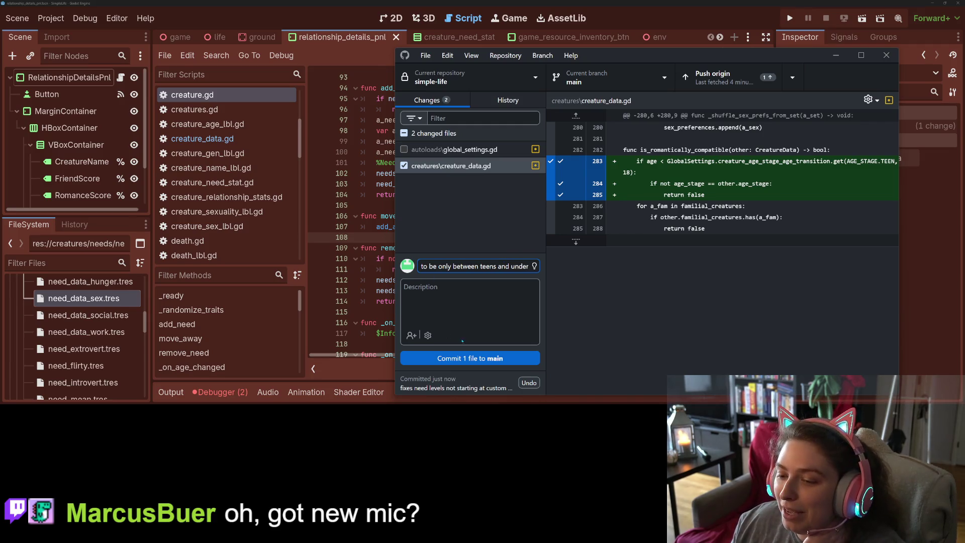
{"action": "left_click", "coordinate": [467, 358]}
{"action": "left_click", "coordinate": [743, 78]}
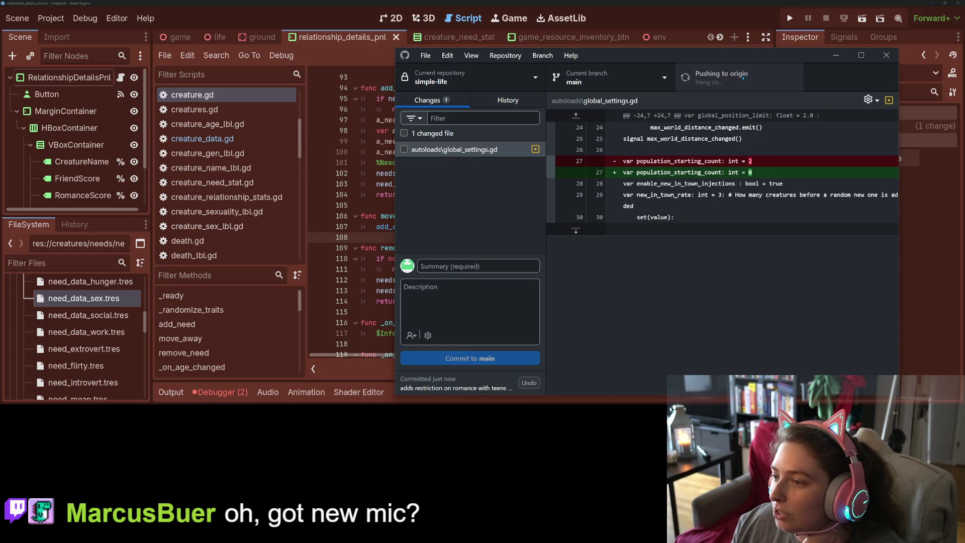
{"action": "left_click", "coordinate": [911, 304]}
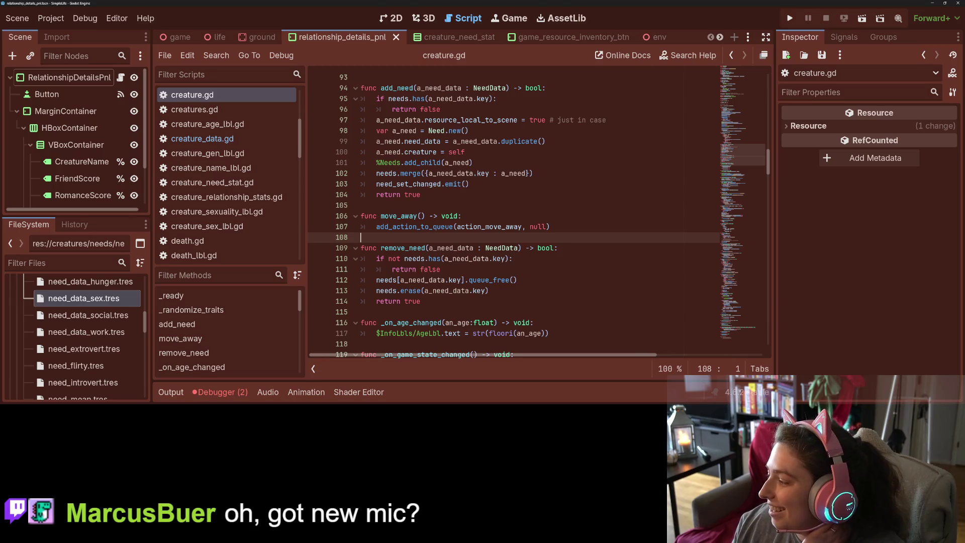
{"action": "key", "text": "alt+Tab"}
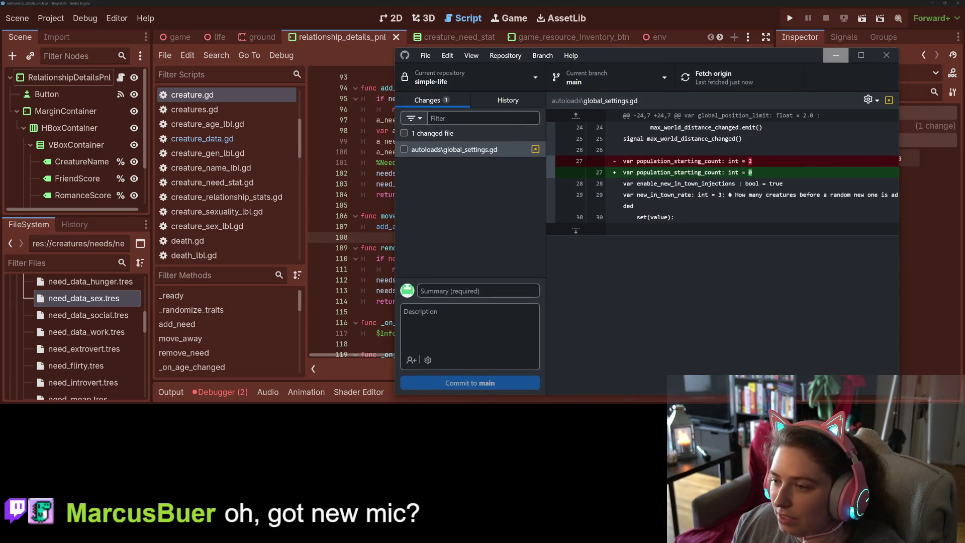
{"action": "key", "text": "alt+Tab"}
{"action": "key", "text": "alt+Tab"}
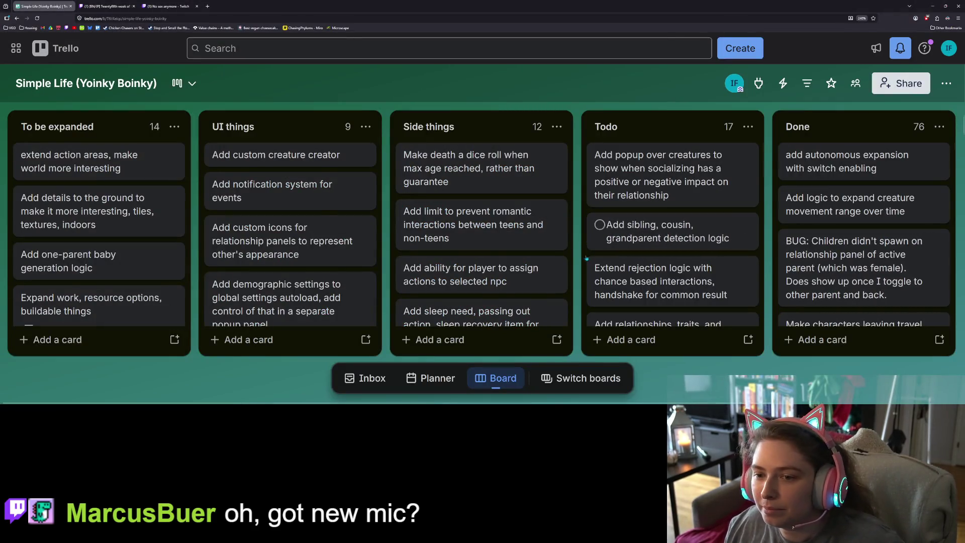
Step: Zoom out, drag the teen romance limit card from Side things into Done, and minimize the browser
{"action": "key", "text": "ctrl+minus"}
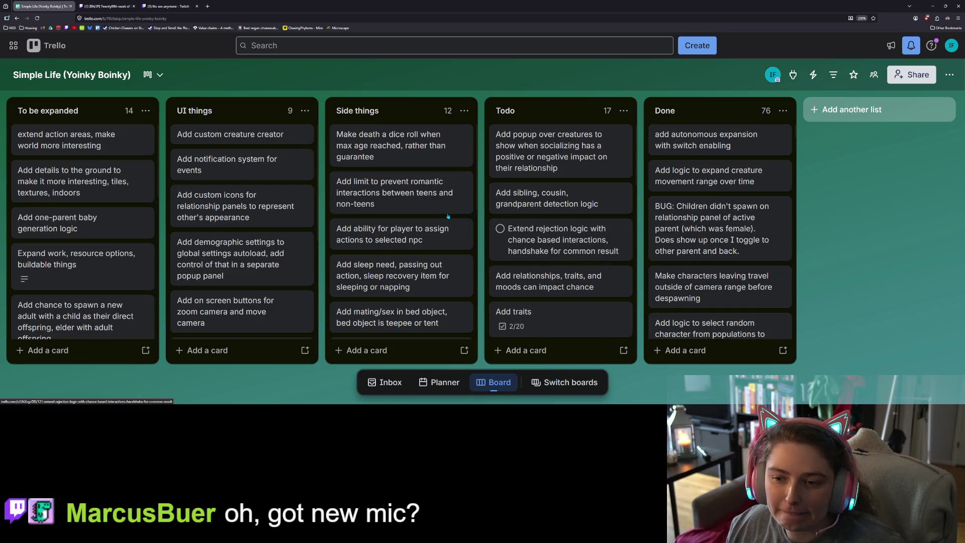
{"action": "left_click_drag", "start_coordinate": [392, 194], "coordinate": [719, 154]}
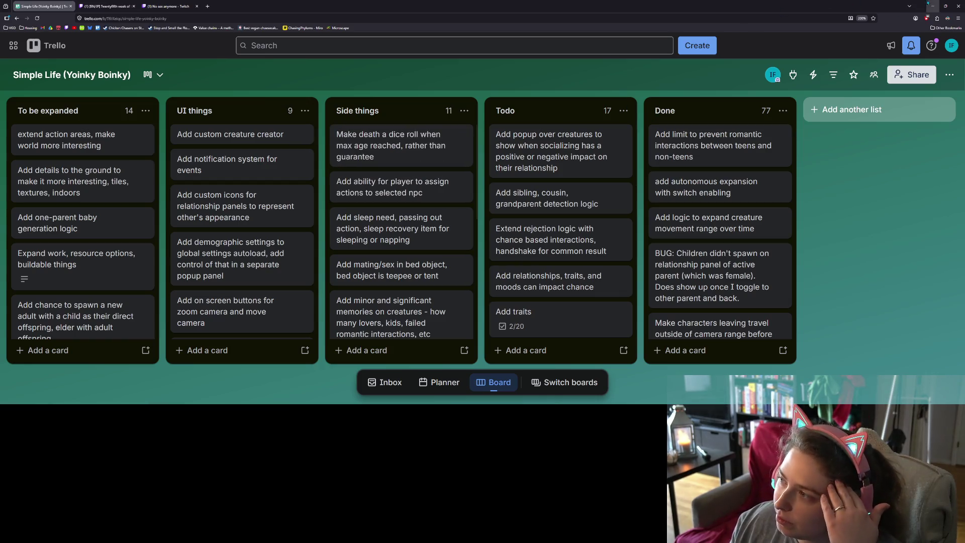
{"action": "left_click", "coordinate": [933, 6]}
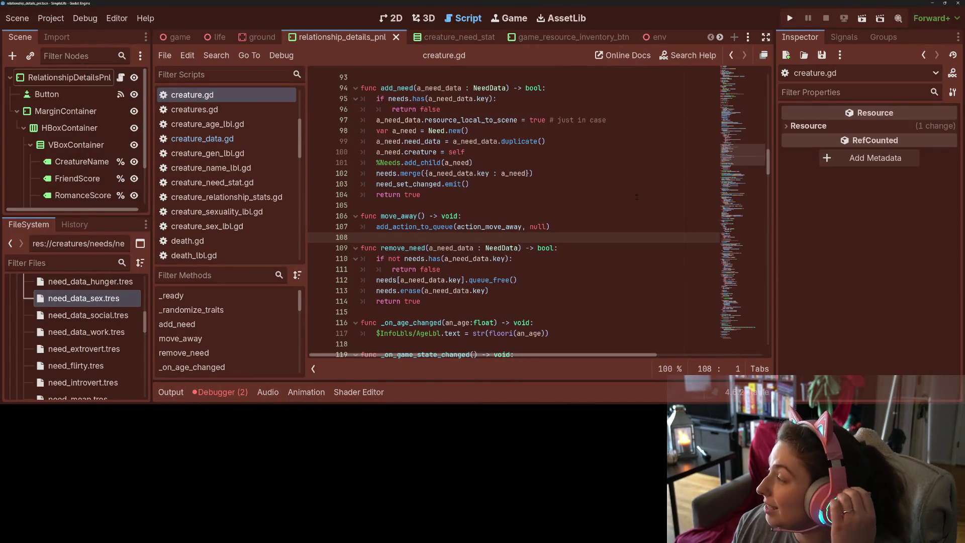
Step: Open creature_data.gd and read through creature_die, change_age_stage and the old-age death code
{"action": "left_click", "coordinate": [503, 290]}
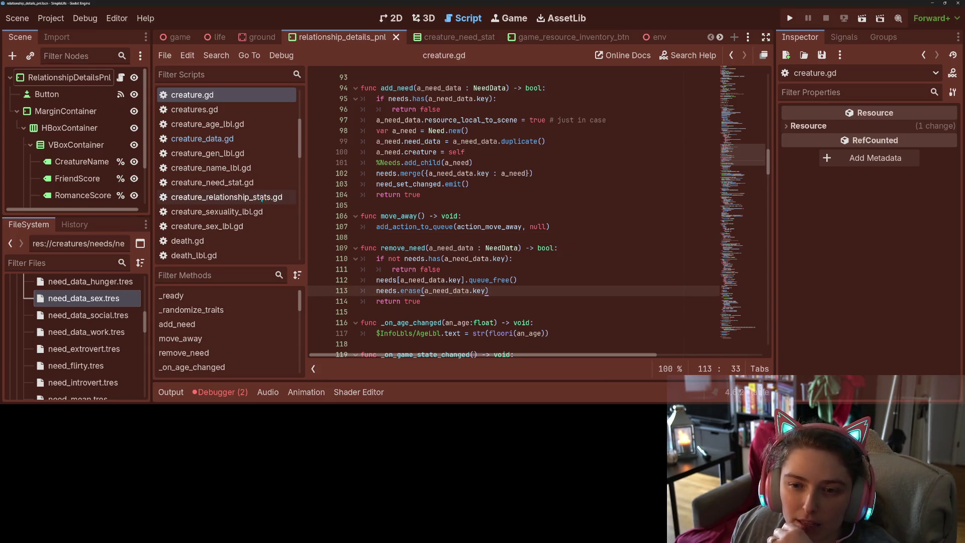
{"action": "left_click", "coordinate": [202, 139]}
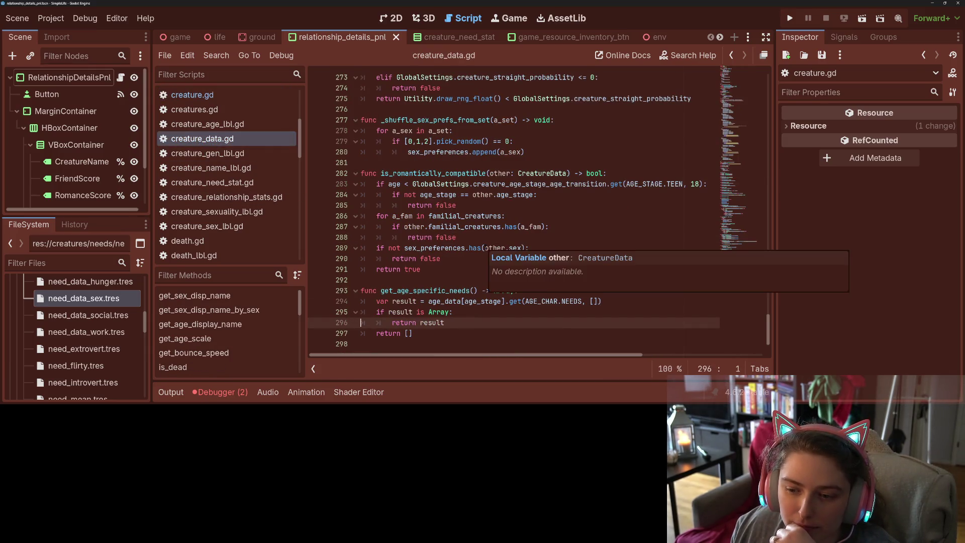
{"action": "scroll", "coordinate": [485, 247], "scroll_direction": "up", "scroll_amount": 15}
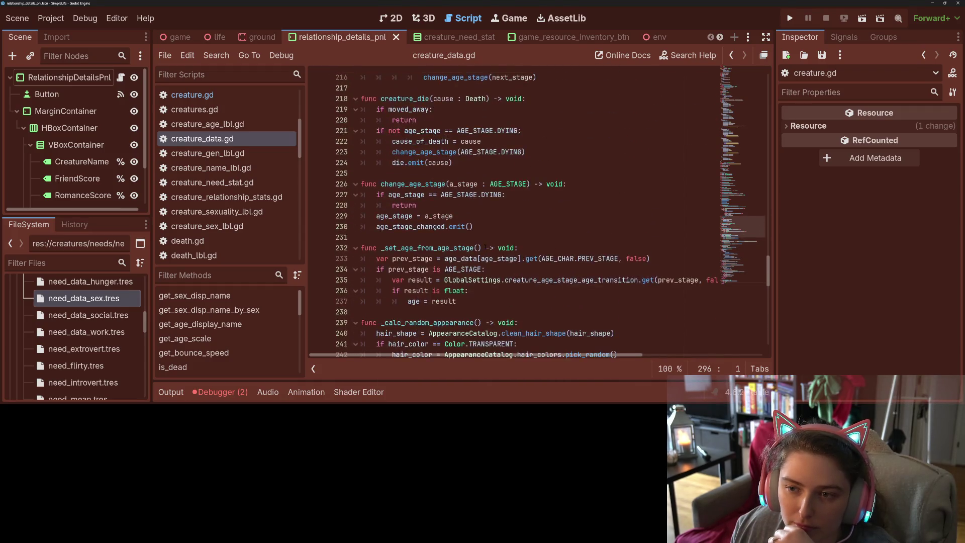
{"action": "double_click", "coordinate": [408, 269]}
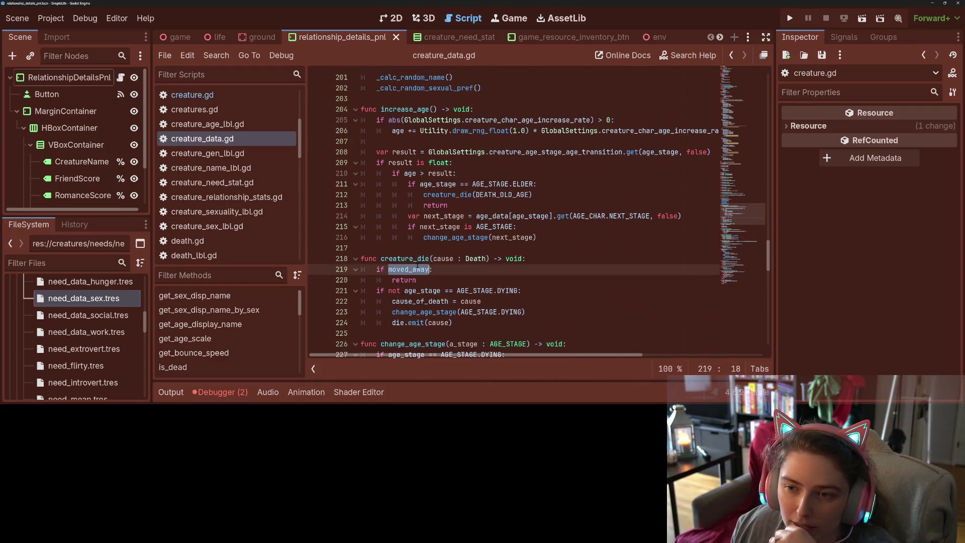
{"action": "scroll", "coordinate": [408, 269], "scroll_direction": "down", "scroll_amount": 1}
{"action": "scroll", "coordinate": [417, 264], "scroll_direction": "down", "scroll_amount": 5}
{"action": "scroll", "coordinate": [417, 265], "scroll_direction": "up", "scroll_amount": 7}
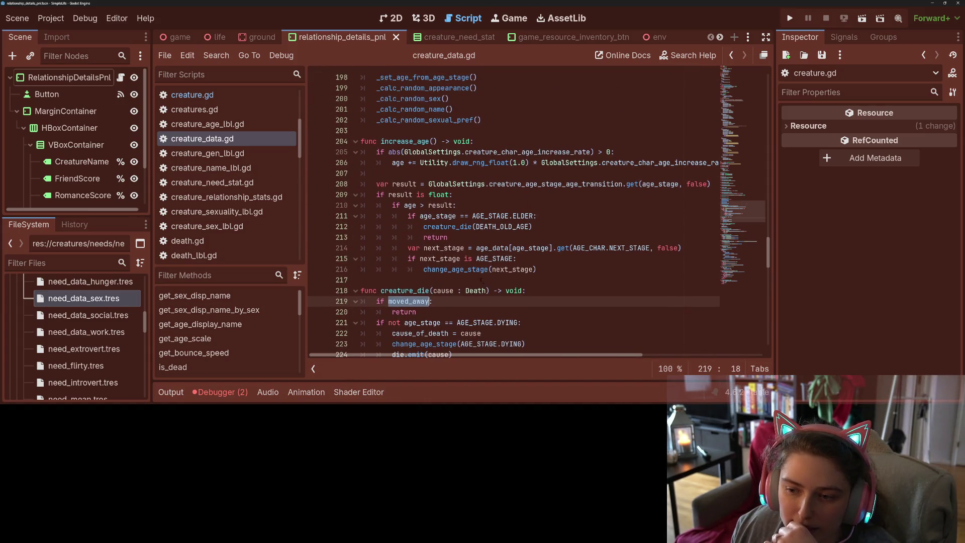
{"action": "double_click", "coordinate": [449, 269]}
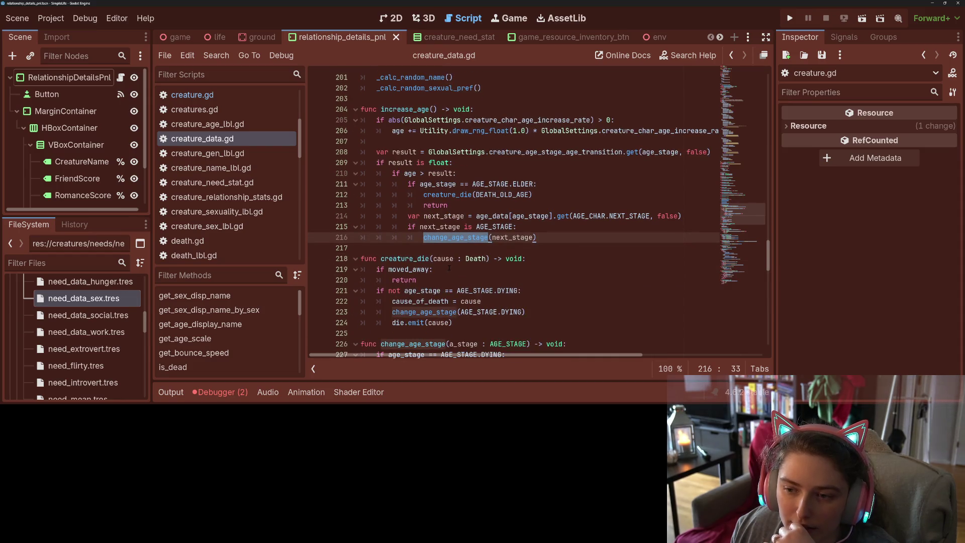
{"action": "scroll", "coordinate": [449, 269], "scroll_direction": "up", "scroll_amount": 1}
{"action": "double_click", "coordinate": [446, 195]}
{"action": "double_click", "coordinate": [490, 184]}
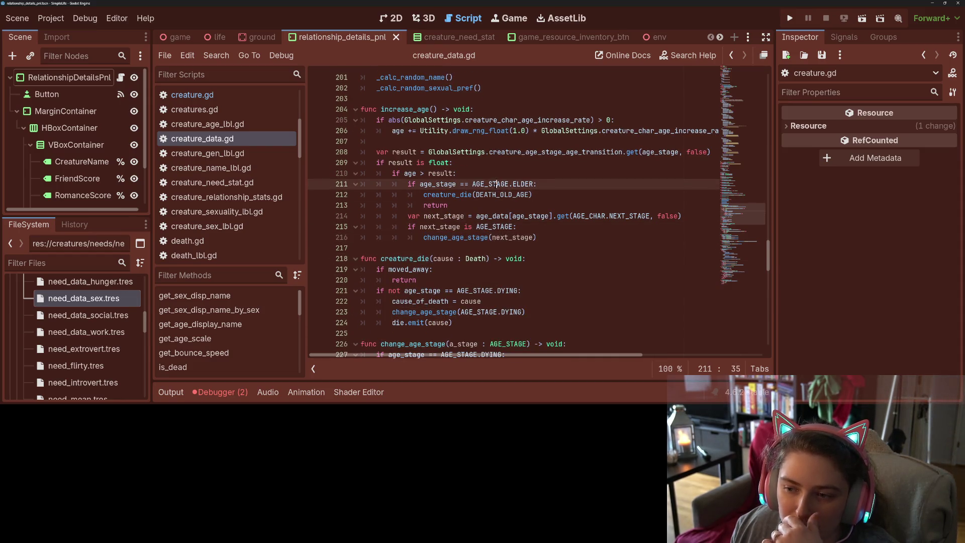
Step: Insert a new line after the ELDER check on line 211, above creature_die(DEATH_OLD_AGE)
{"action": "left_click", "coordinate": [446, 205]}
{"action": "double_click", "coordinate": [445, 206]}
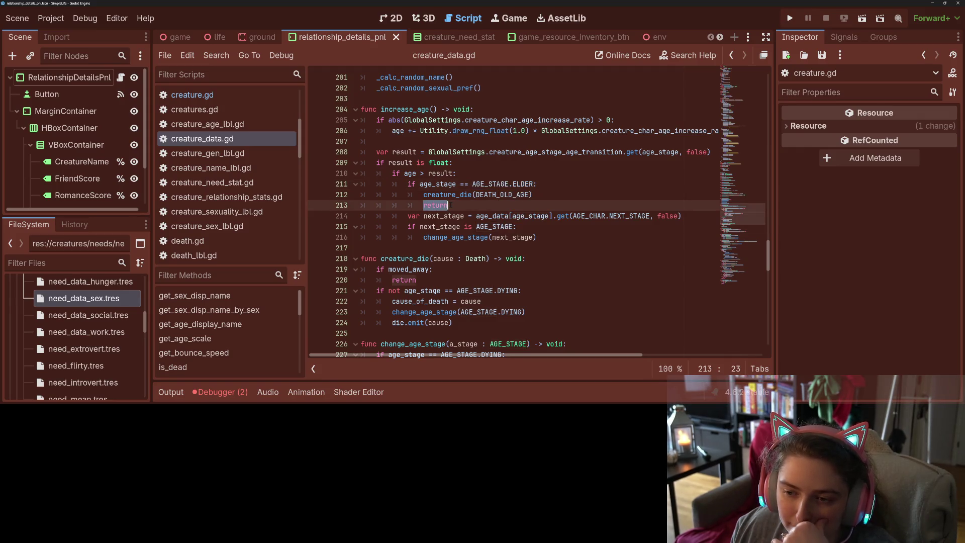
{"action": "left_click", "coordinate": [451, 205]}
{"action": "left_click", "coordinate": [537, 194]}
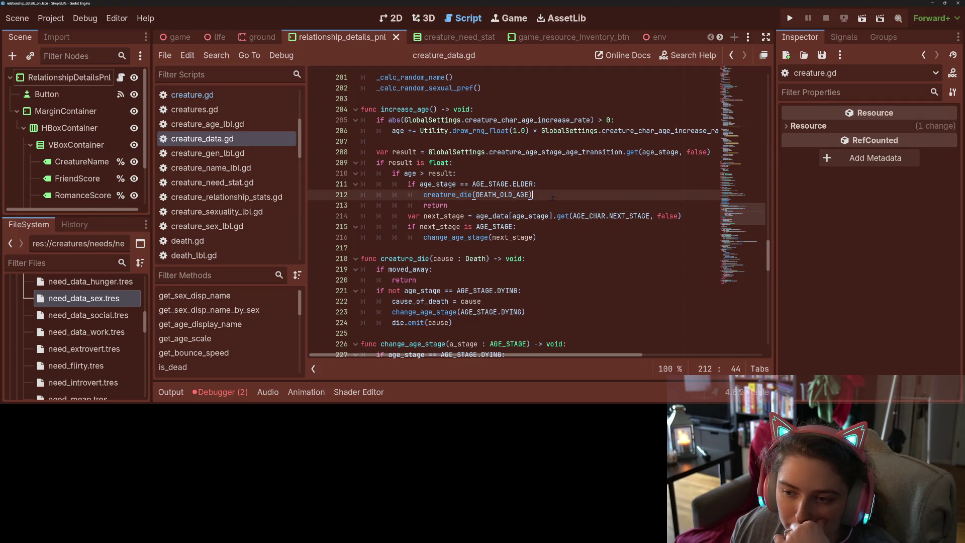
{"action": "left_click", "coordinate": [538, 179]}
{"action": "left_click", "coordinate": [538, 184]}
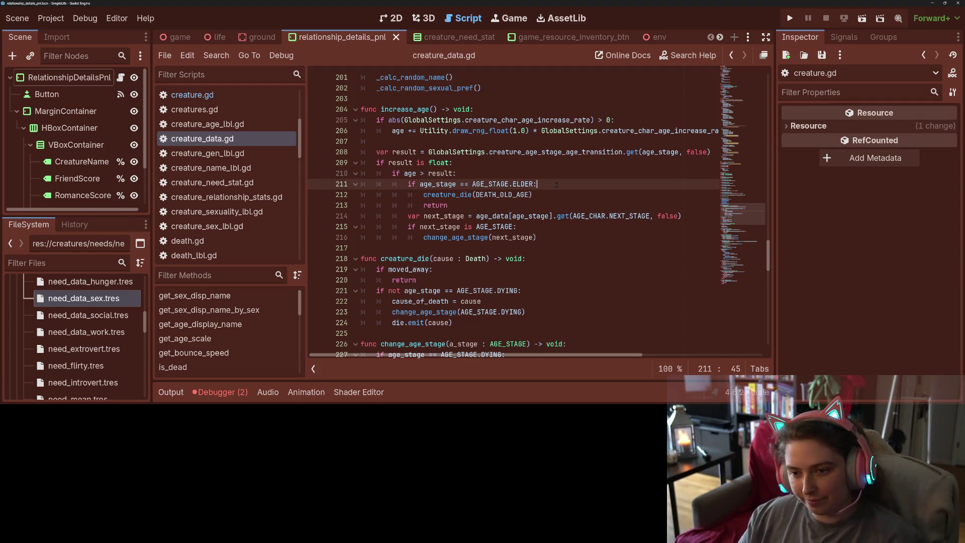
{"action": "key", "text": "Return"}
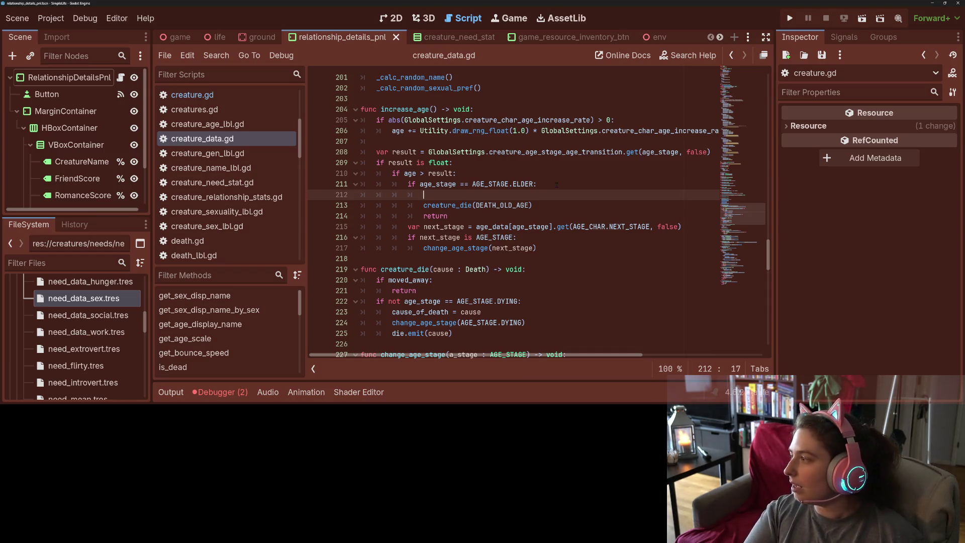
Step: Write the condition 'if Utility.draw_rng_float() < GlobalSettings.elder_die_probability:' using autocompletion
{"action": "type", "text": "if Utility"}
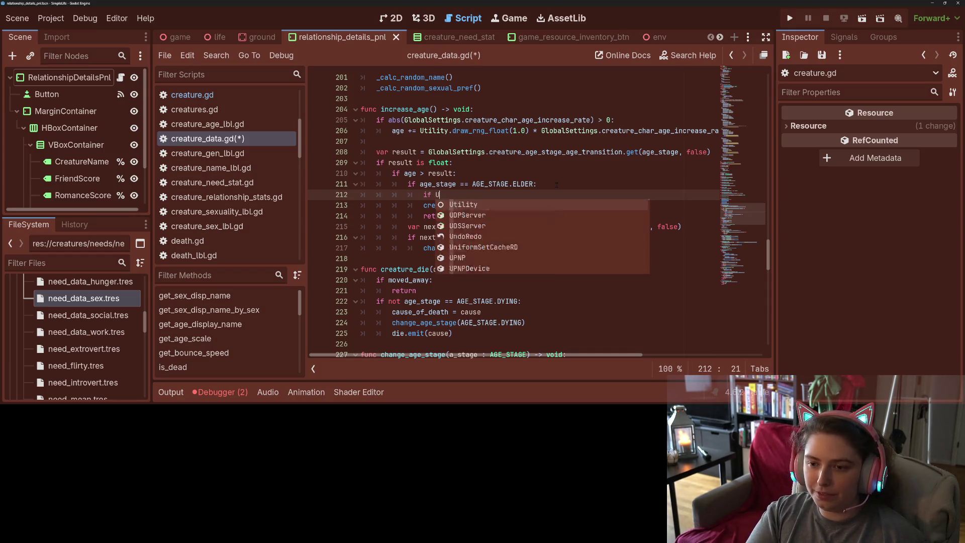
{"action": "type", "text": "n"}
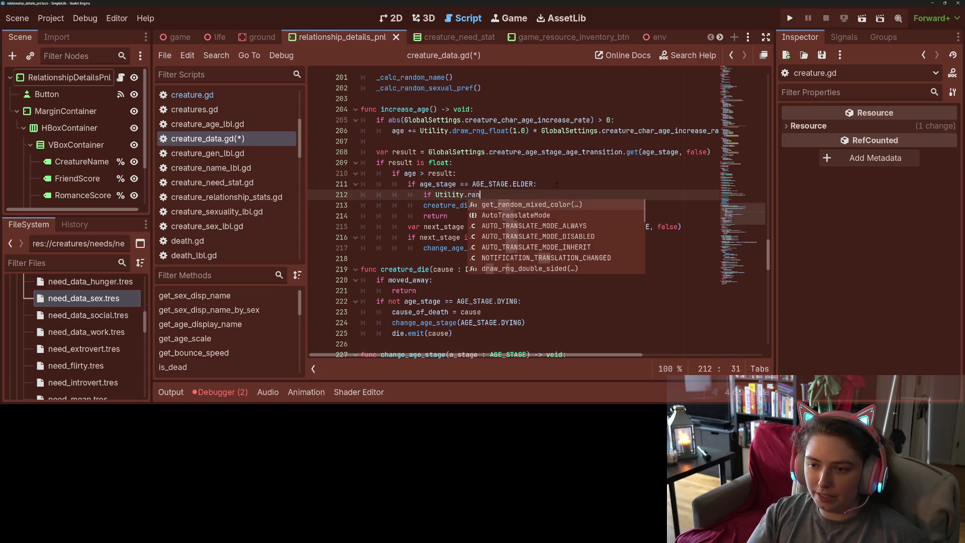
{"action": "key", "text": "BackSpace"}
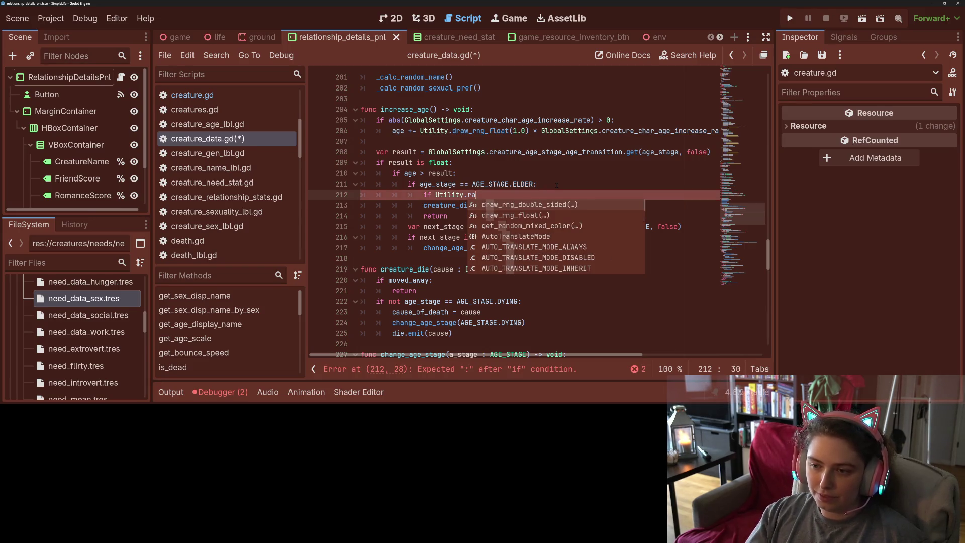
{"action": "key", "text": "Down"}
{"action": "key", "text": "Return"}
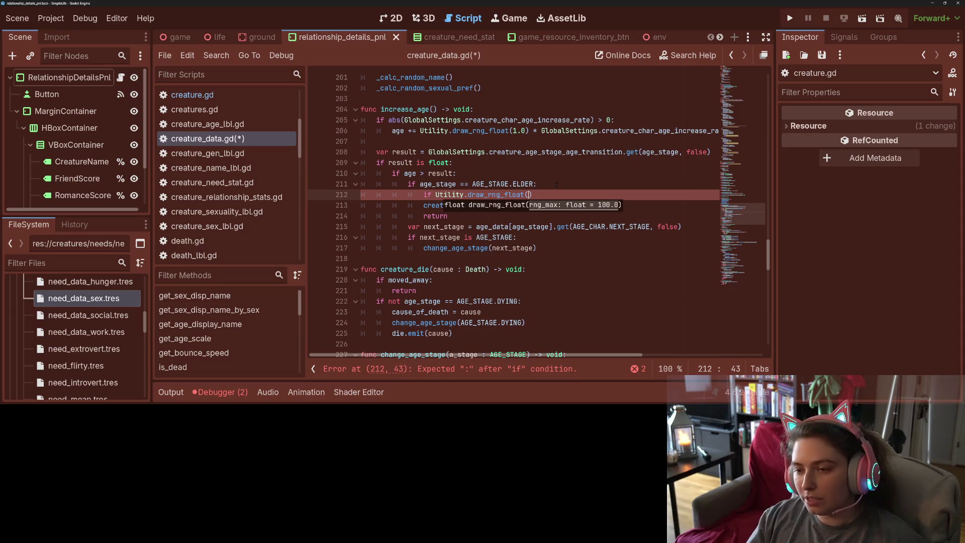
{"action": "type", "text": ")"}
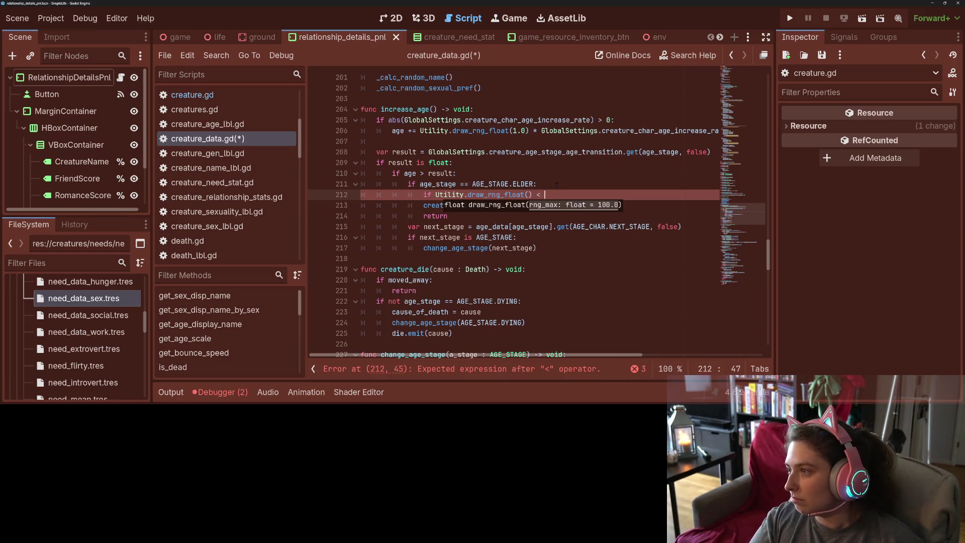
{"action": "type", "text": "Glo"}
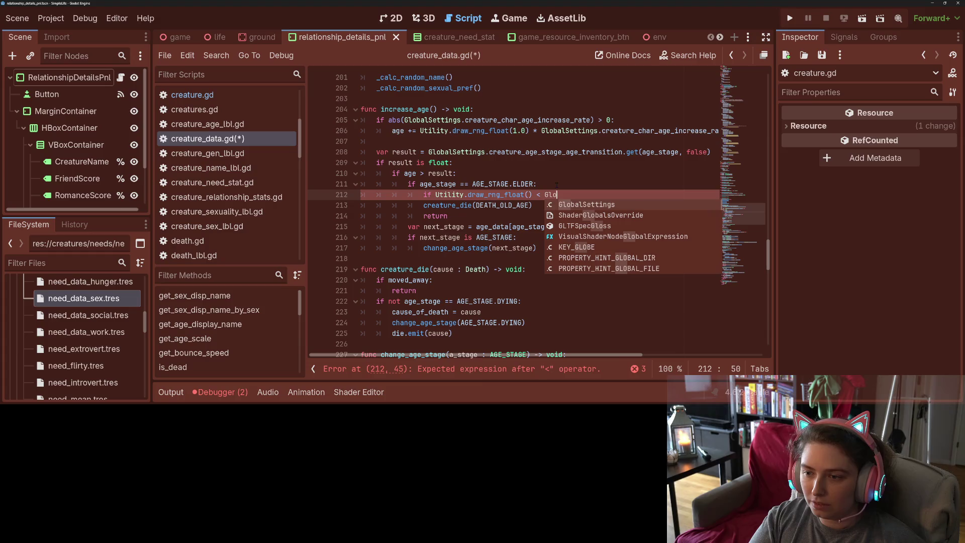
{"action": "key", "text": "Return"}
{"action": "type", "text": "."}
{"action": "type", "text": "elder"}
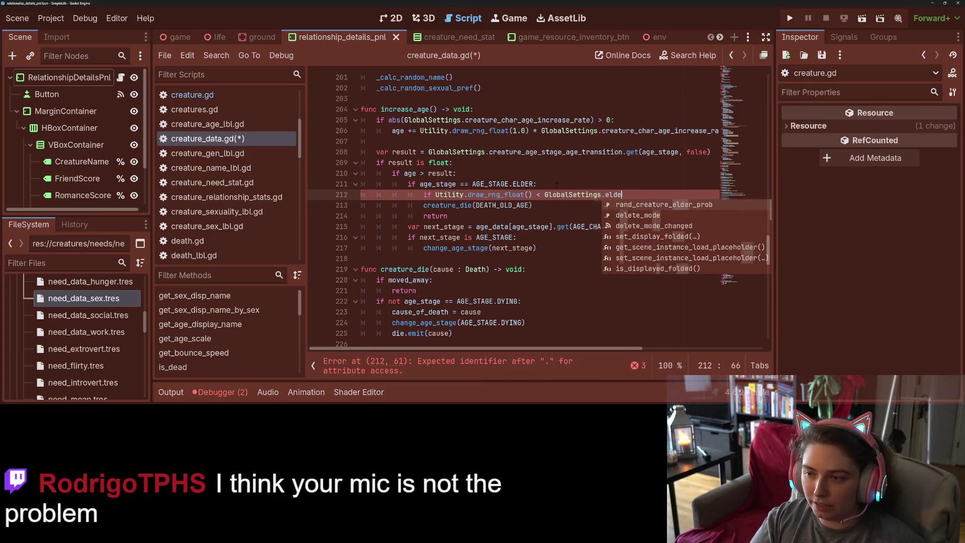
{"action": "type", "text": "_die"}
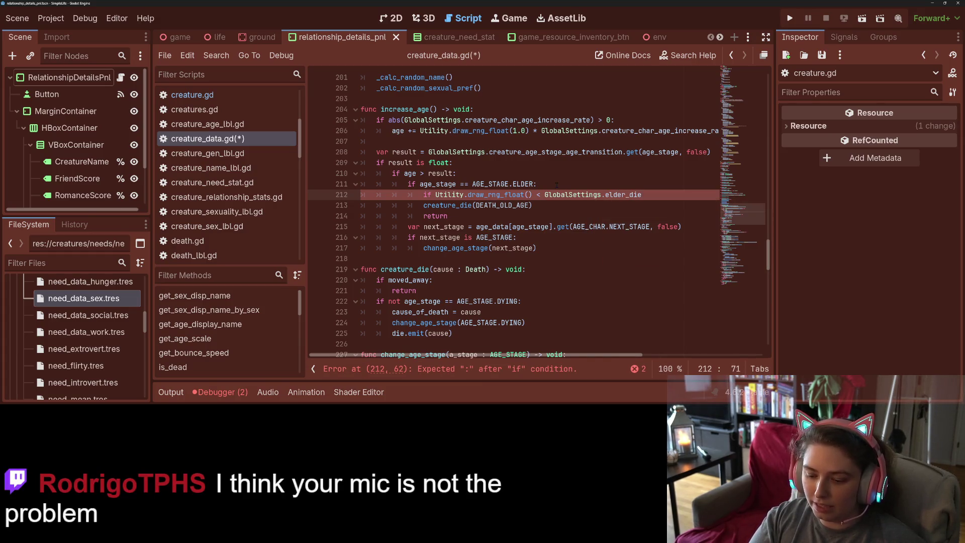
{"action": "type", "text": "_probability:"}
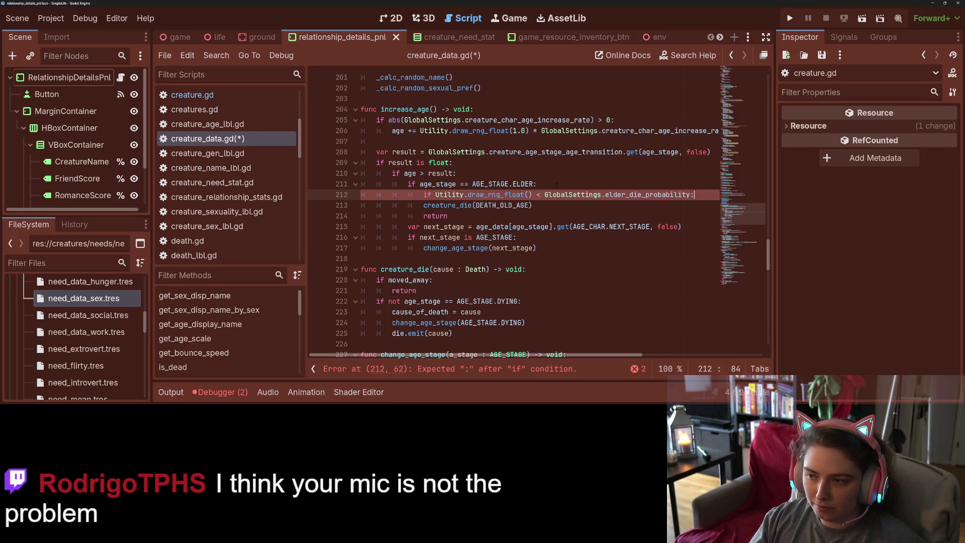
Step: Indent creature_die under the random check, save, copy elder_die_probability, and jump to GlobalSettings
{"action": "key", "text": "Down"}
{"action": "key", "text": "Home"}
{"action": "key", "text": "Tab"}
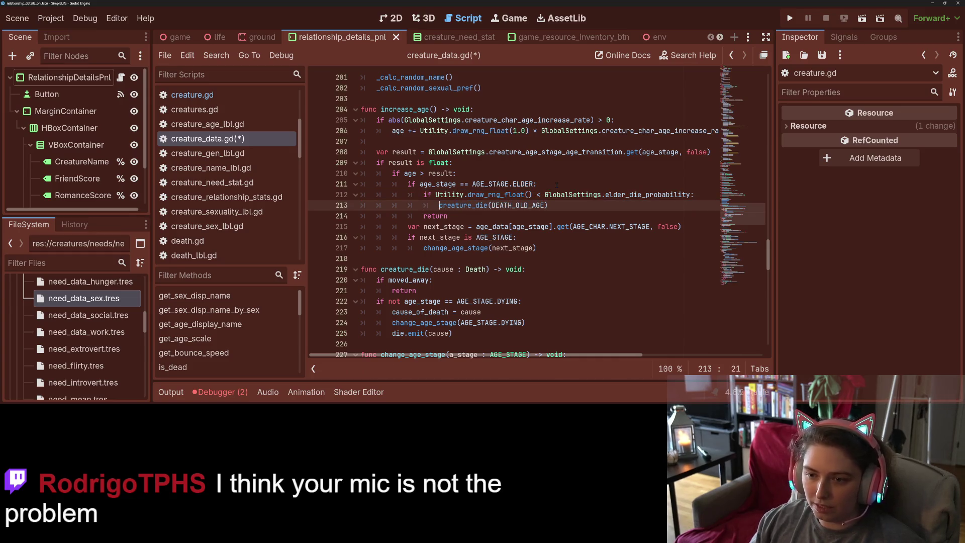
{"action": "key", "text": "ctrl+s"}
{"action": "double_click", "coordinate": [630, 194]}
{"action": "key", "text": "ctrl+c"}
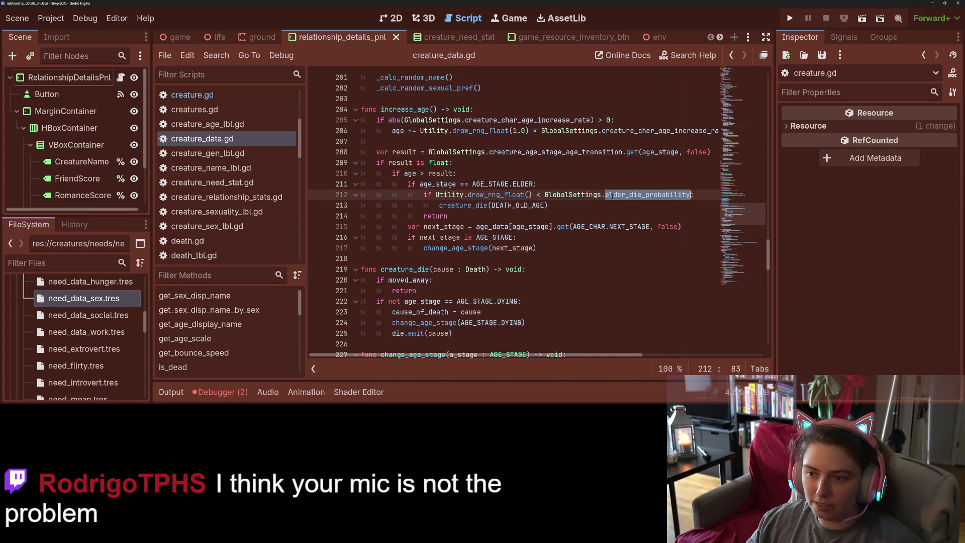
{"action": "left_click", "coordinate": [573, 194], "text": "ctrl"}
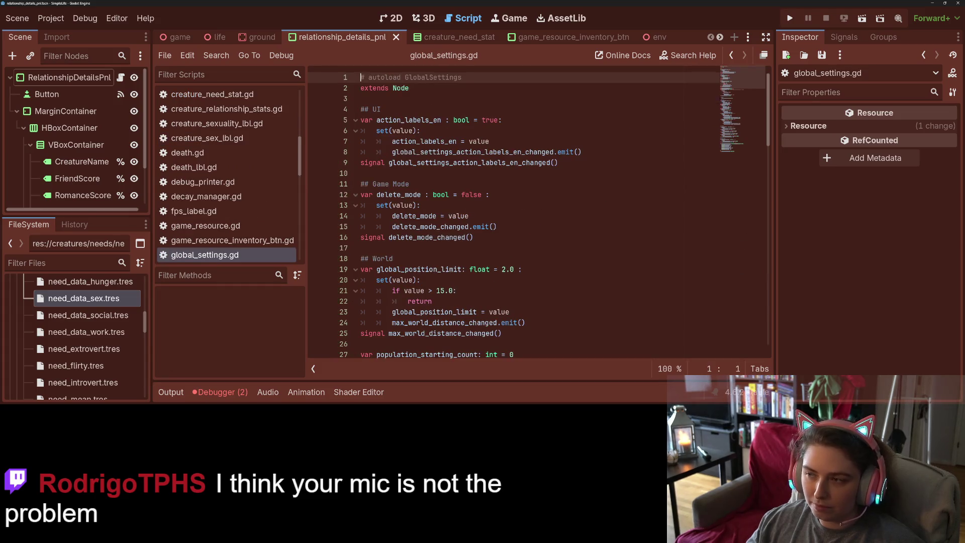
Step: Add 'var elder_die_probability : float = 60.0' at the end of global_settings.gd and save
{"action": "scroll", "coordinate": [580, 307], "scroll_direction": "down", "scroll_amount": 20}
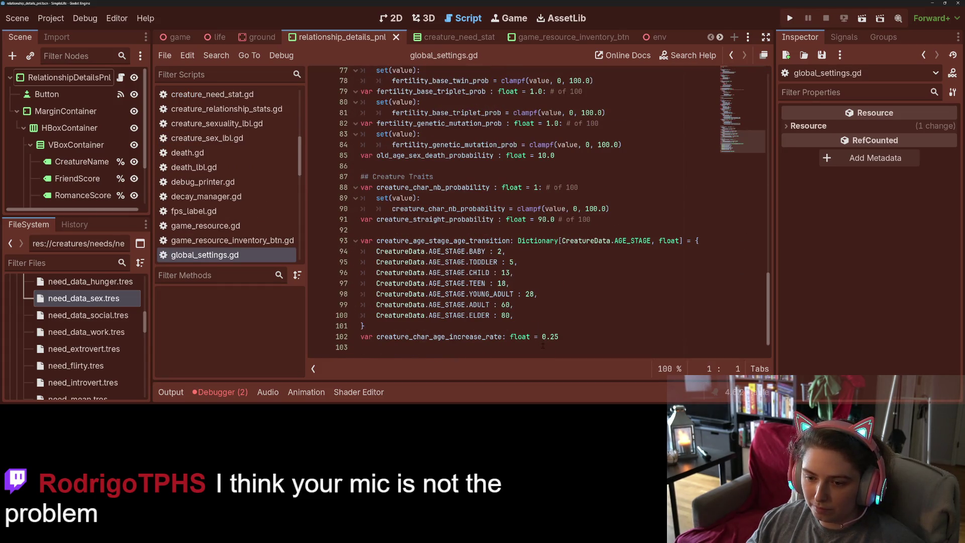
{"action": "left_click", "coordinate": [542, 345]}
{"action": "type", "text": "var"}
{"action": "key", "text": "ctrl+v"}
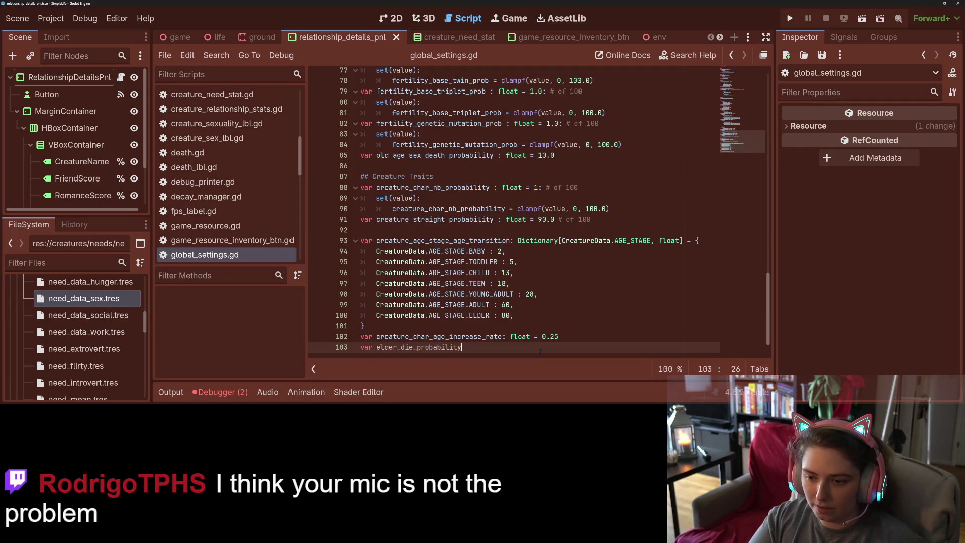
{"action": "type", "text": ": fl"}
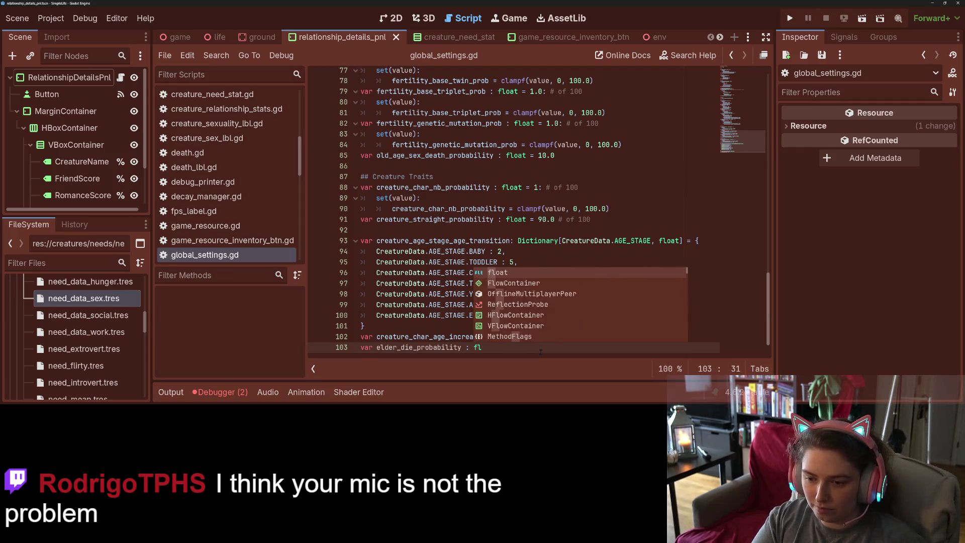
{"action": "type", "text": "oat ="}
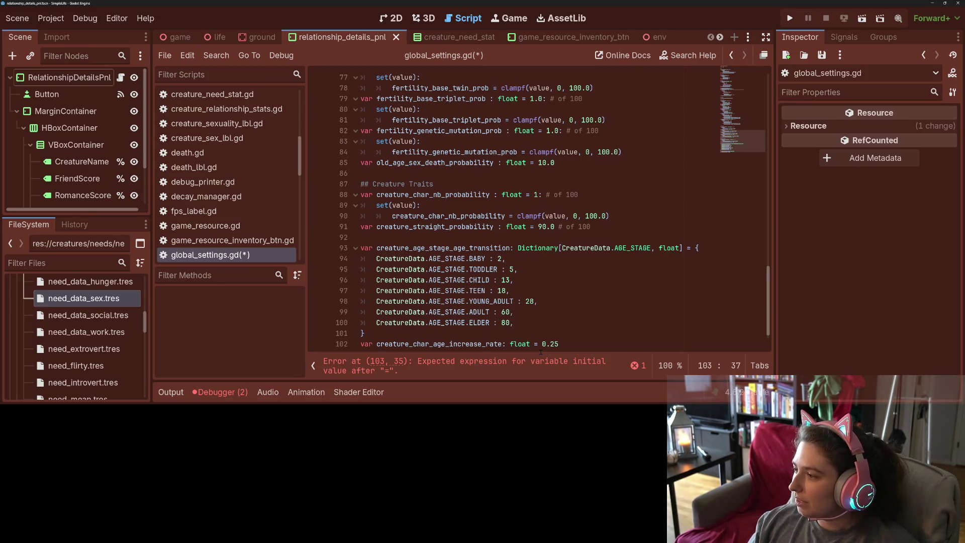
{"action": "type", "text": "60.0"}
{"action": "key", "text": "ctrl+s"}
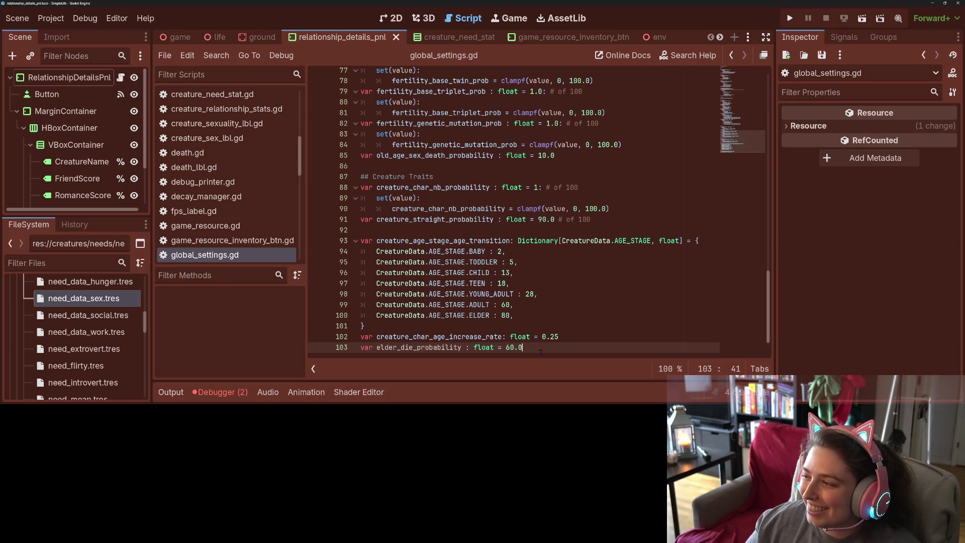
{"action": "key", "text": "Return"}
{"action": "key", "text": "ctrl+s"}
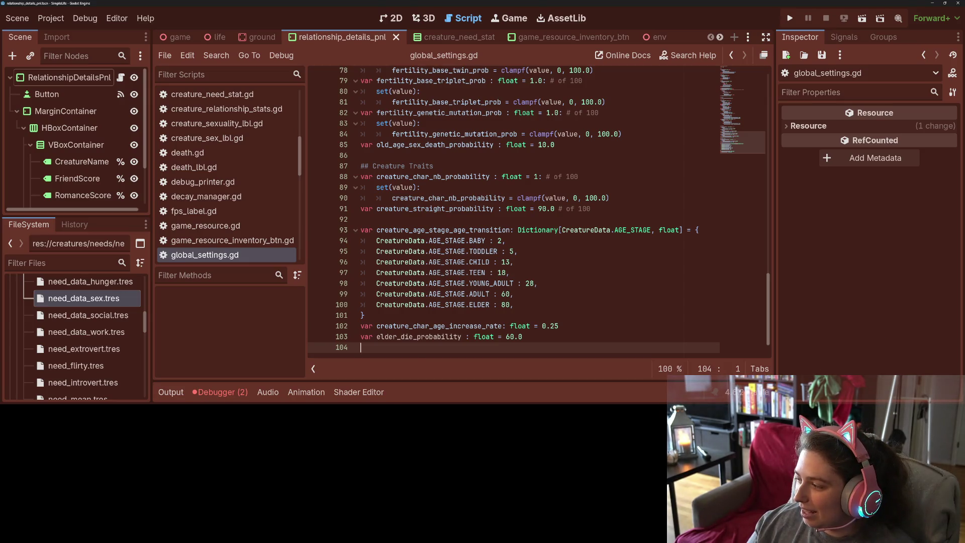
{"action": "key", "text": "alt+Tab"}
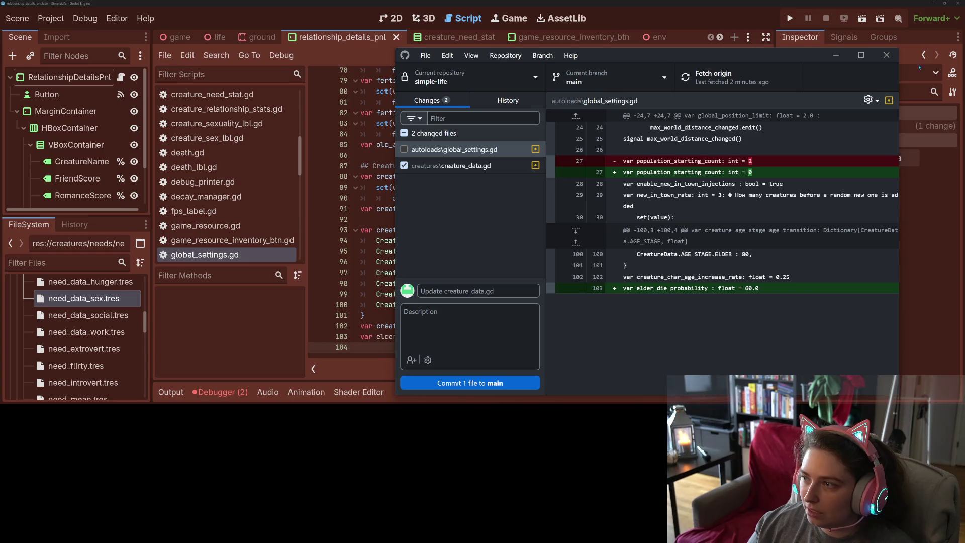
Step: Set population_starting_count on line 27 of global_settings.gd back to 2
{"action": "key", "text": "alt+Tab"}
{"action": "scroll", "coordinate": [625, 247], "scroll_direction": "up", "scroll_amount": 20}
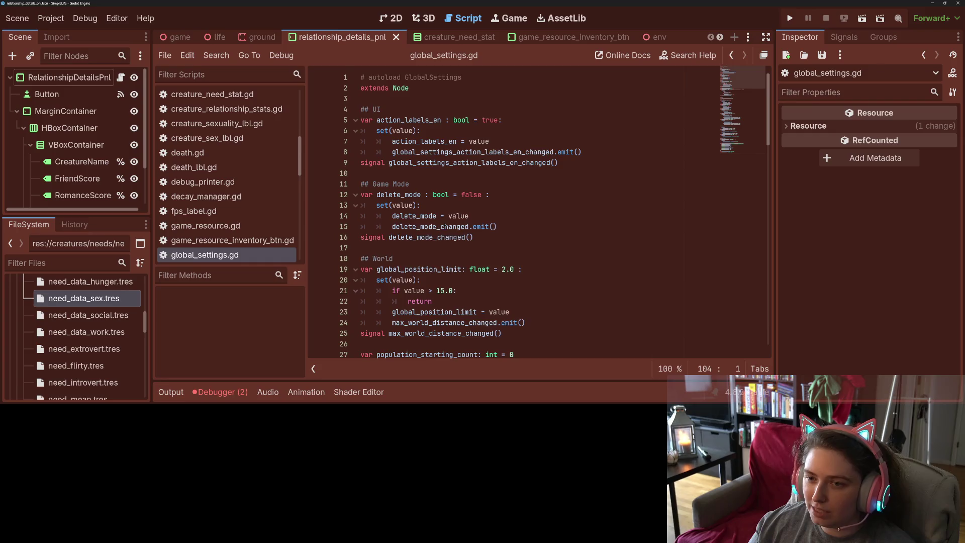
{"action": "scroll", "coordinate": [474, 245], "scroll_direction": "down", "scroll_amount": 6}
{"action": "scroll", "coordinate": [493, 148], "scroll_direction": "up", "scroll_amount": 1}
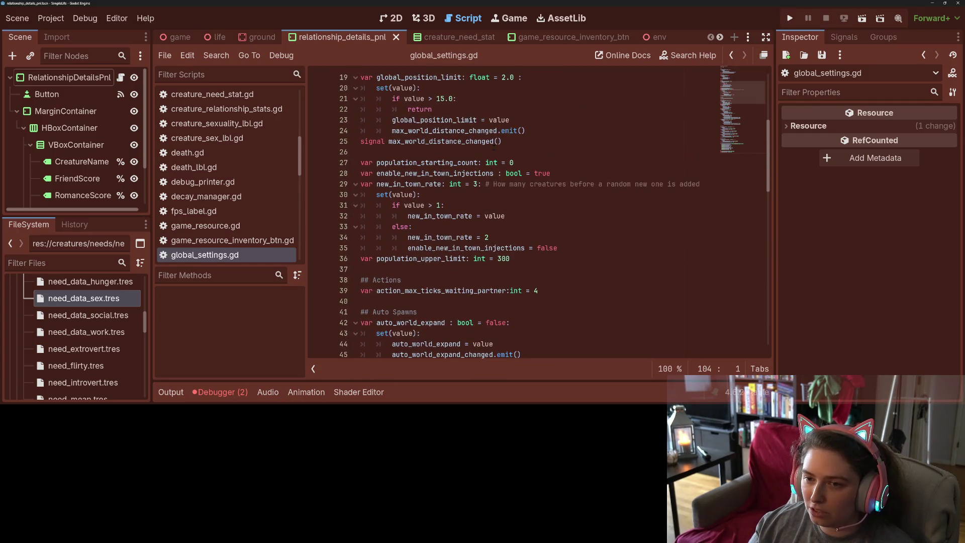
{"action": "left_click", "coordinate": [514, 162]}
{"action": "key", "text": "BackSpace"}
{"action": "type", "text": "2"}
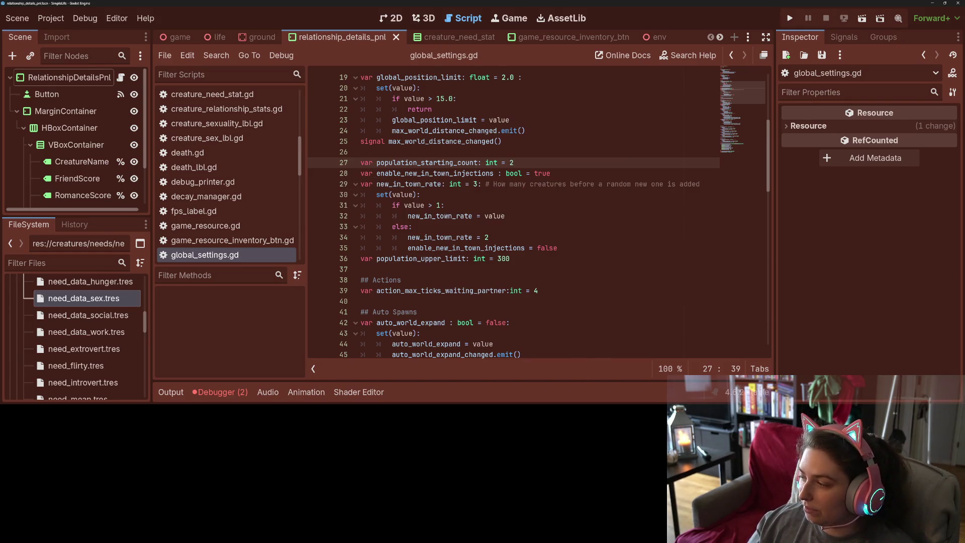
Step: Include creature_data.gd with global_settings.gd in GitHub Desktop's changes, then run the game
{"action": "key", "text": "alt+Tab"}
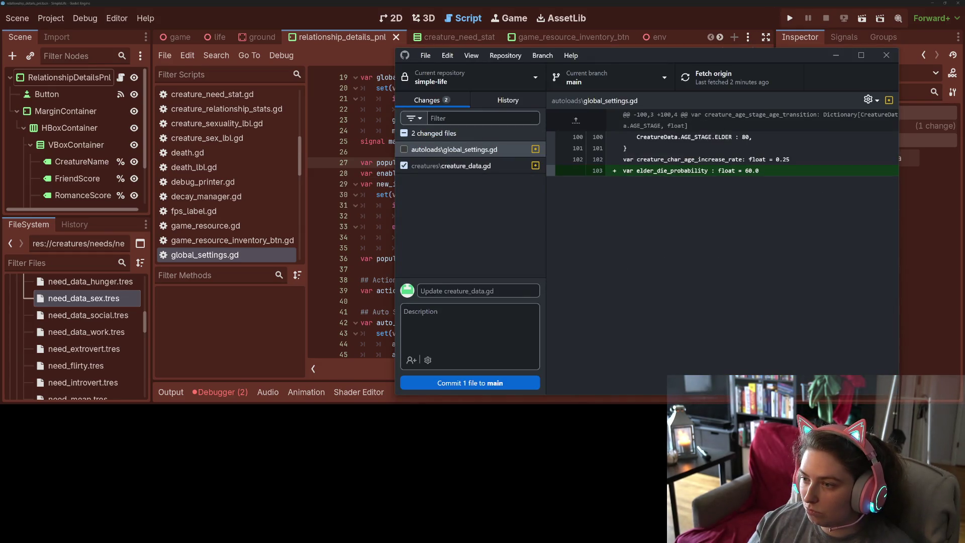
{"action": "key", "text": "alt+Tab"}
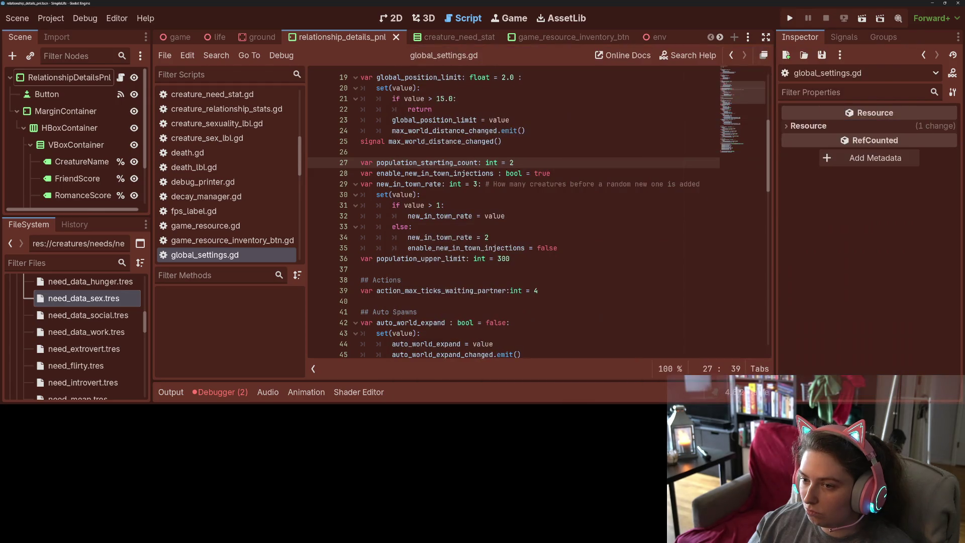
{"action": "key", "text": "alt+Tab"}
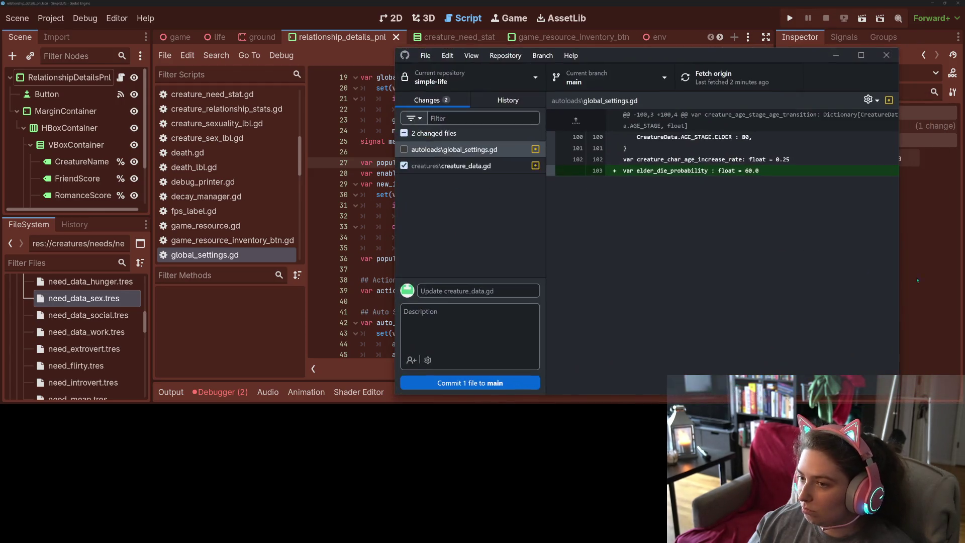
{"action": "left_click", "coordinate": [440, 166]}
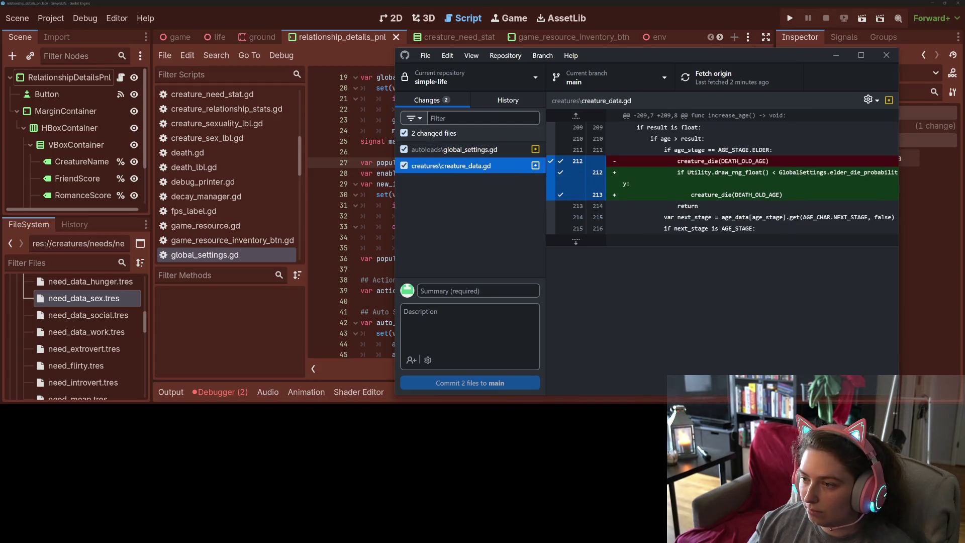
{"action": "left_click", "coordinate": [790, 18]}
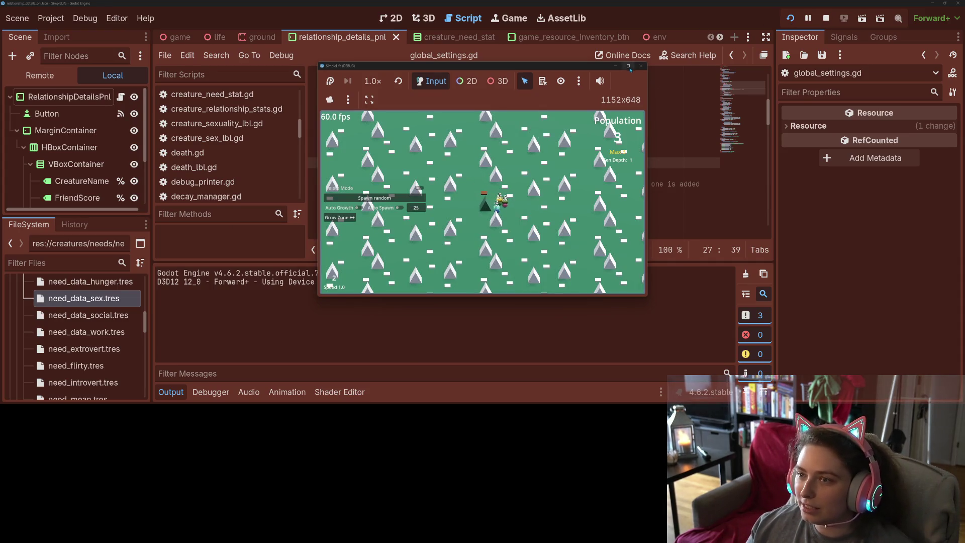
Step: Maximize the game window, spawn a random creature, and turn on Auto Growth and Auto Spawn
{"action": "left_click", "coordinate": [629, 66]}
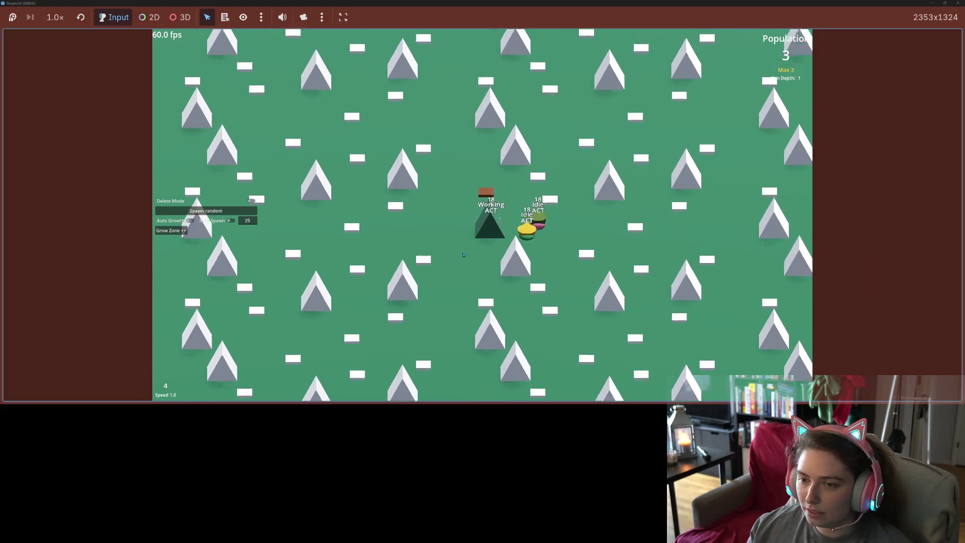
{"action": "scroll", "coordinate": [463, 255], "scroll_direction": "up", "scroll_amount": 5}
{"action": "left_click", "coordinate": [228, 216]}
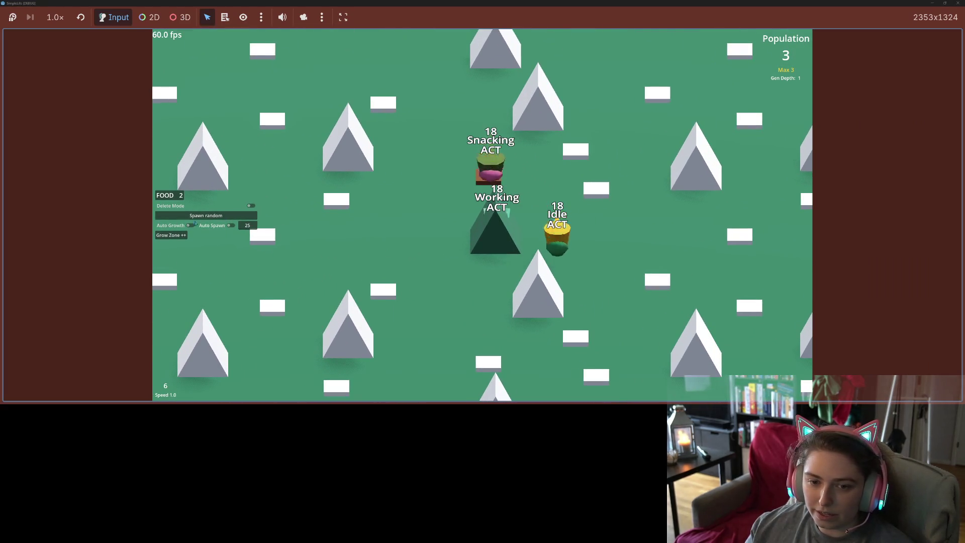
{"action": "left_click", "coordinate": [190, 226]}
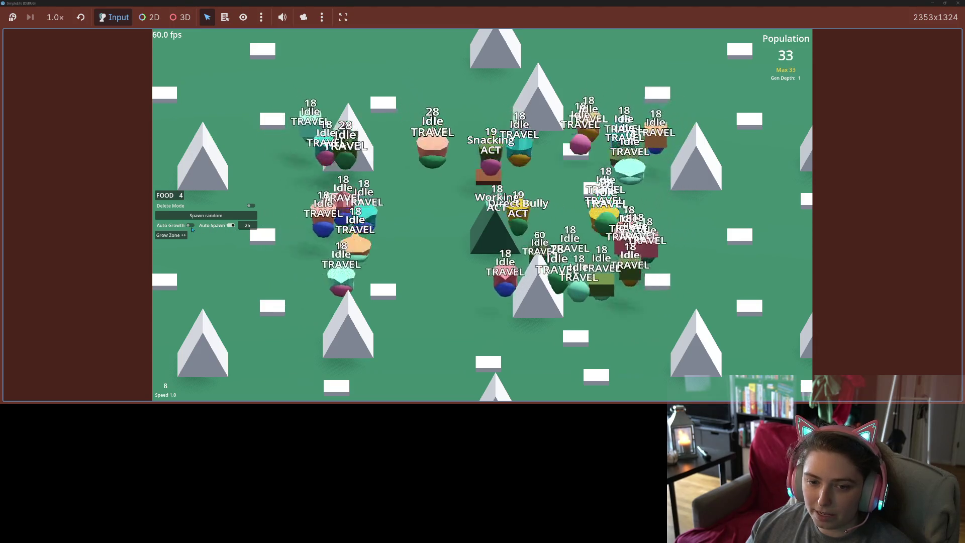
Step: Set the simulation speed to 4x and move the view across the map
{"action": "key", "text": "plus"}
{"action": "key", "text": "plus"}
{"action": "key", "text": "plus"}
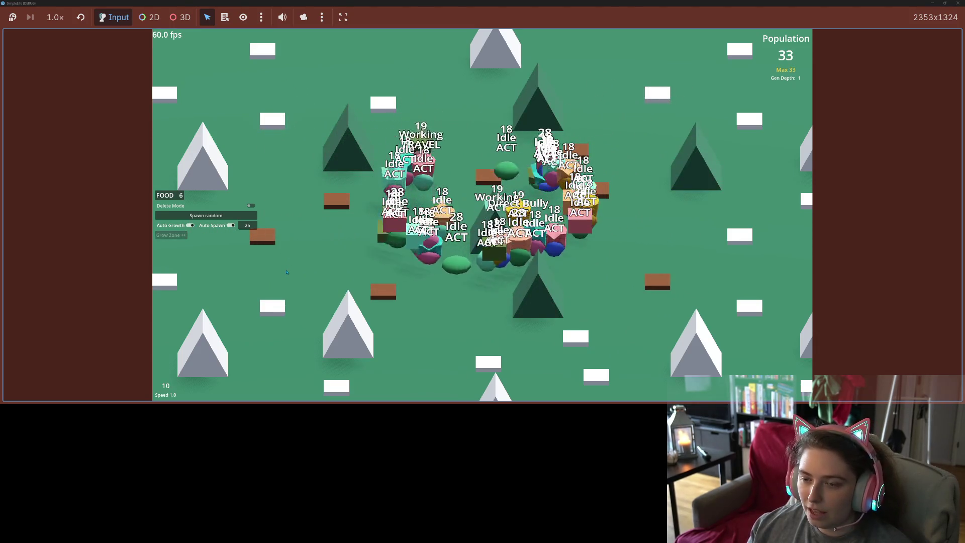
{"action": "key", "text": "minus"}
{"action": "key", "text": "minus"}
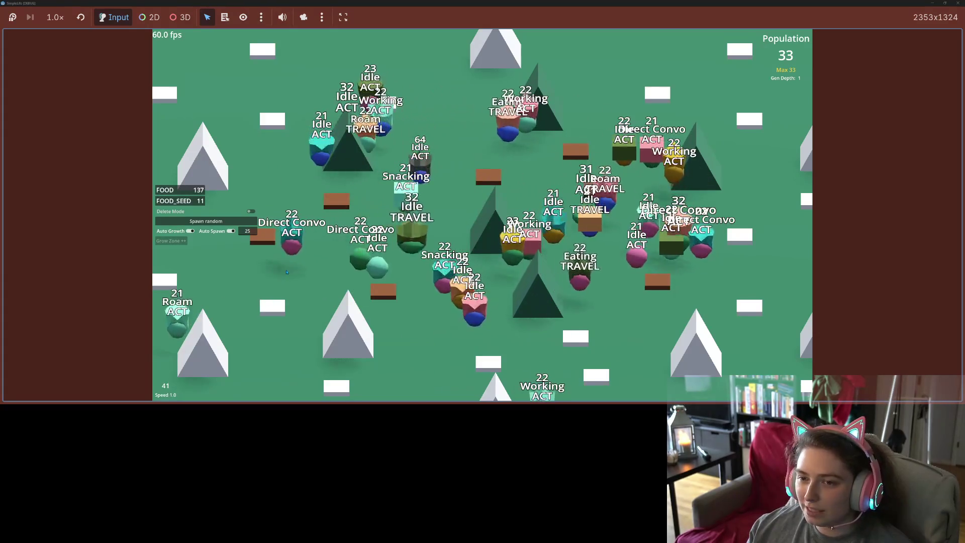
{"action": "key", "text": "s"}
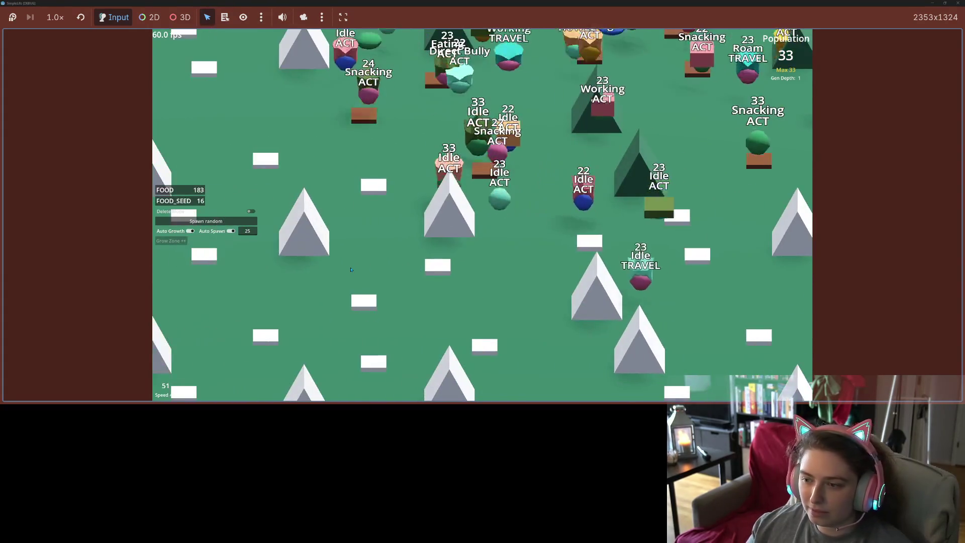
{"action": "scroll", "coordinate": [351, 270], "scroll_direction": "down", "scroll_amount": 5}
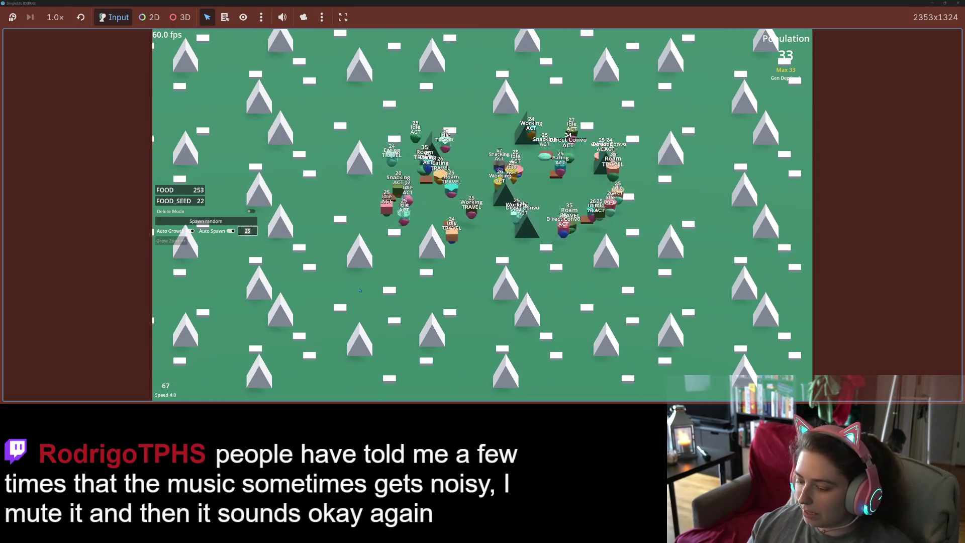
Step: Raise the Auto Spawn limit to 50, then 60, while watching the old-age death counter
{"action": "type", "text": "50"}
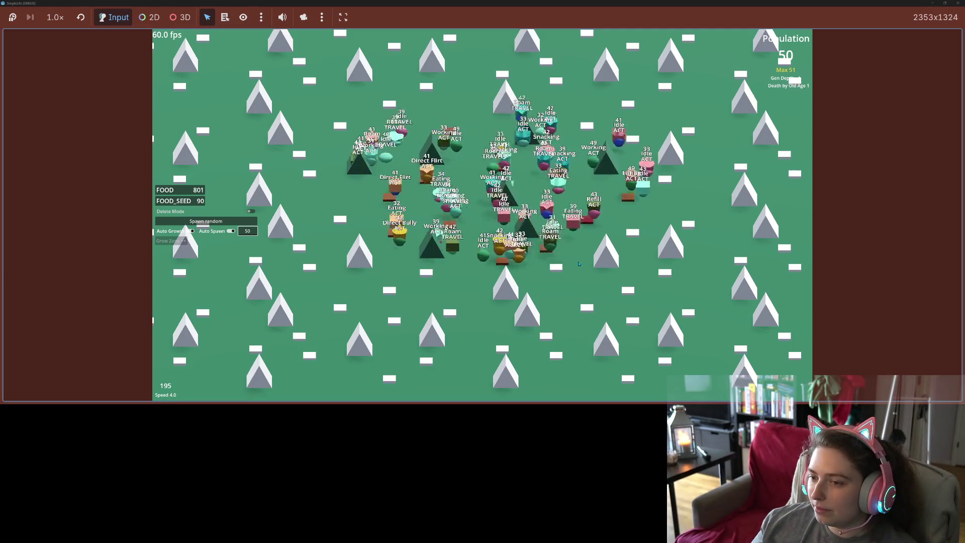
{"action": "key", "text": "plus"}
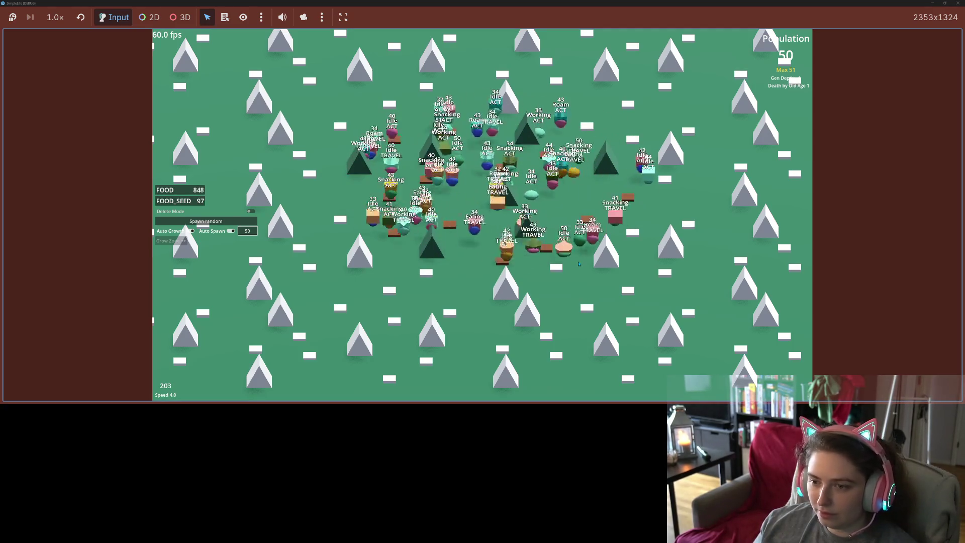
{"action": "key", "text": "1"}
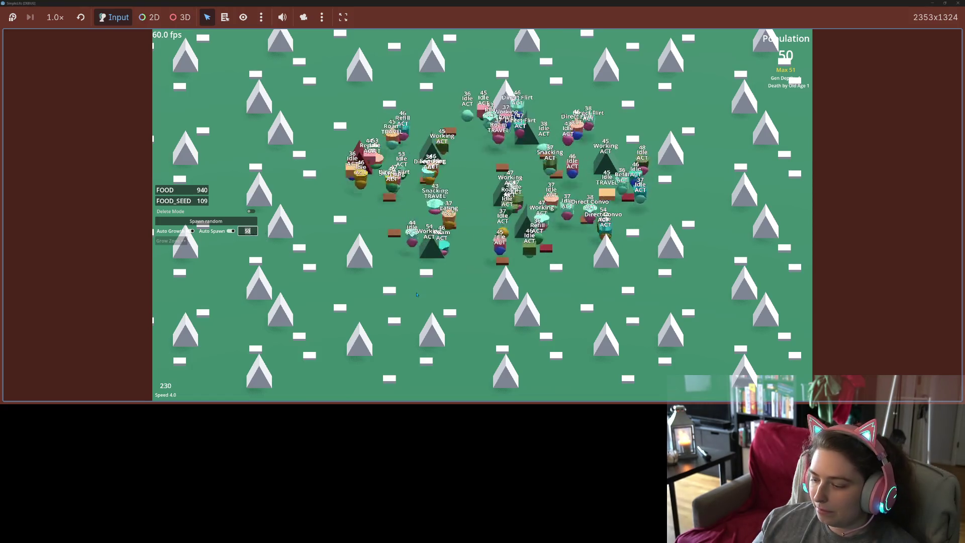
{"action": "key", "text": "BackSpace"}
{"action": "key", "text": "BackSpace"}
{"action": "type", "text": "60"}
{"action": "key", "text": "Return"}
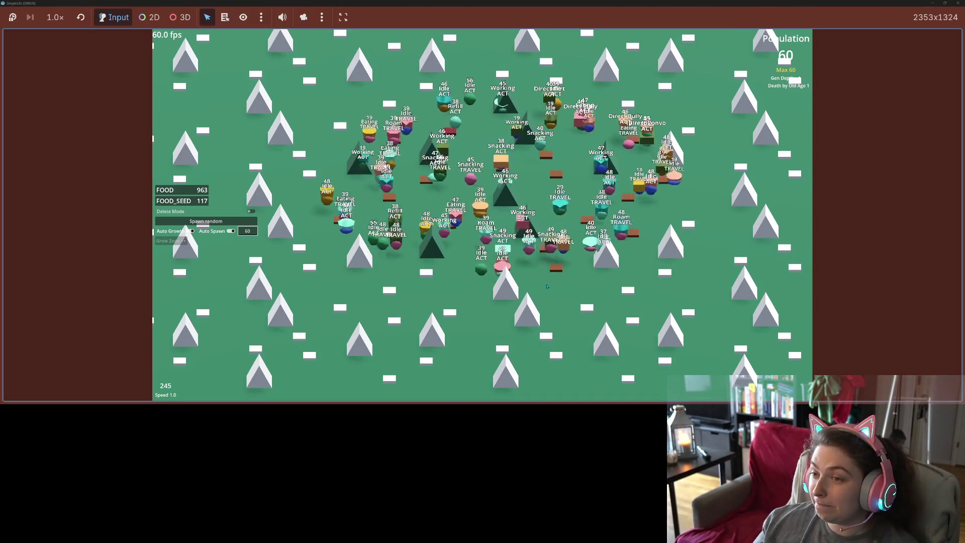
Step: Watch the simulation at normal, 2x and 4x speed while nudging the map view
{"action": "scroll", "coordinate": [547, 286], "scroll_direction": "up", "scroll_amount": 2}
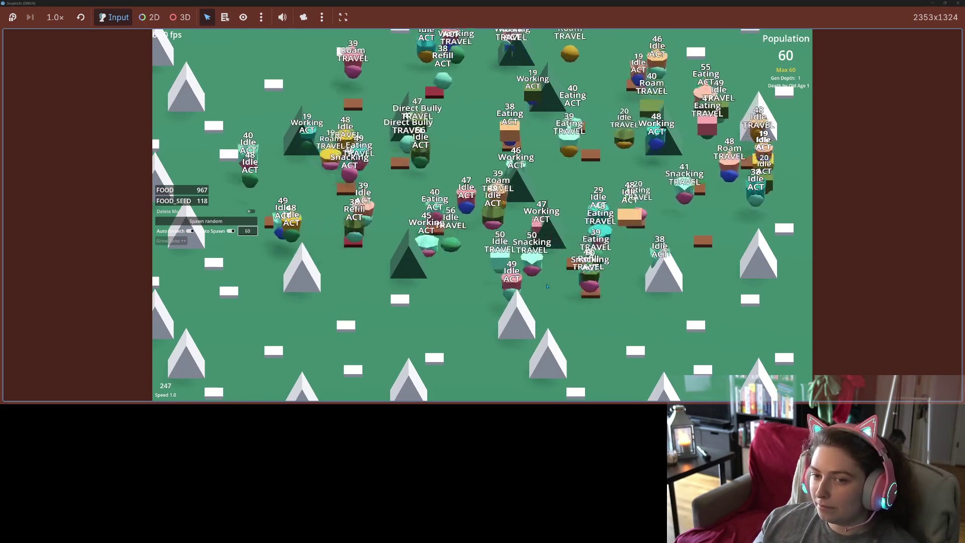
{"action": "key", "text": "2"}
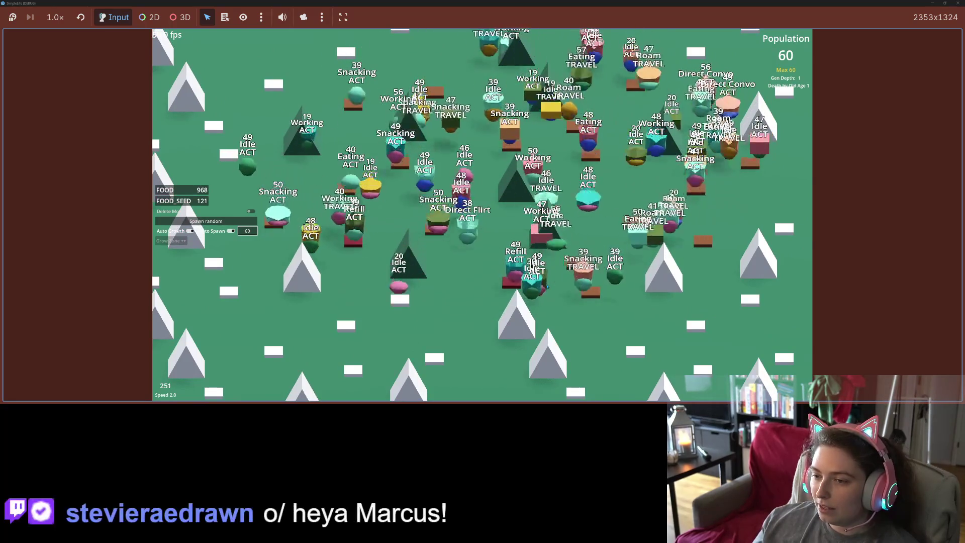
{"action": "key", "text": "1"}
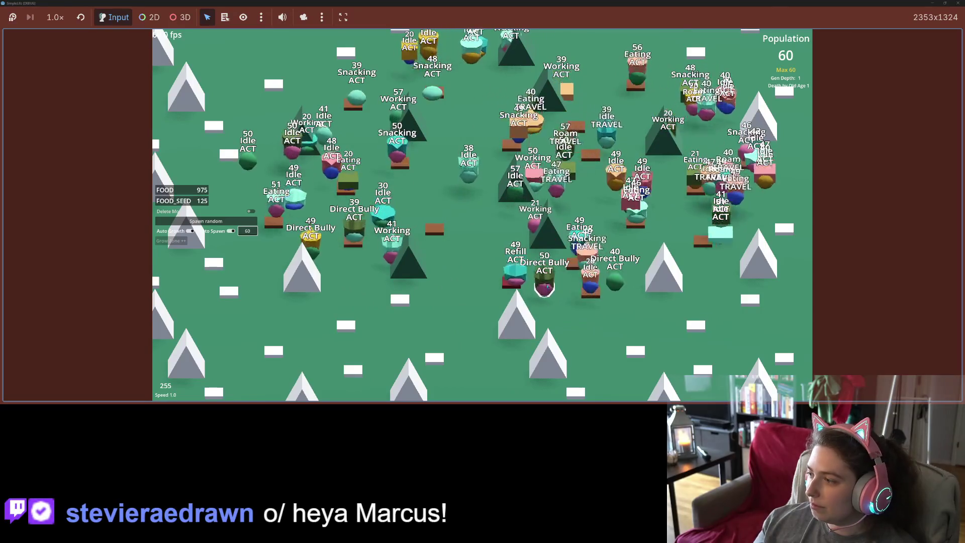
{"action": "key", "text": "w"}
{"action": "key", "text": "d"}
{"action": "key", "text": "a"}
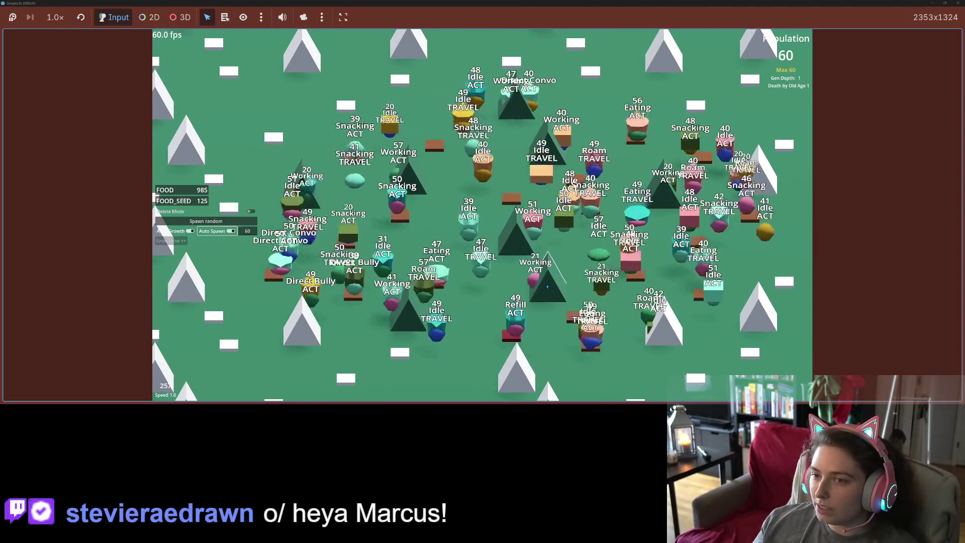
{"action": "key", "text": "4"}
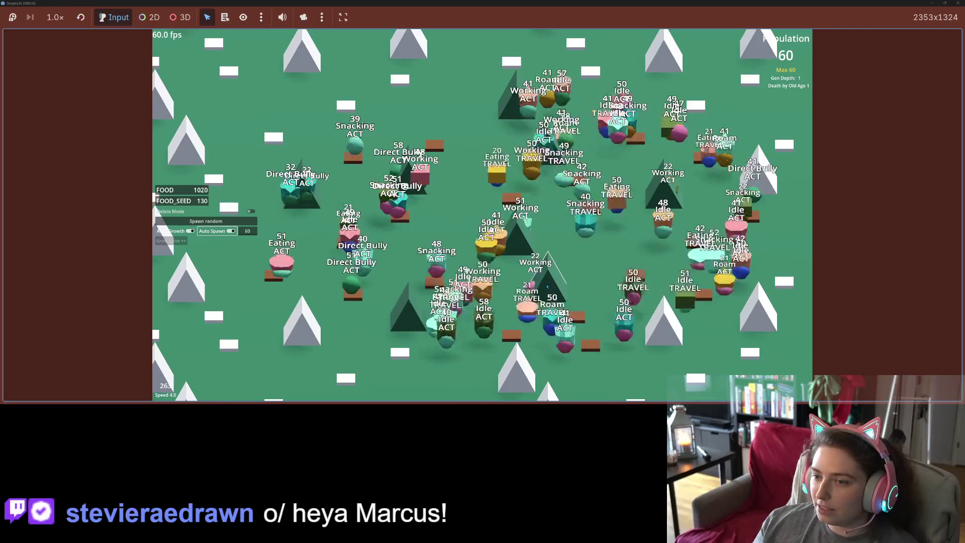
{"action": "key", "text": "4"}
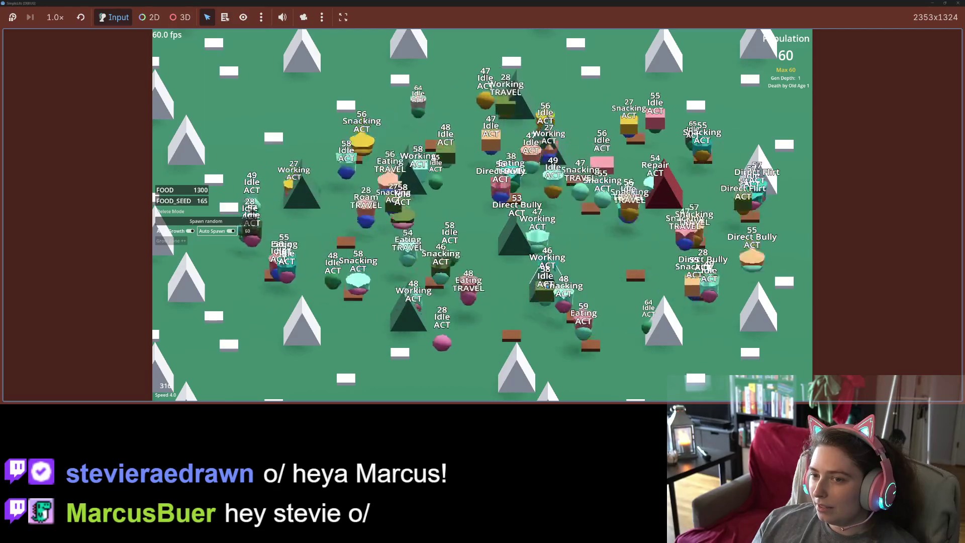
{"action": "key", "text": "1"}
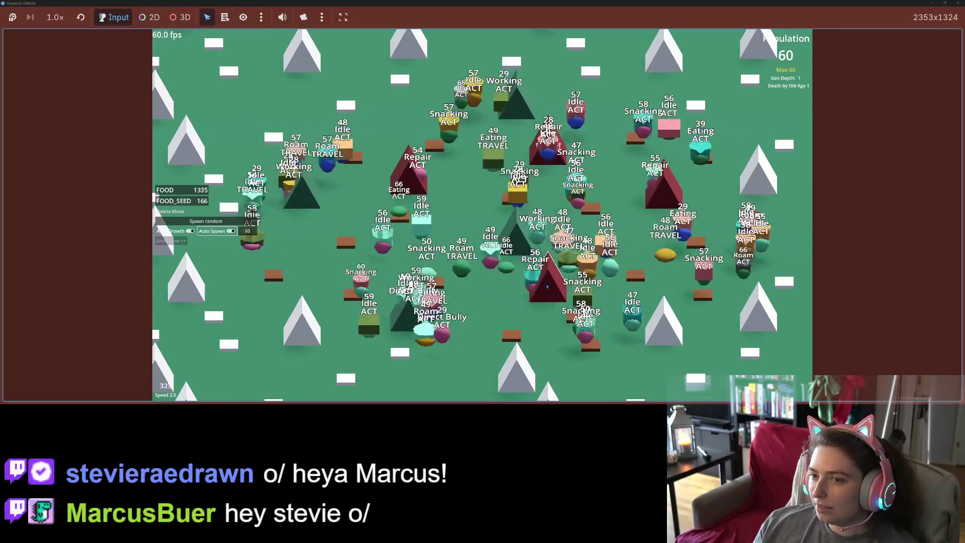
{"action": "key", "text": "4"}
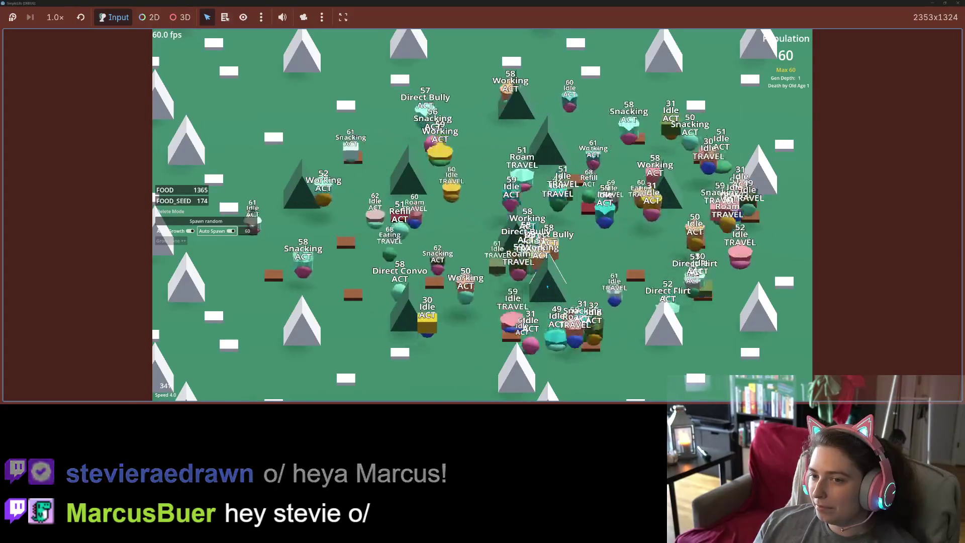
{"action": "key", "text": "1"}
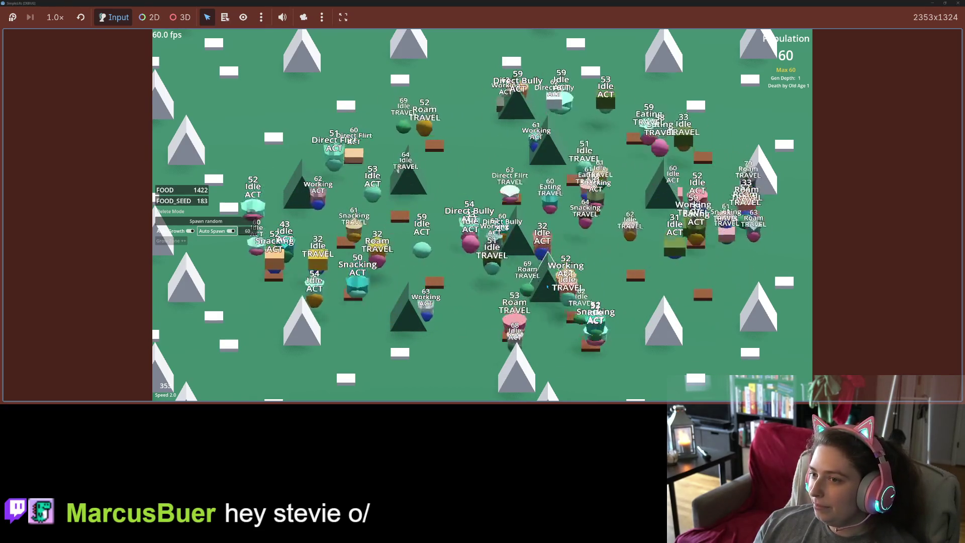
Step: Keep running at 4x and normal speed, then pan the map to an agent to inspect
{"action": "key", "text": "1"}
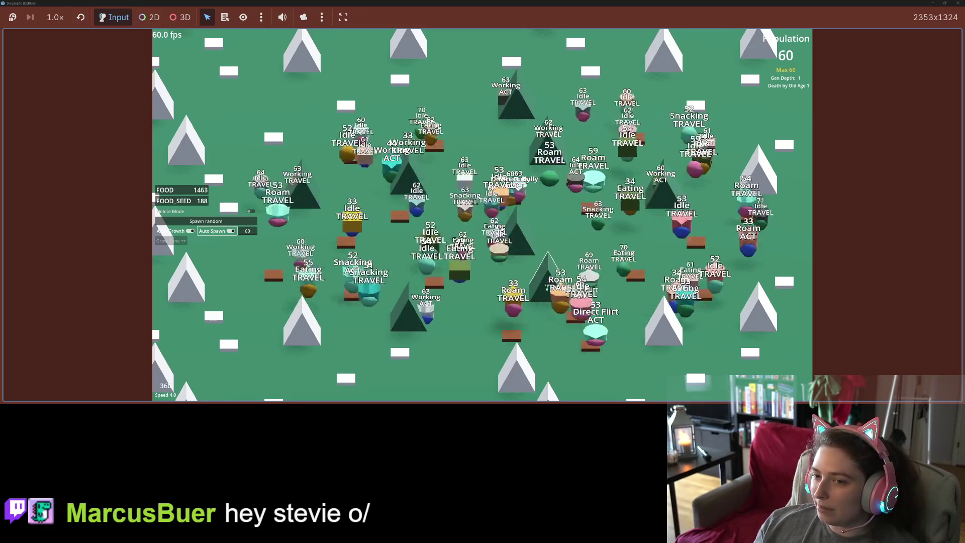
{"action": "key", "text": "1"}
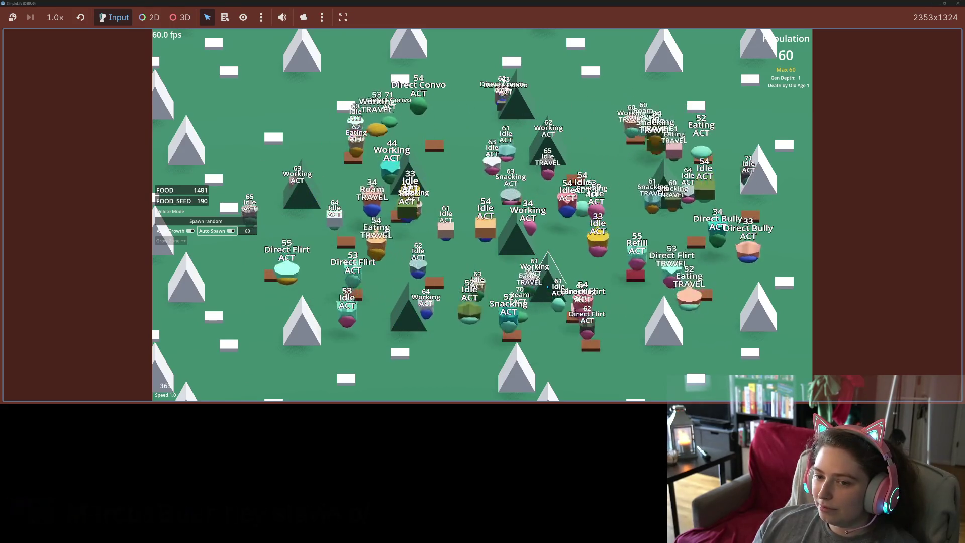
{"action": "key", "text": "4"}
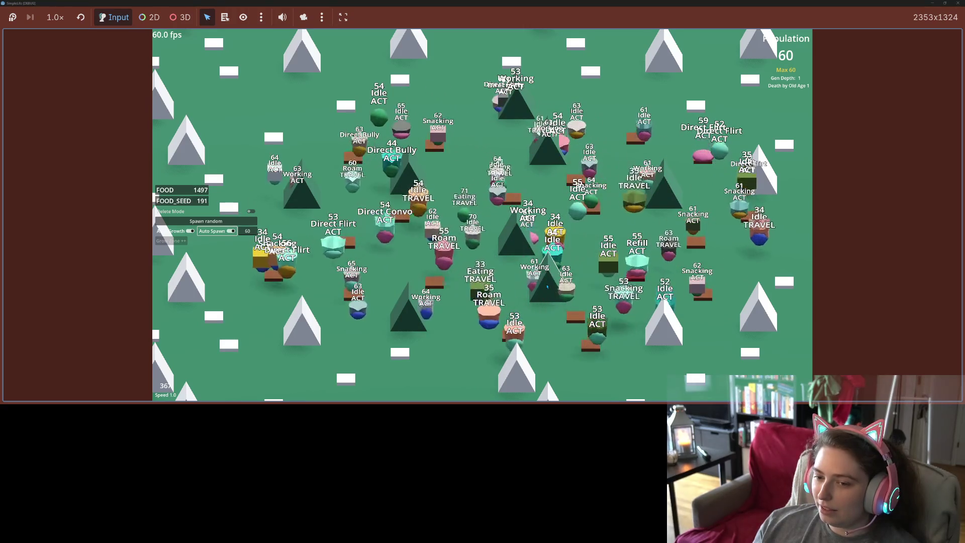
{"action": "key", "text": "4"}
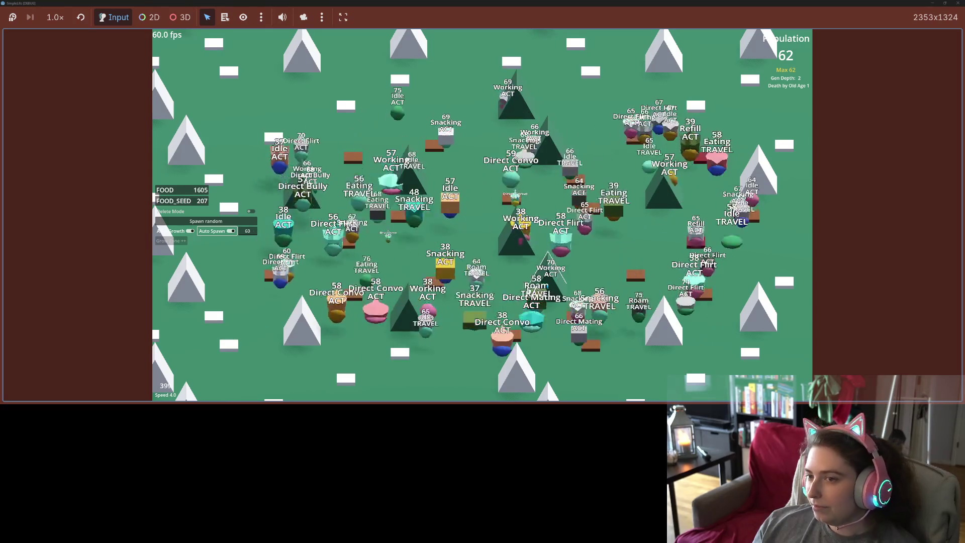
{"action": "key", "text": "minus"}
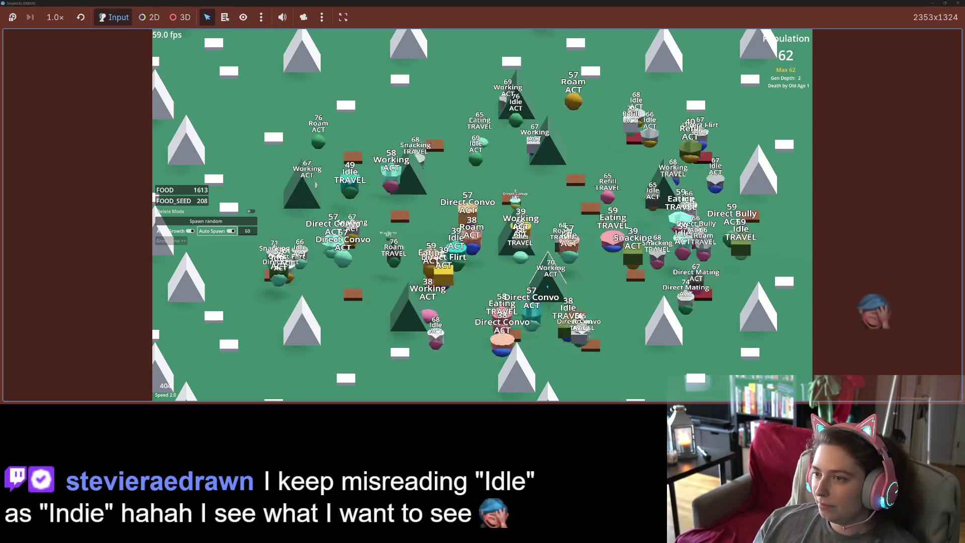
{"action": "key", "text": "minus"}
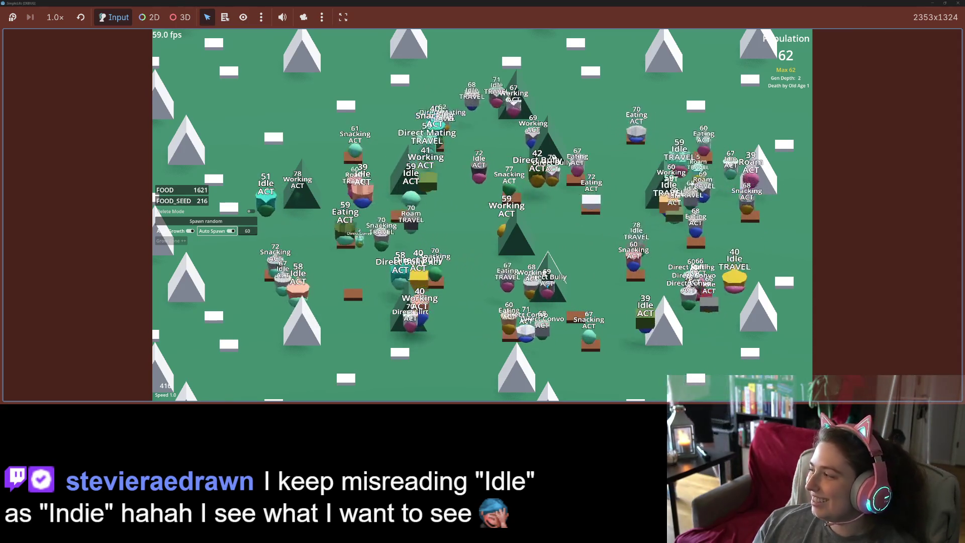
{"action": "scroll", "coordinate": [482, 242], "scroll_direction": "up", "scroll_amount": 2}
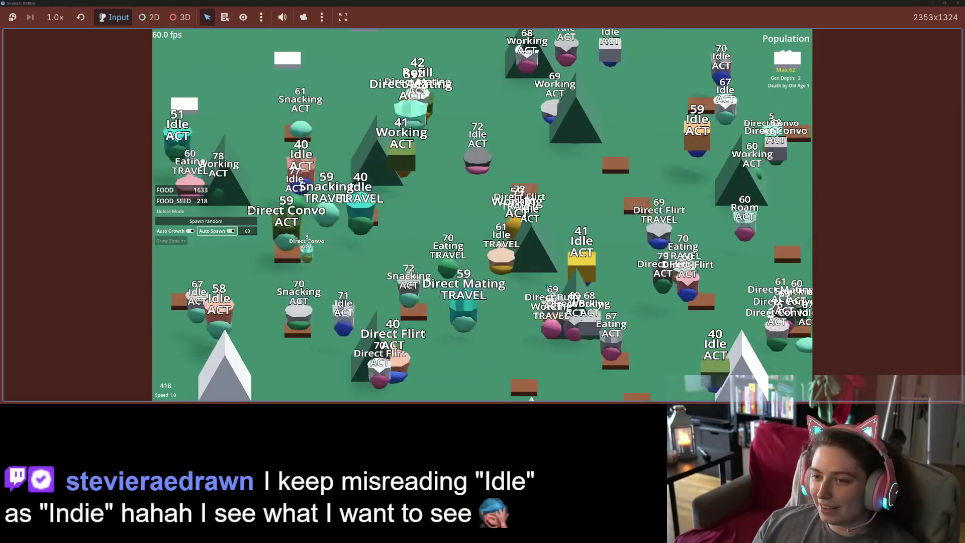
{"action": "scroll", "coordinate": [483, 216], "scroll_direction": "down", "scroll_amount": 2}
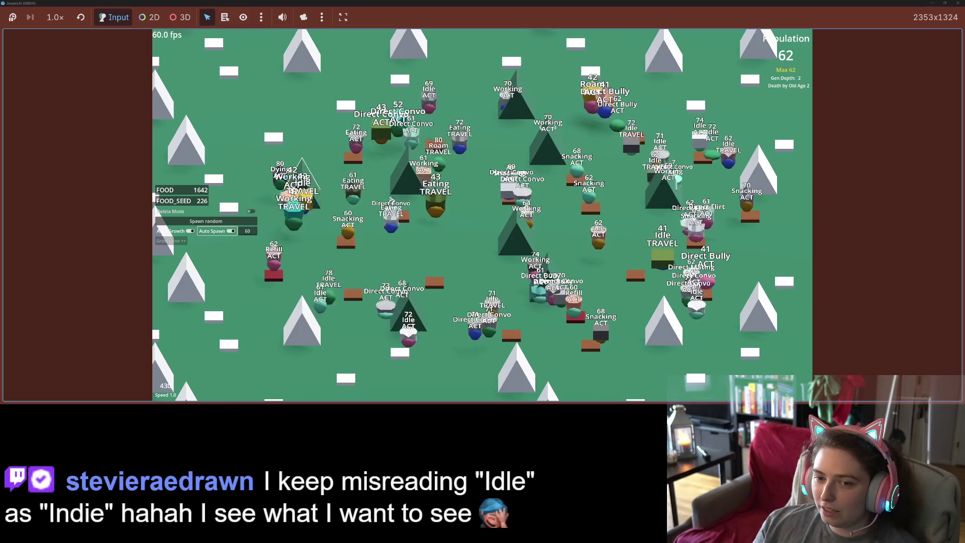
{"action": "mouse_move", "coordinate": [286, 257]}
{"action": "left_mouse_down"}
{"action": "mouse_move", "coordinate": [429, 260]}
{"action": "mouse_move", "coordinate": [305, 197]}
{"action": "left_mouse_up"}
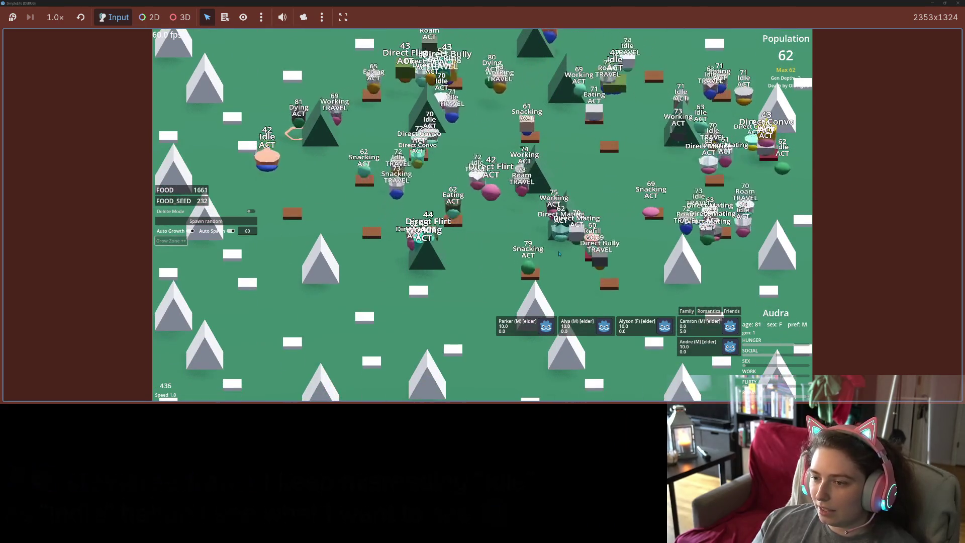
Step: Follow different elderly agents, including an 81-year-old, ending on a 75-year-old agent's family panel
{"action": "left_click", "coordinate": [609, 261]}
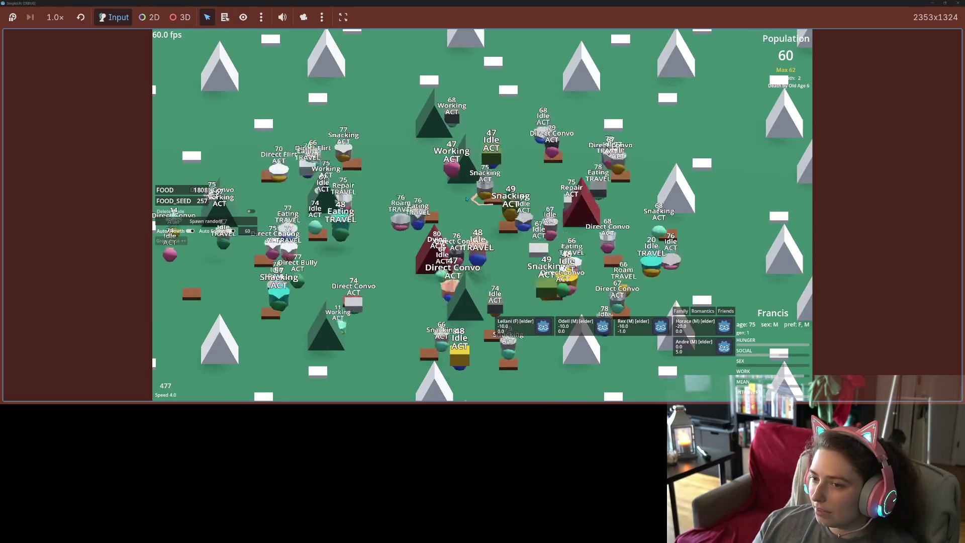
{"action": "key", "text": "1"}
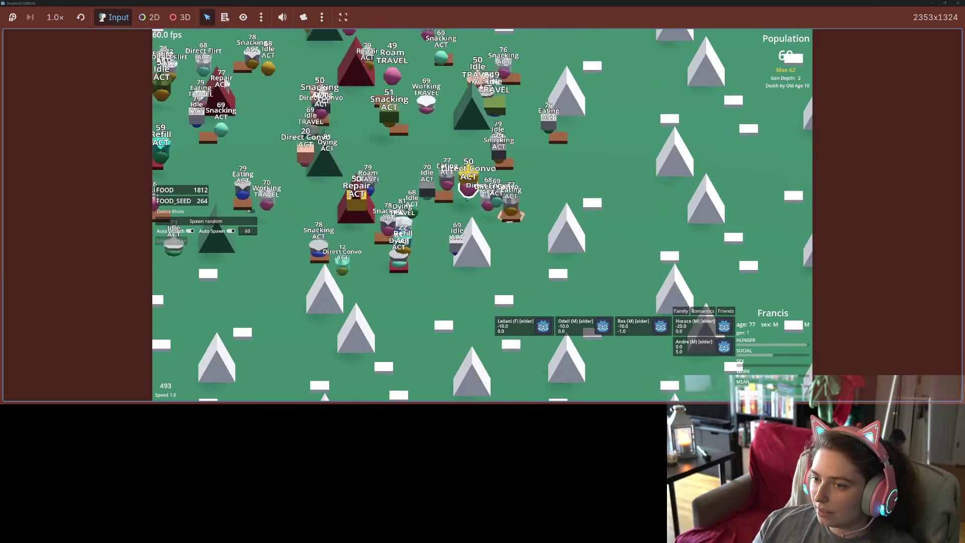
{"action": "key", "text": "2"}
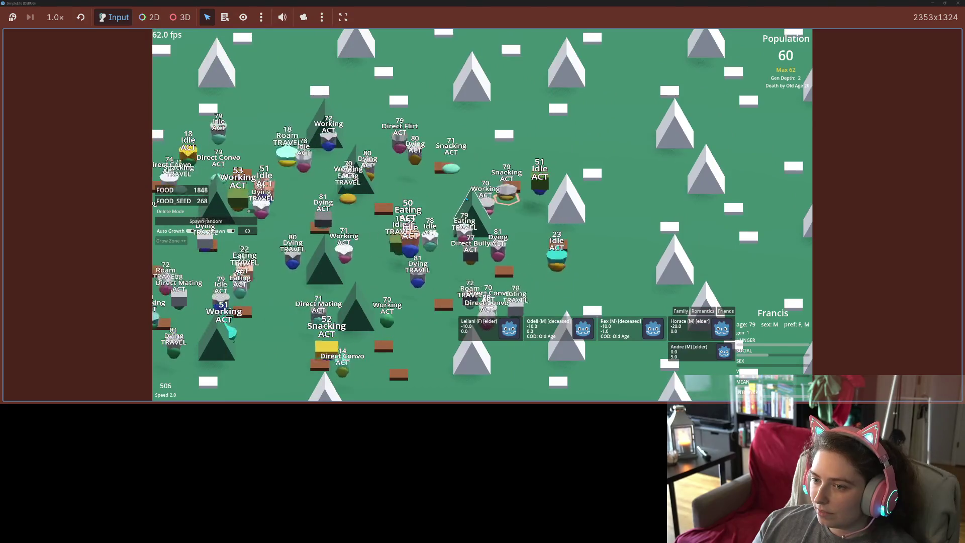
{"action": "key", "text": "1"}
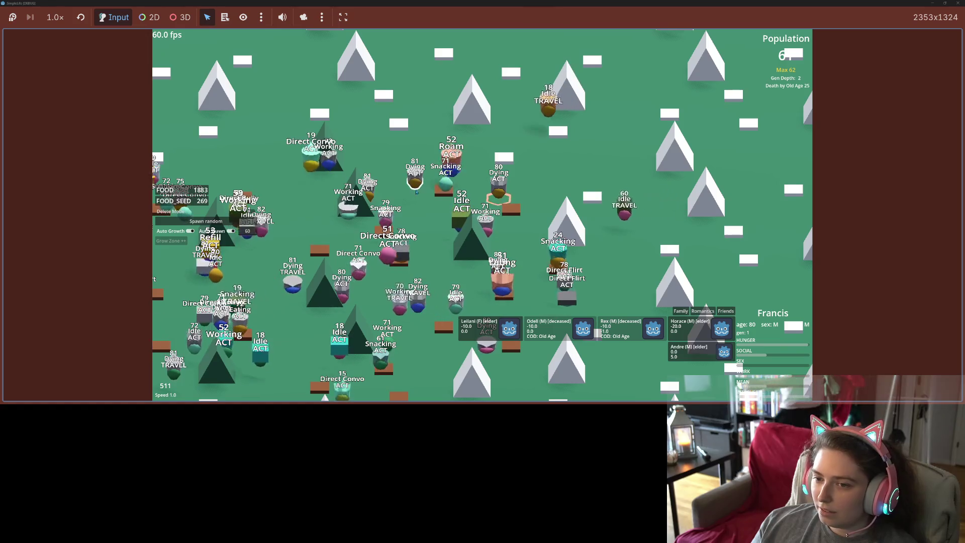
{"action": "left_click", "coordinate": [416, 192]}
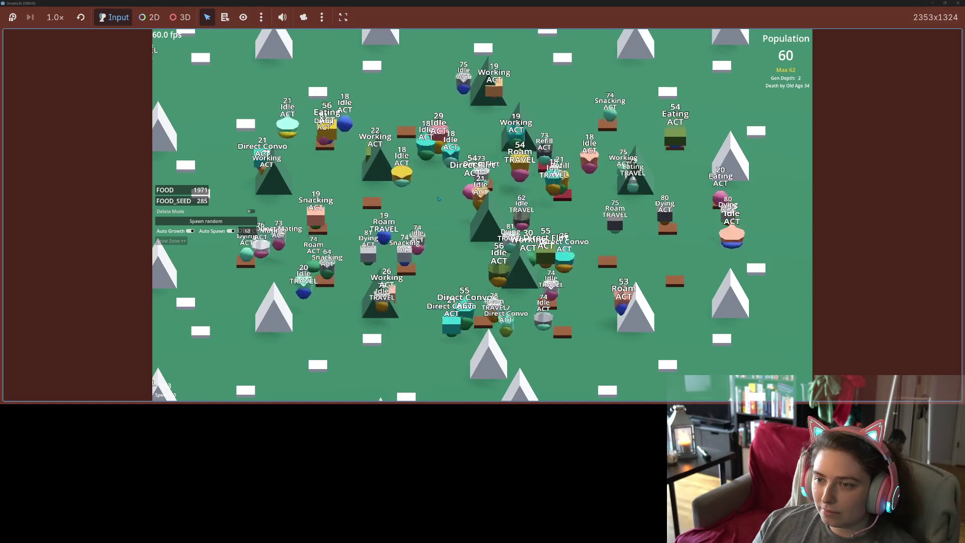
{"action": "left_click", "coordinate": [556, 175]}
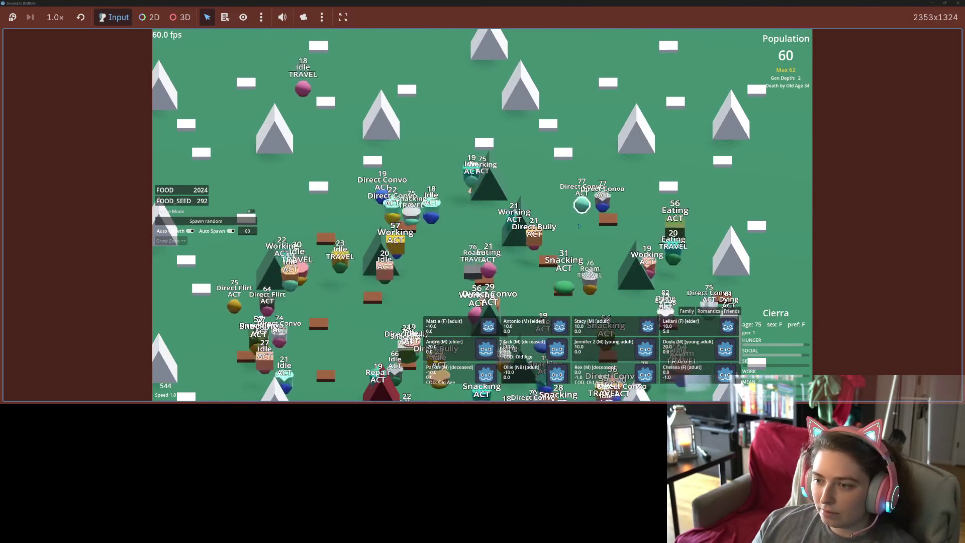
Step: Run the simulation alternating between 2x, 4x and normal speed, then close the game
{"action": "key", "text": "2"}
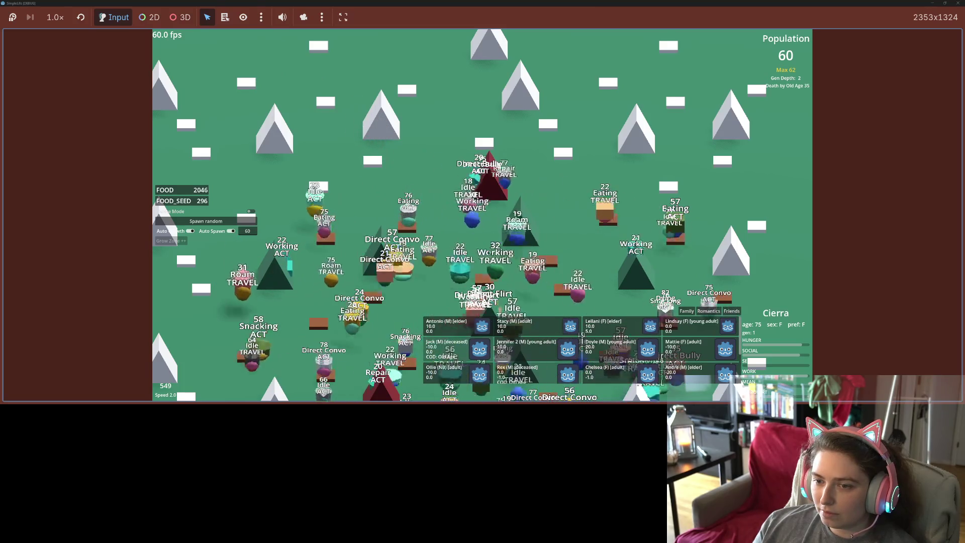
{"action": "key", "text": "1"}
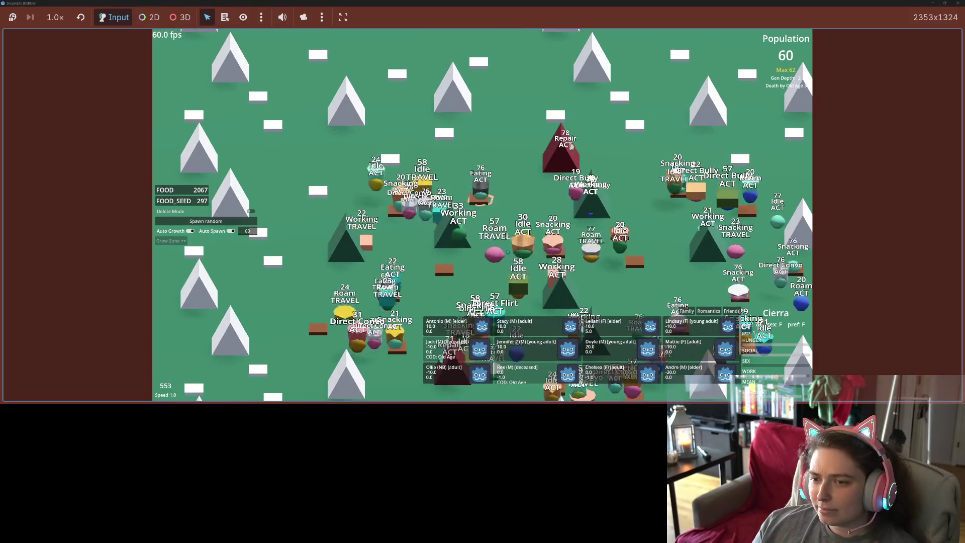
{"action": "key", "text": "4"}
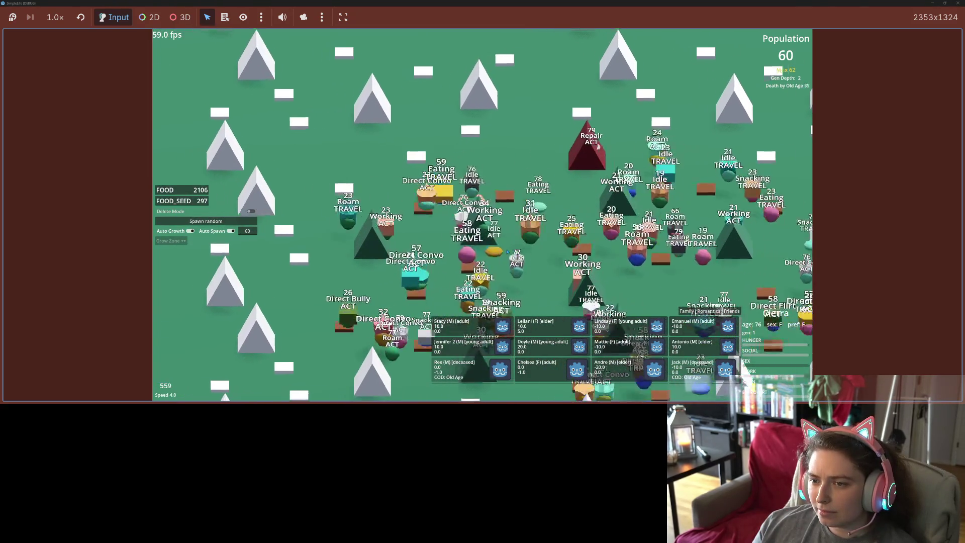
{"action": "key", "text": "1"}
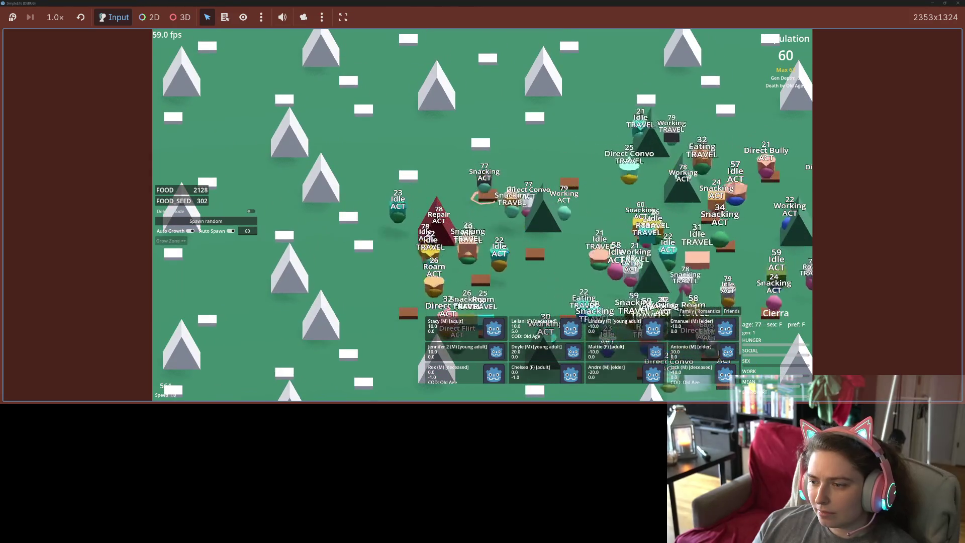
{"action": "key", "text": "2"}
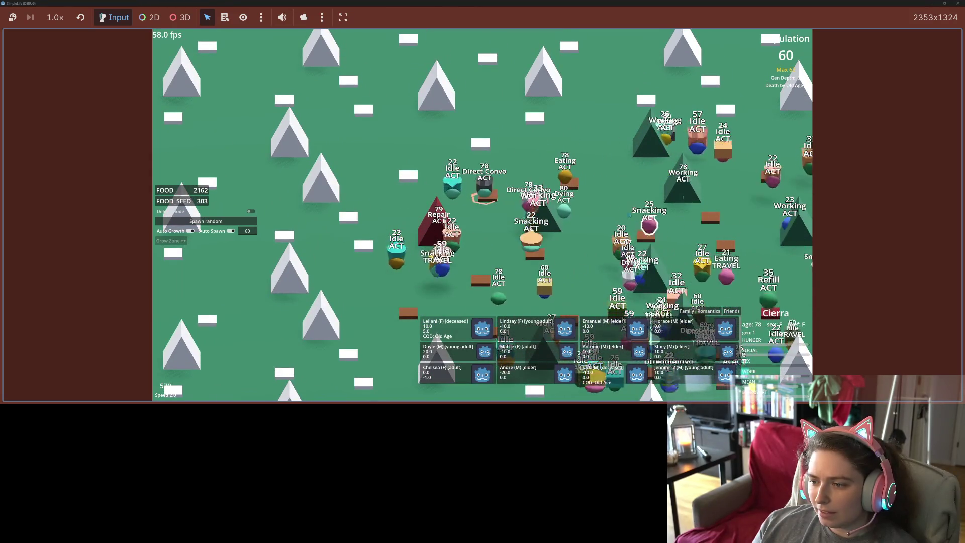
{"action": "key", "text": "1"}
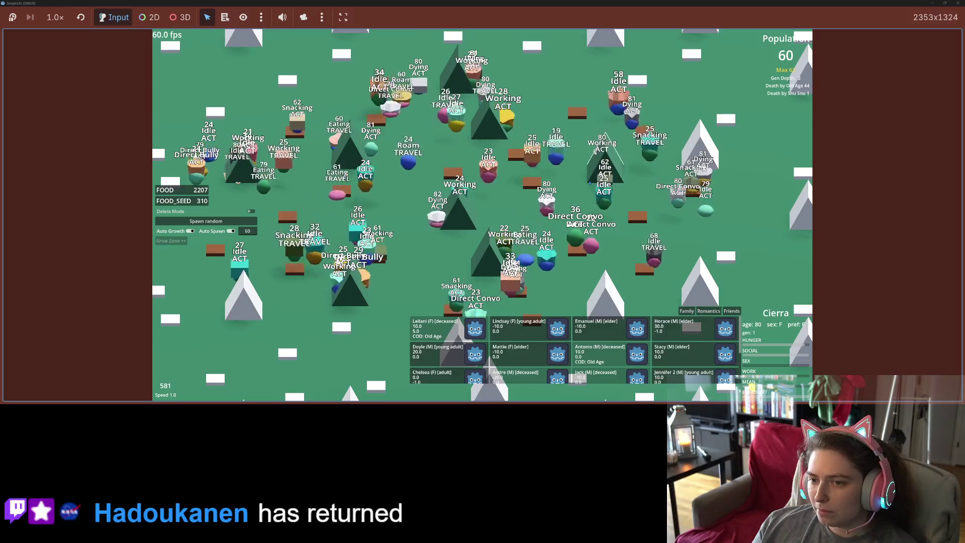
{"action": "key", "text": "alt+F4"}
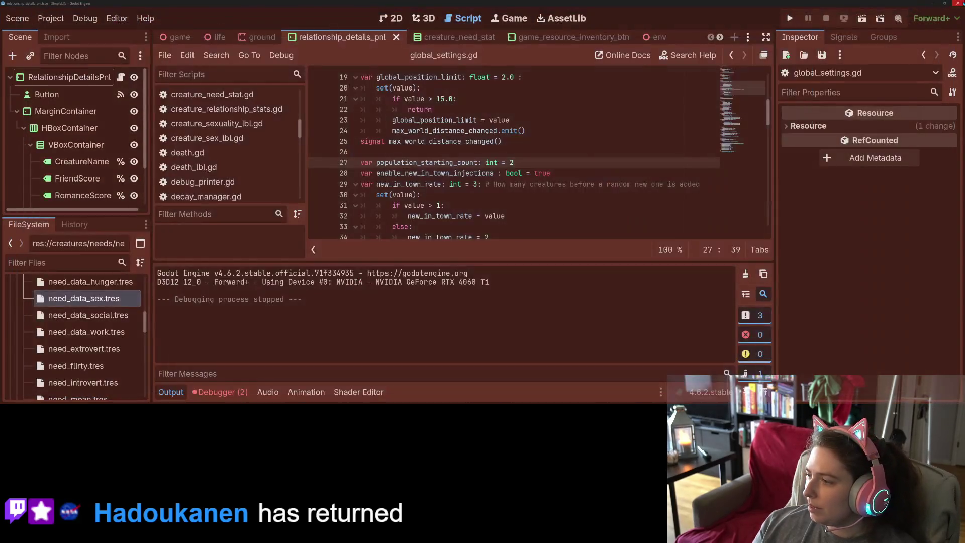
Step: Change elder_die_probability from 60.0 to 20.0 and relaunch the game
{"action": "scroll", "coordinate": [553, 201], "scroll_direction": "down", "scroll_amount": 1}
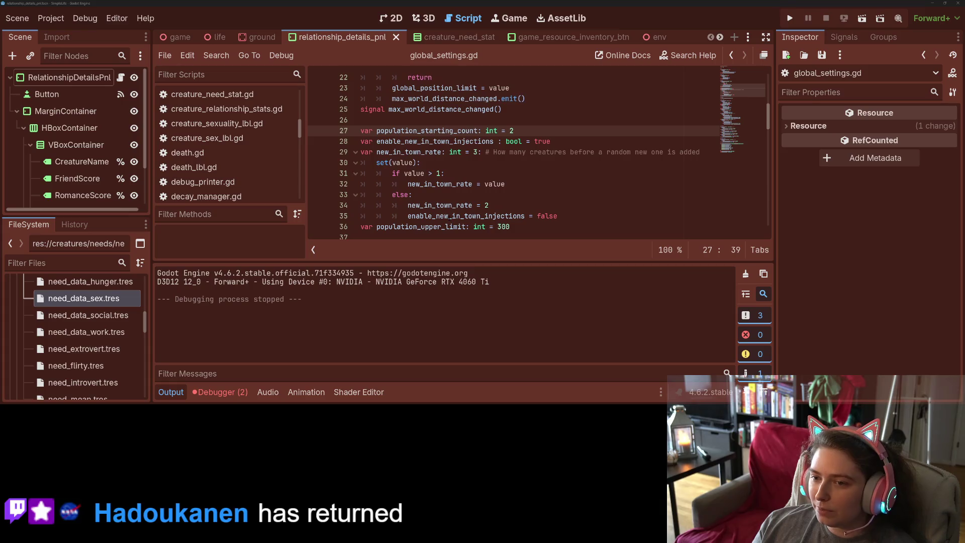
{"action": "left_click", "coordinate": [234, 393]}
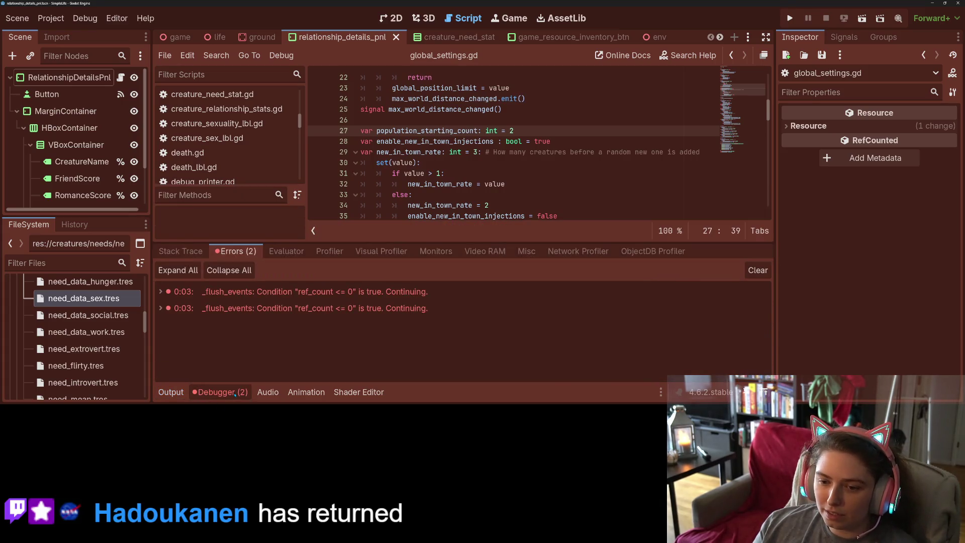
{"action": "left_click", "coordinate": [234, 393]}
{"action": "scroll", "coordinate": [567, 324], "scroll_direction": "down", "scroll_amount": 18}
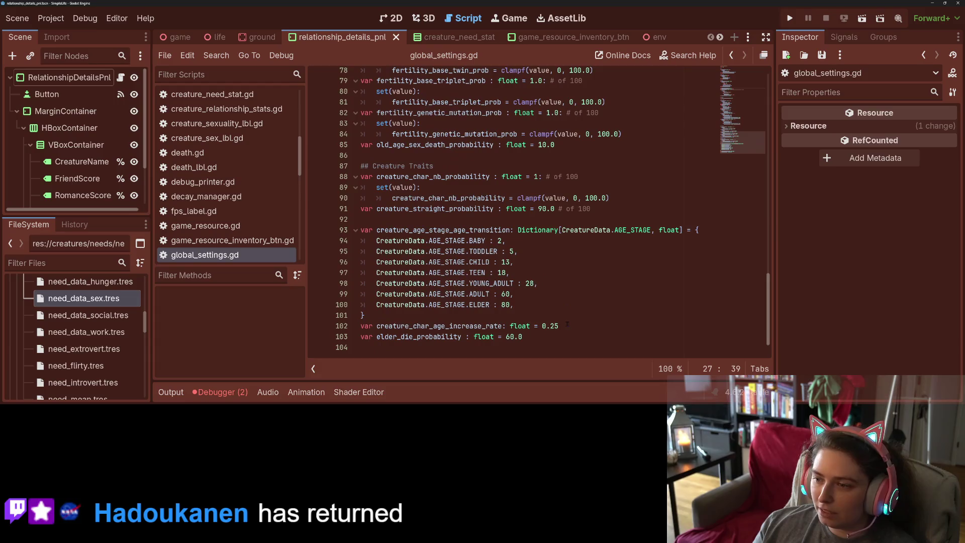
{"action": "left_click", "coordinate": [513, 337]}
{"action": "type", "text": "2"}
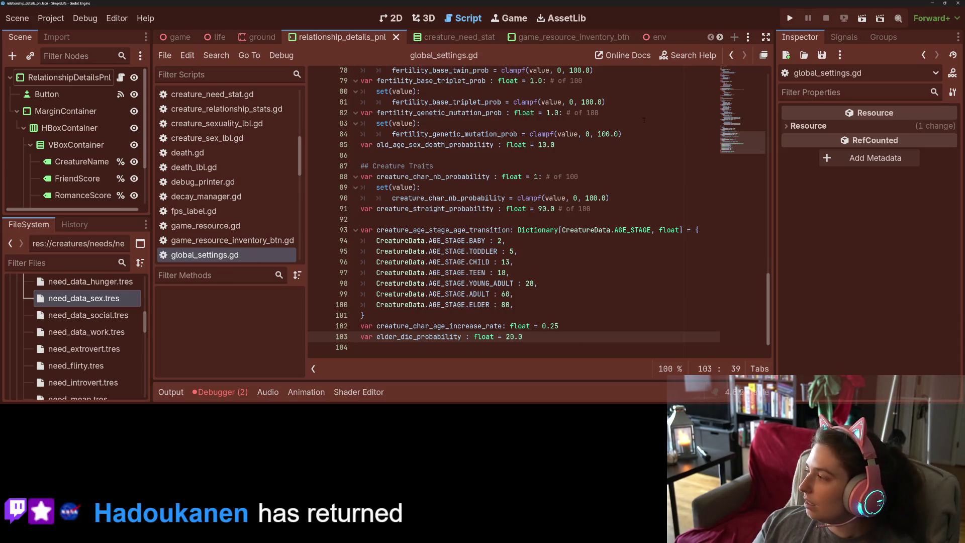
{"action": "left_click", "coordinate": [794, 20]}
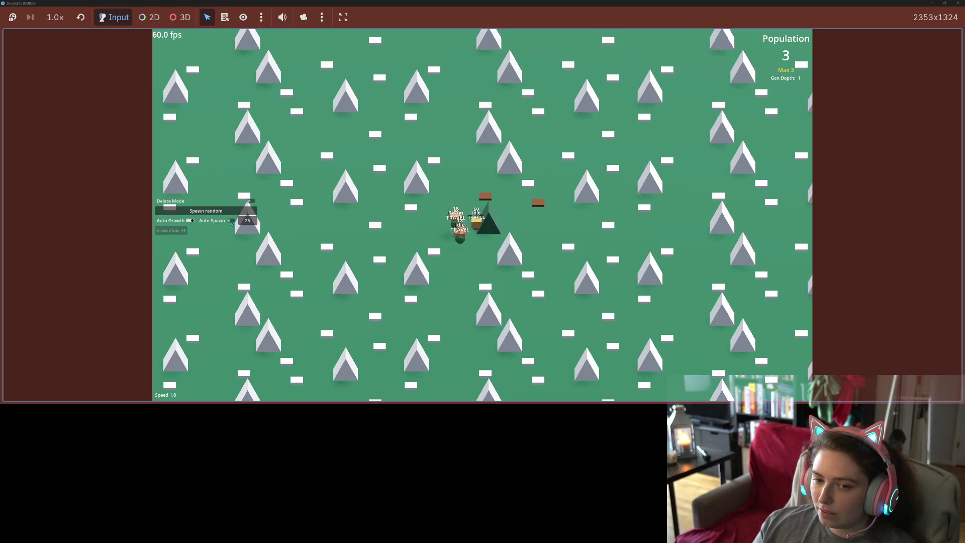
Step: Set the Auto Spawn count to 100, run at normal and double speed, and follow a creature
{"action": "left_click", "coordinate": [230, 220]}
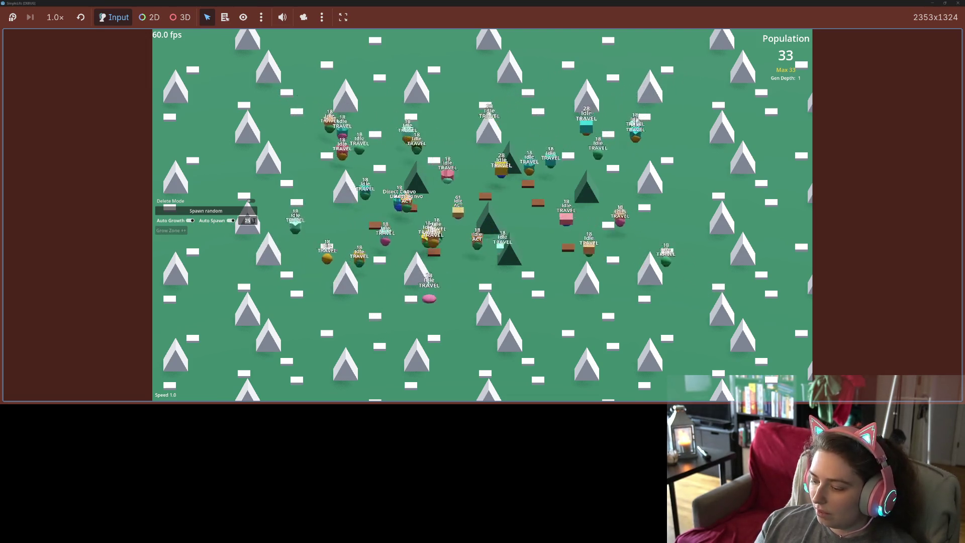
{"action": "type", "text": "00"}
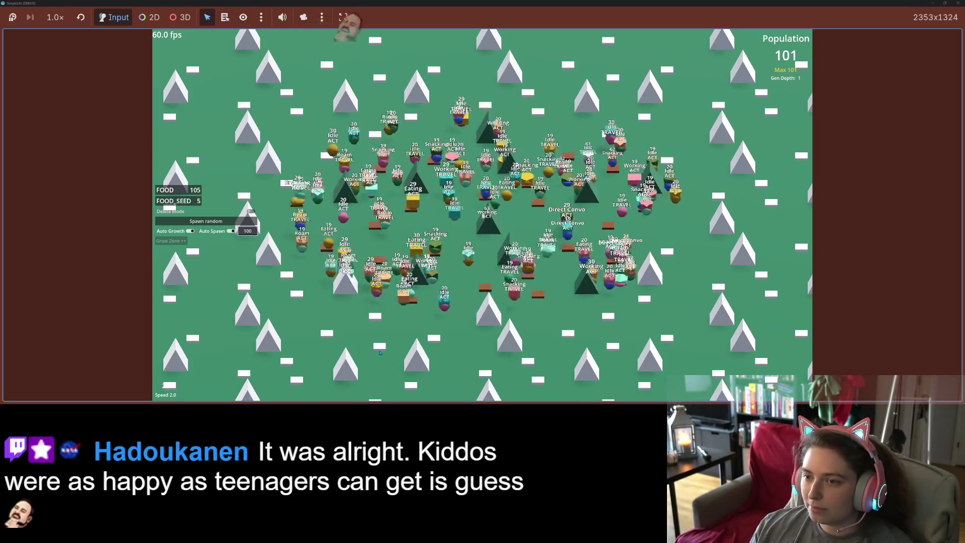
{"action": "key", "text": "1"}
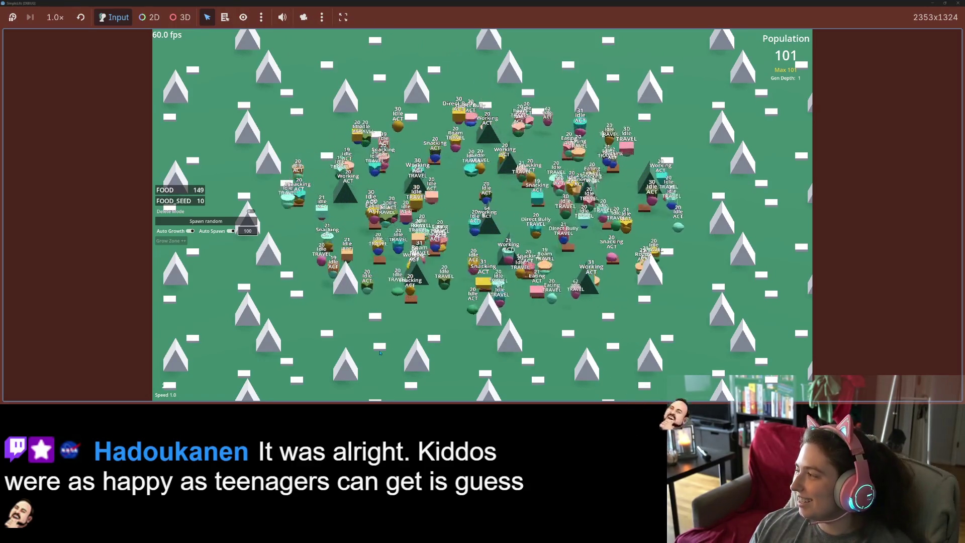
{"action": "key", "text": "2"}
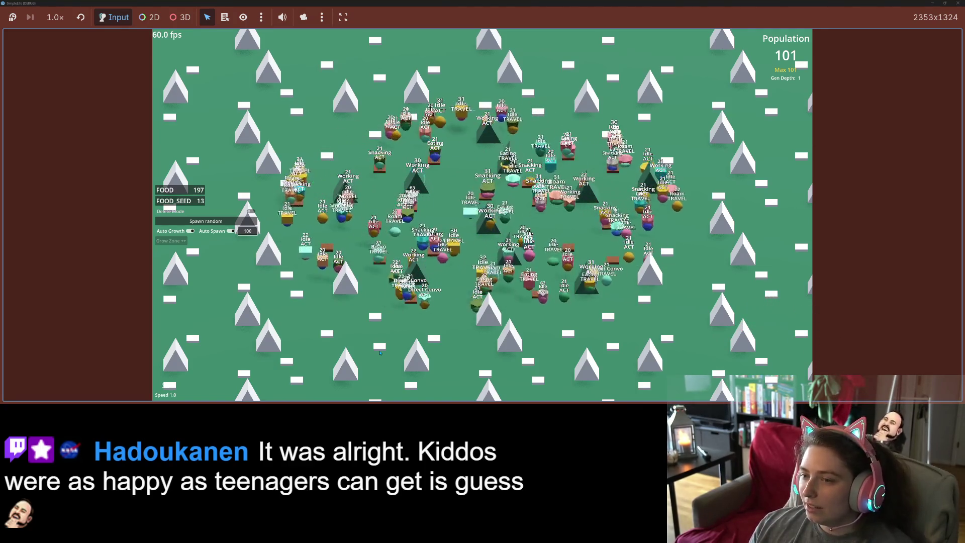
{"action": "key", "text": "2"}
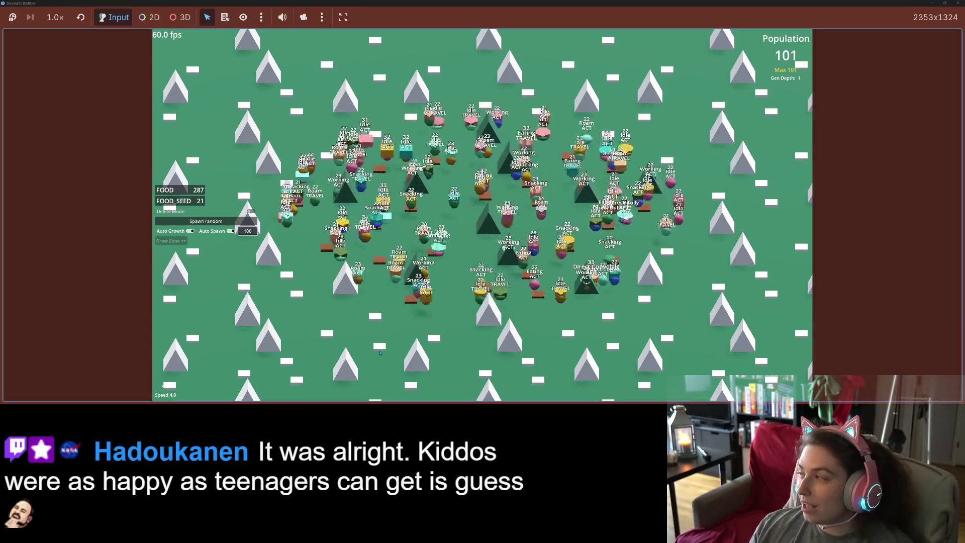
{"action": "scroll", "coordinate": [381, 354], "scroll_direction": "up", "scroll_amount": 3}
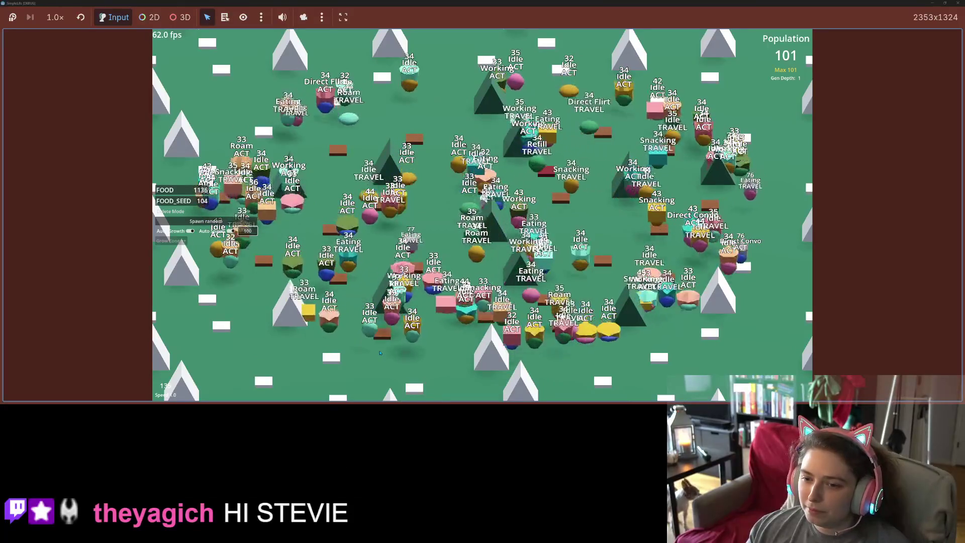
{"action": "left_click", "coordinate": [383, 187]}
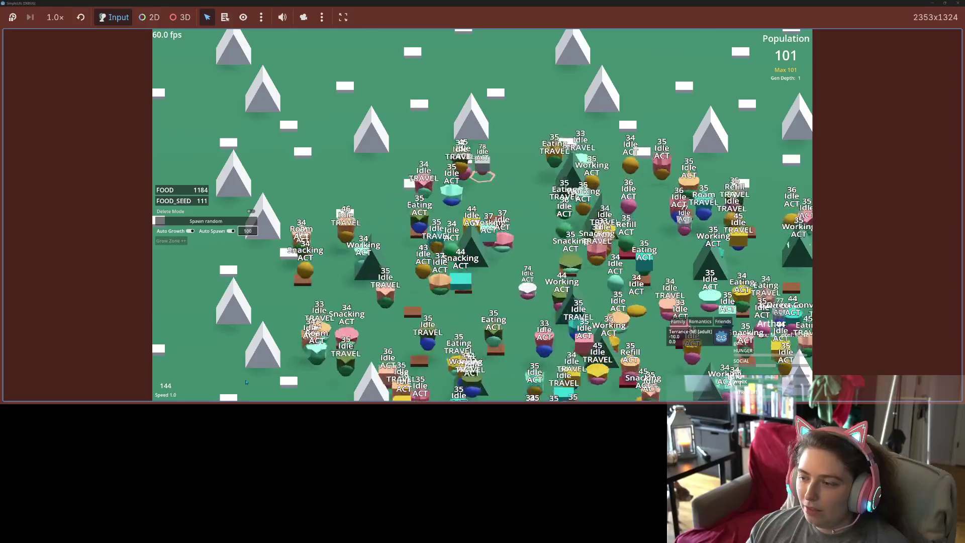
Step: Run at double speed until a creature dies of old age, then stop the game with F8
{"action": "key", "text": "2"}
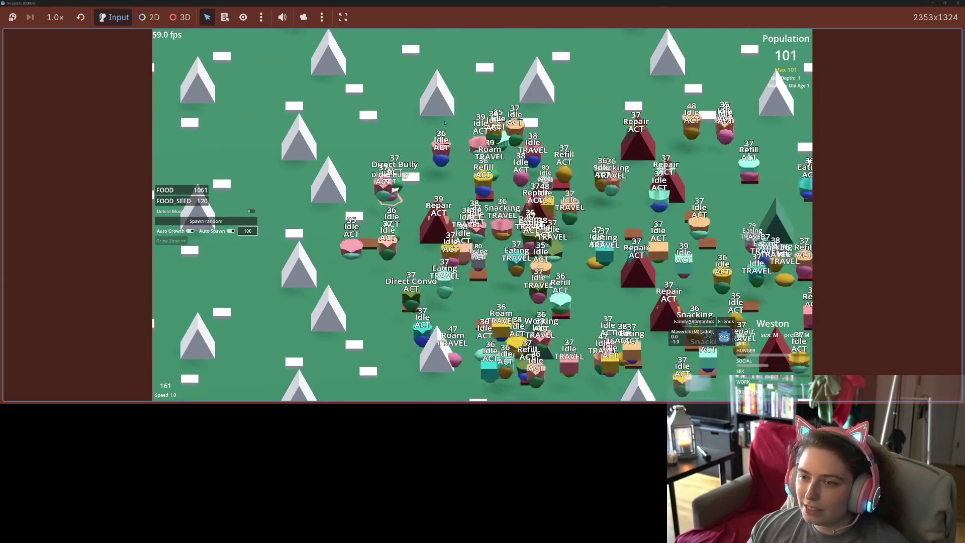
{"action": "key", "text": "2"}
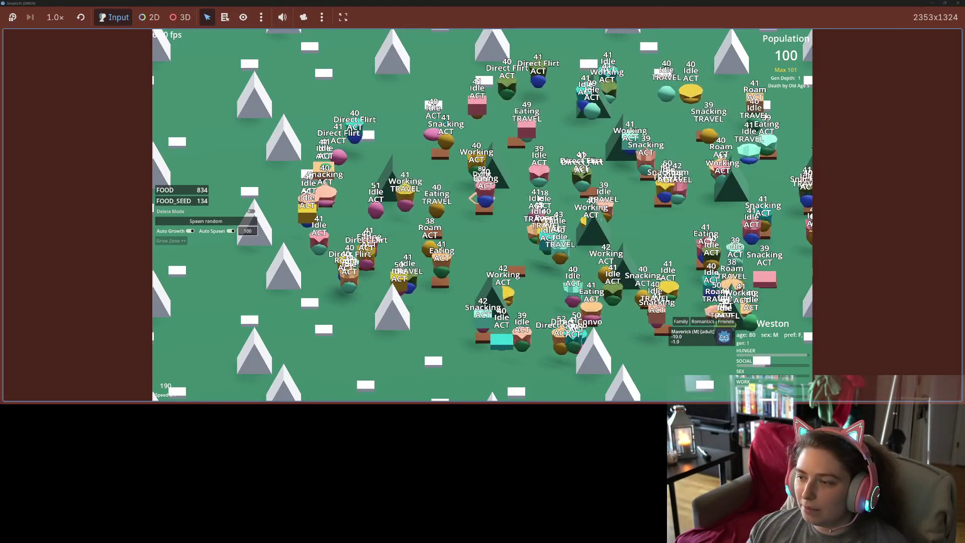
{"action": "key", "text": "F8"}
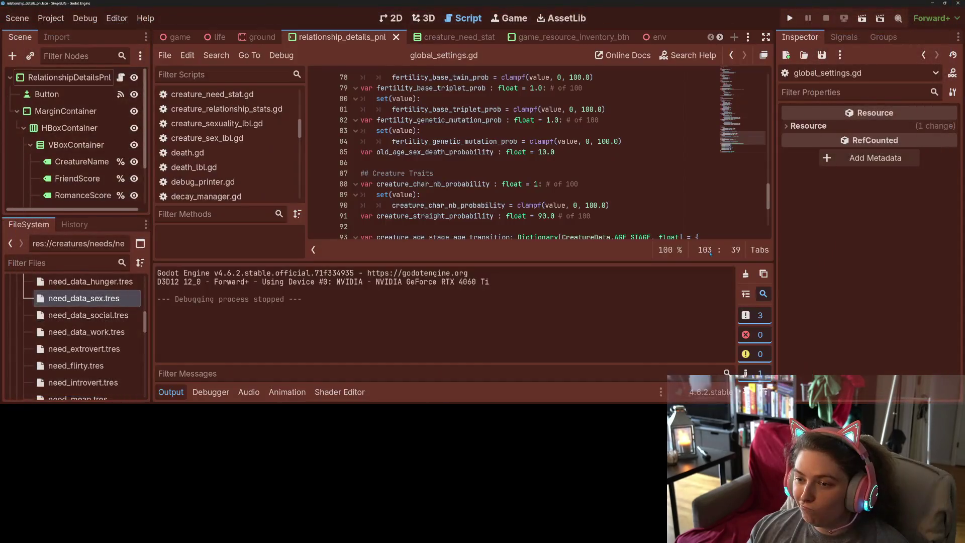
Step: Change elder_die_probability from 20 to 5.0 and save global_settings.gd
{"action": "scroll", "coordinate": [530, 229], "scroll_direction": "down", "scroll_amount": 4}
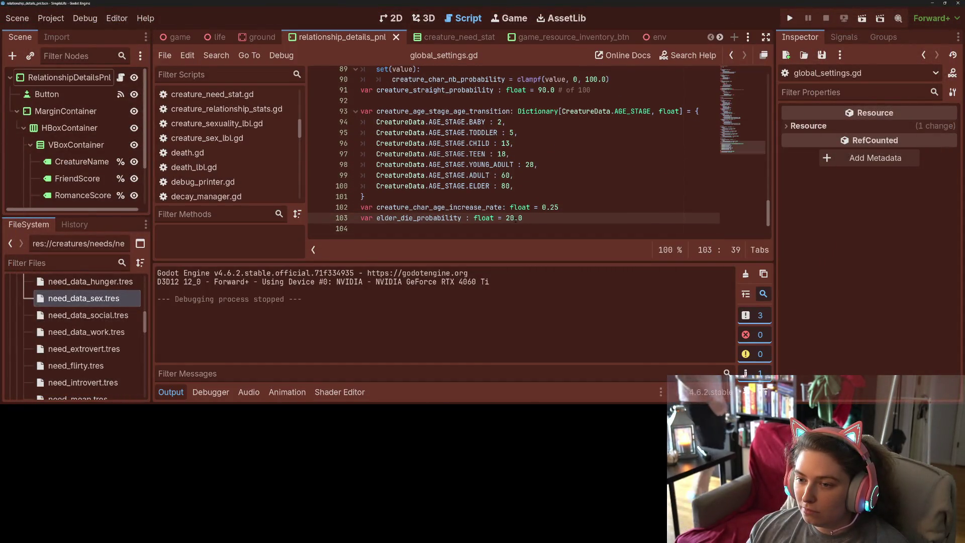
{"action": "key", "text": "shift+Left"}
{"action": "key", "text": "shift+Left"}
{"action": "type", "text": "5"}
{"action": "key", "text": "ctrl+s"}
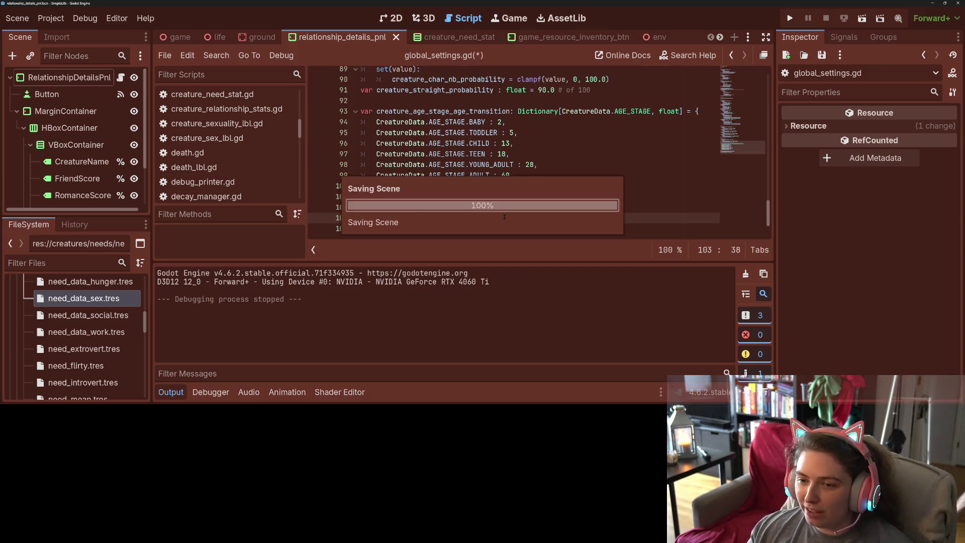
Step: Find elder_die_probability's use in creature_data.gd's old-age check (lines 211–214), then run the game
{"action": "double_click", "coordinate": [426, 219]}
{"action": "key", "text": "ctrl+shift+f"}
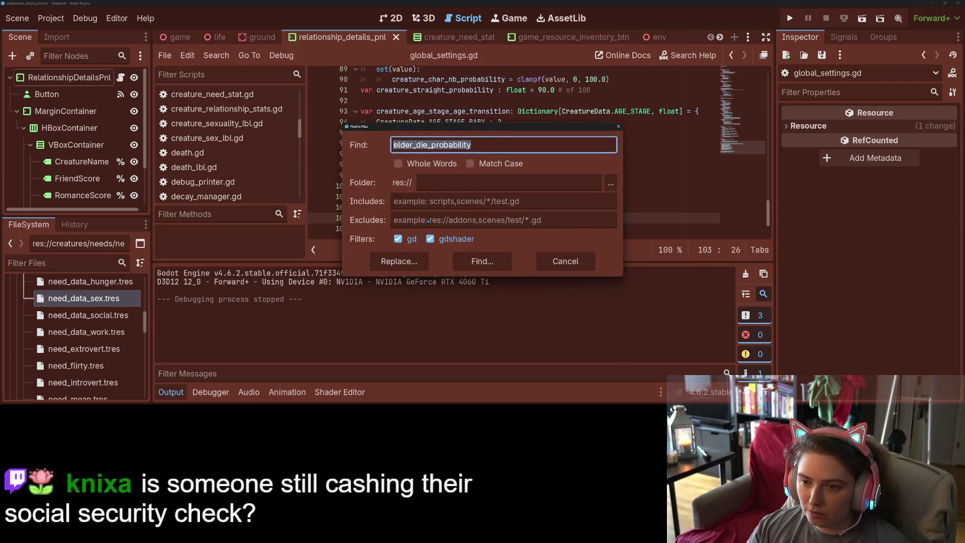
{"action": "key", "text": "Return"}
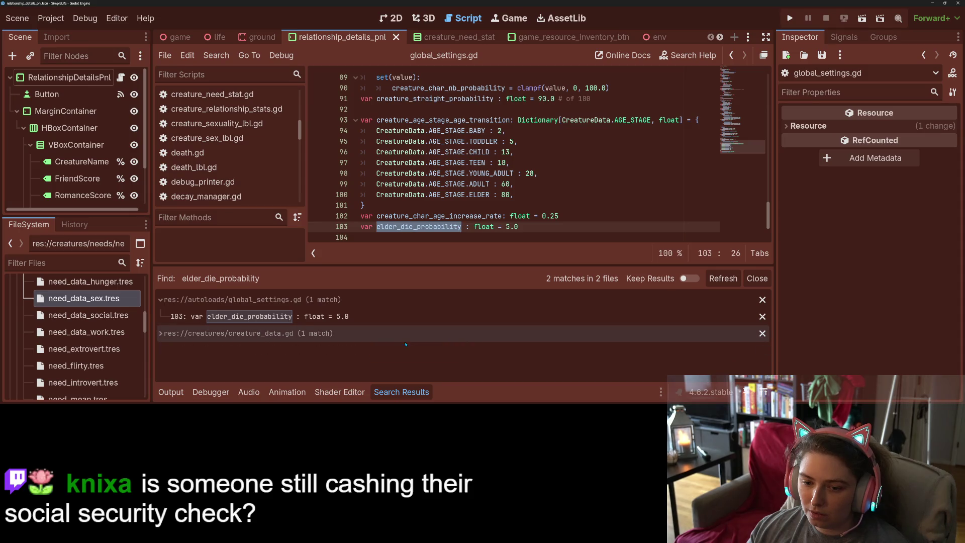
{"action": "left_click", "coordinate": [404, 351]}
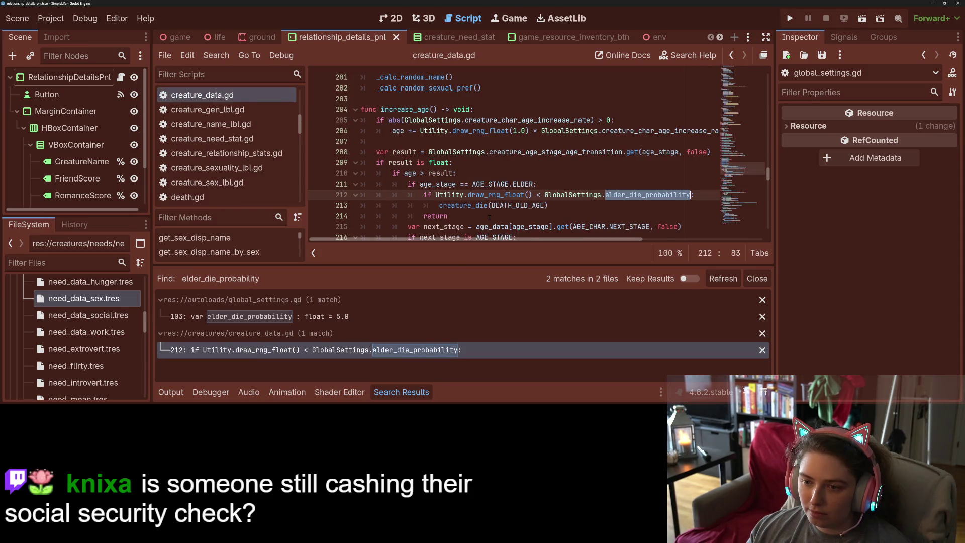
{"action": "left_click", "coordinate": [454, 184]}
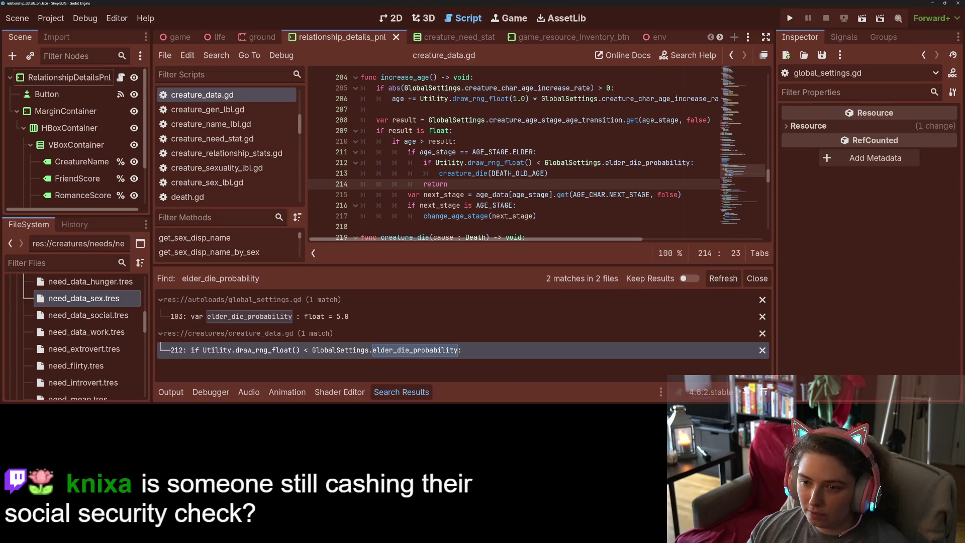
{"action": "mouse_move", "coordinate": [408, 152]}
{"action": "left_mouse_down"}
{"action": "mouse_move", "coordinate": [453, 166]}
{"action": "mouse_move", "coordinate": [468, 185]}
{"action": "left_mouse_up"}
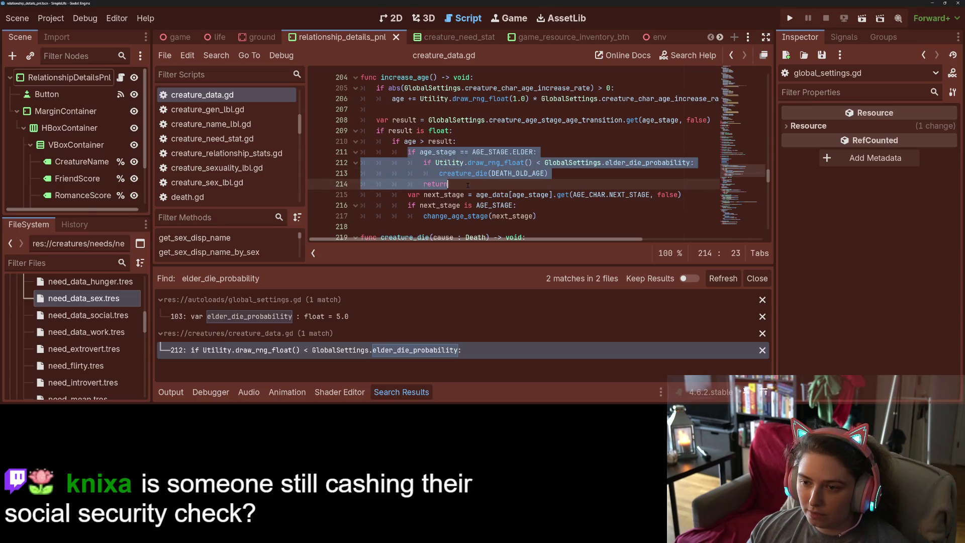
{"action": "left_click", "coordinate": [468, 186]}
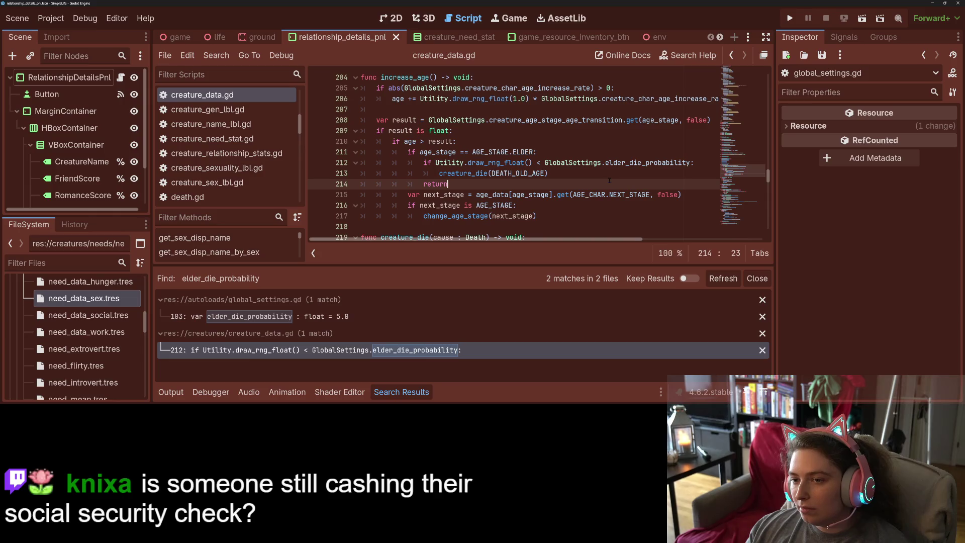
{"action": "left_click", "coordinate": [574, 173]}
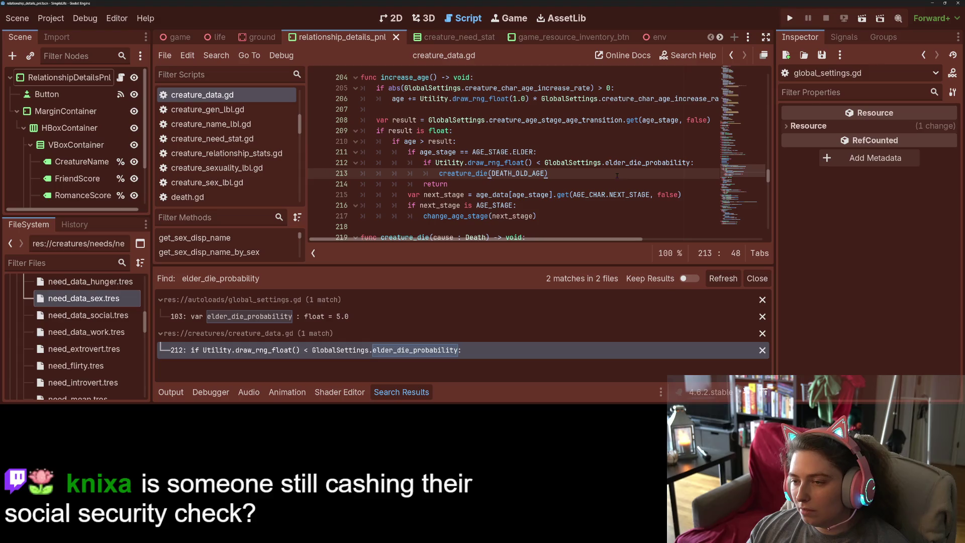
{"action": "double_click", "coordinate": [628, 163]}
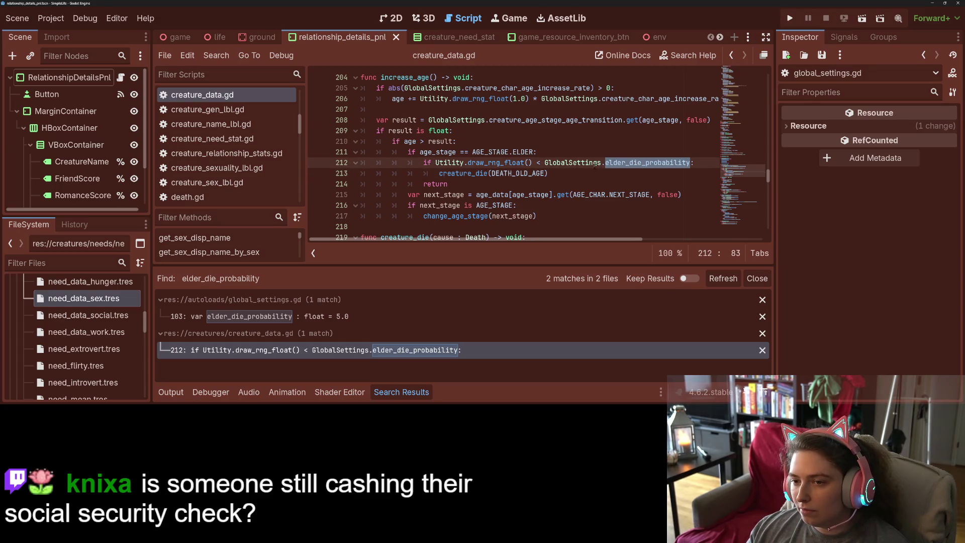
{"action": "left_click", "coordinate": [796, 23]}
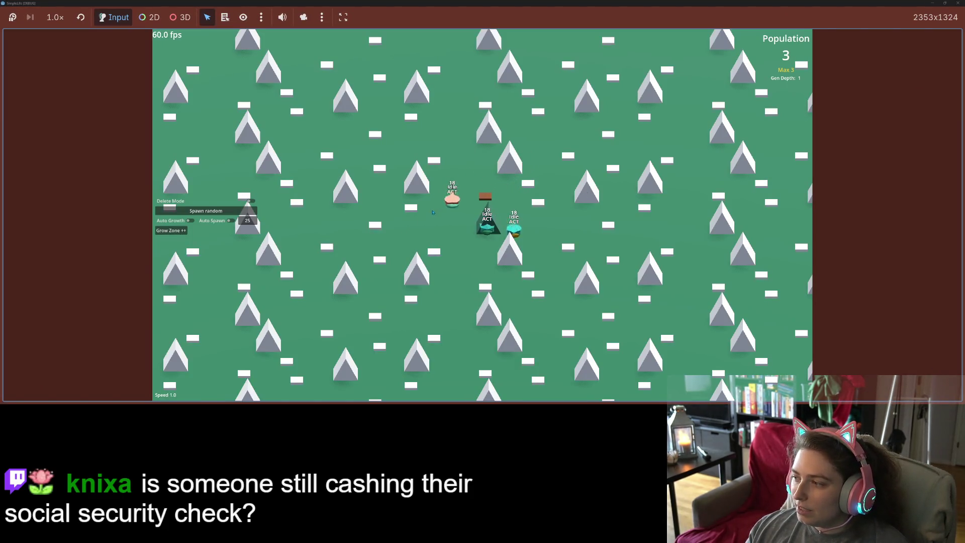
Step: Turn on auto food growth and auto spawn, then enter 25 in the spawn field
{"action": "left_click", "coordinate": [190, 221]}
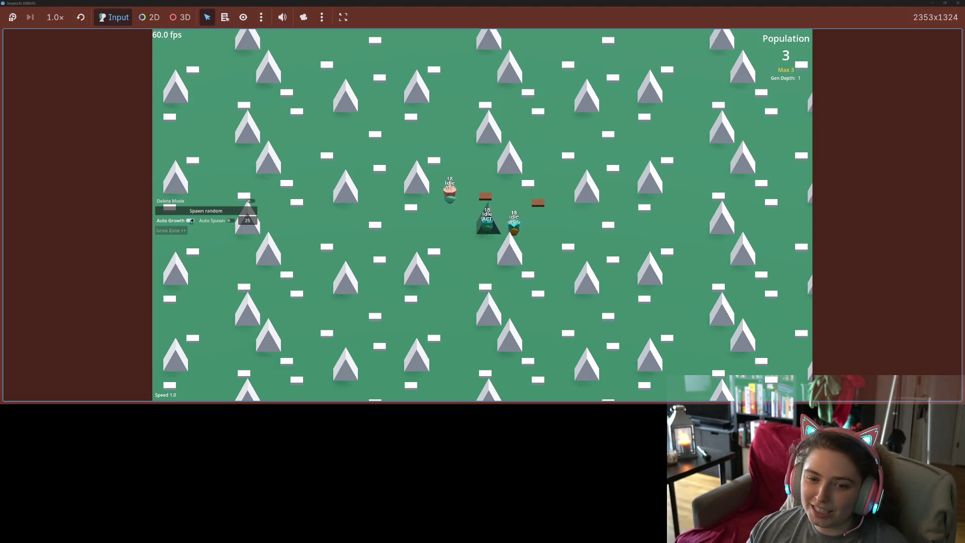
{"action": "left_click", "coordinate": [229, 221]}
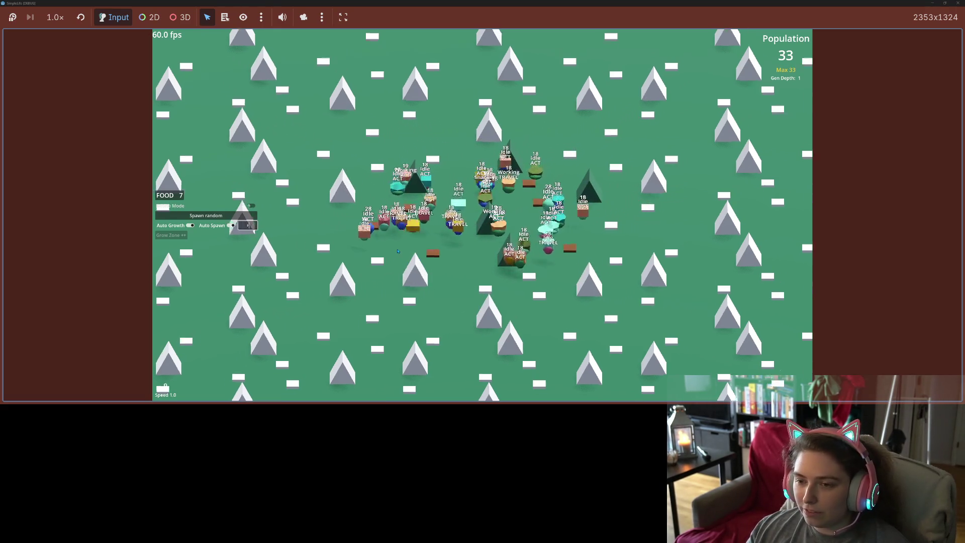
{"action": "scroll", "coordinate": [398, 250], "scroll_direction": "up", "scroll_amount": 3}
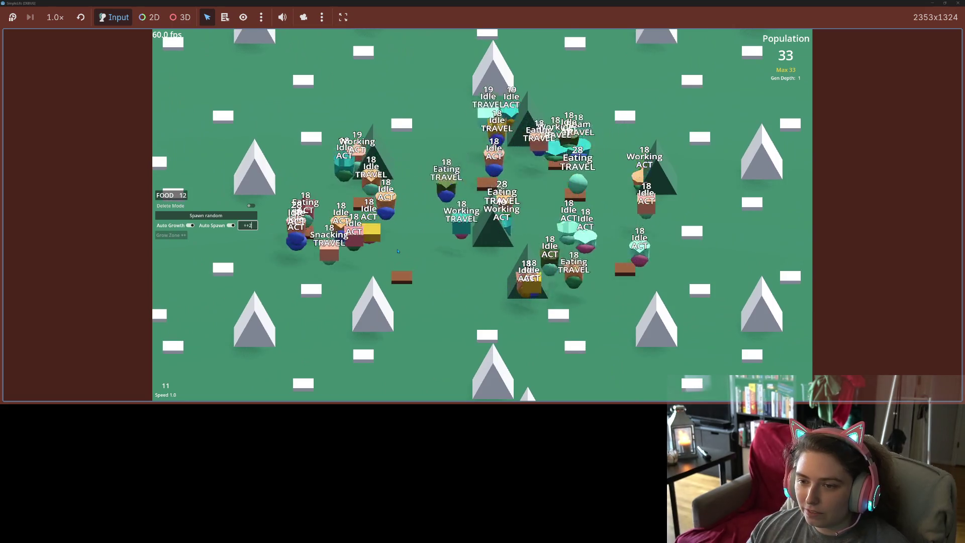
{"action": "type", "text": "23"}
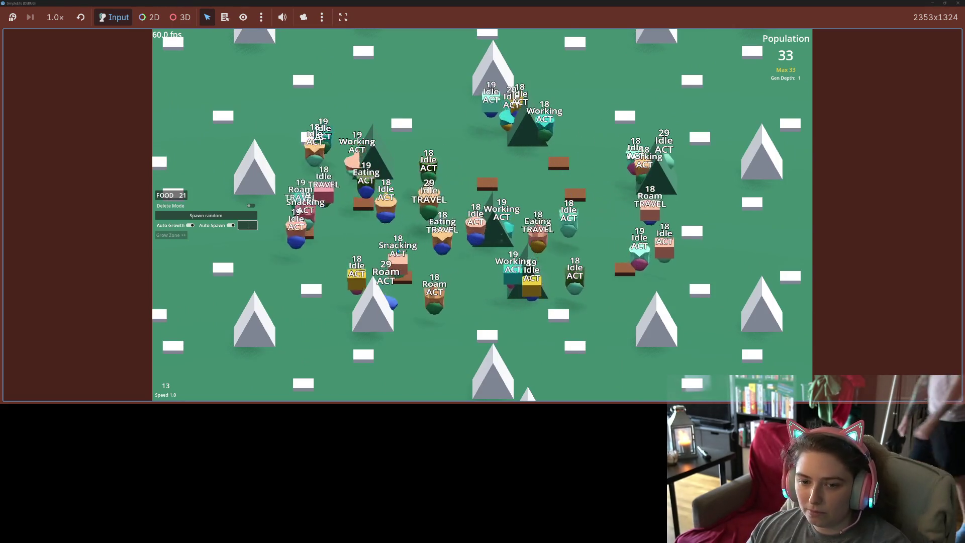
{"action": "key", "text": "Return"}
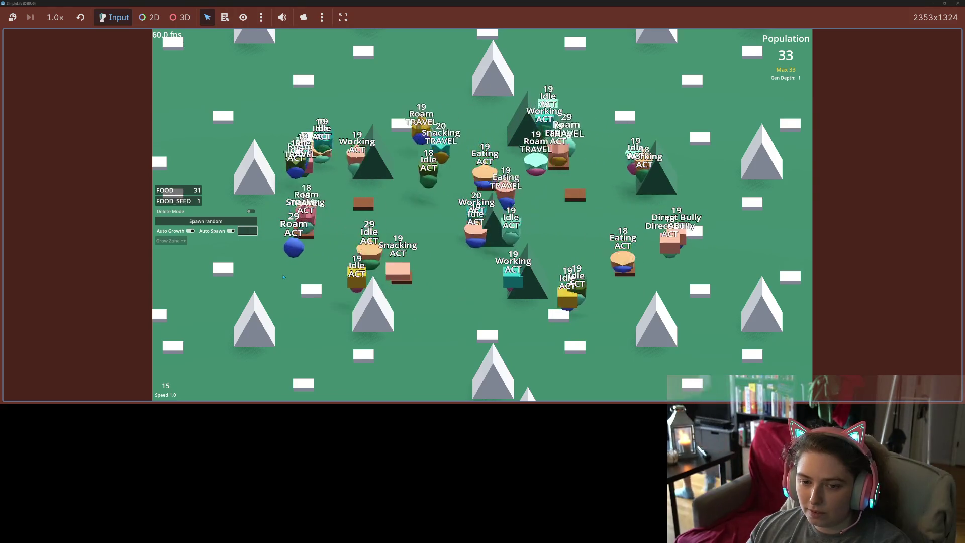
{"action": "type", "text": "25"}
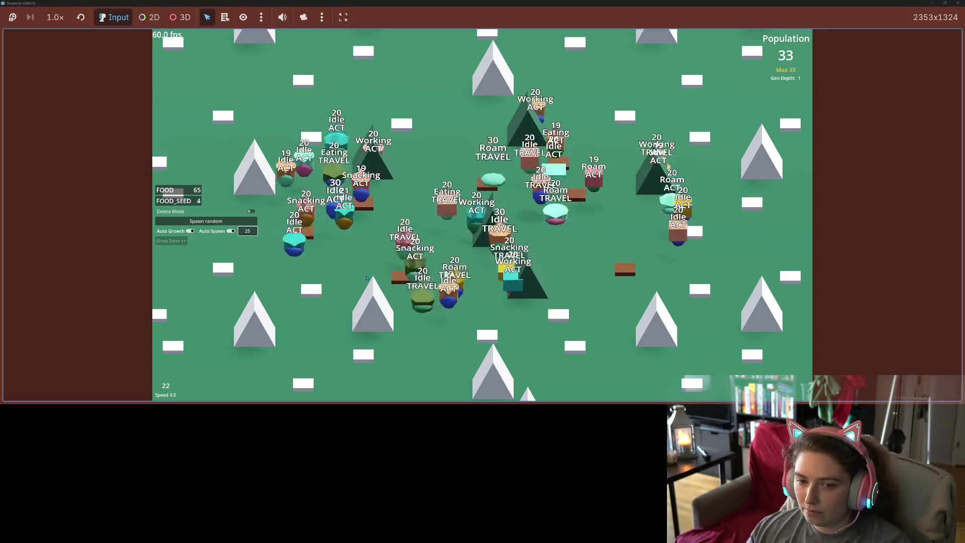
{"action": "type", "text": "1"}
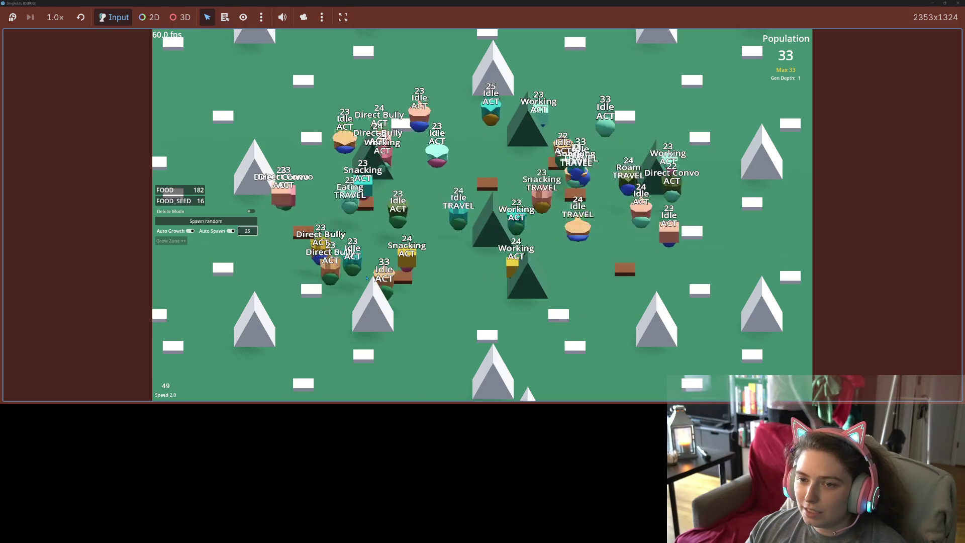
Step: Shift the simulation speed among 1x, 2x and 4x, then fast-forward at 8x until the first death
{"action": "key", "text": "minus"}
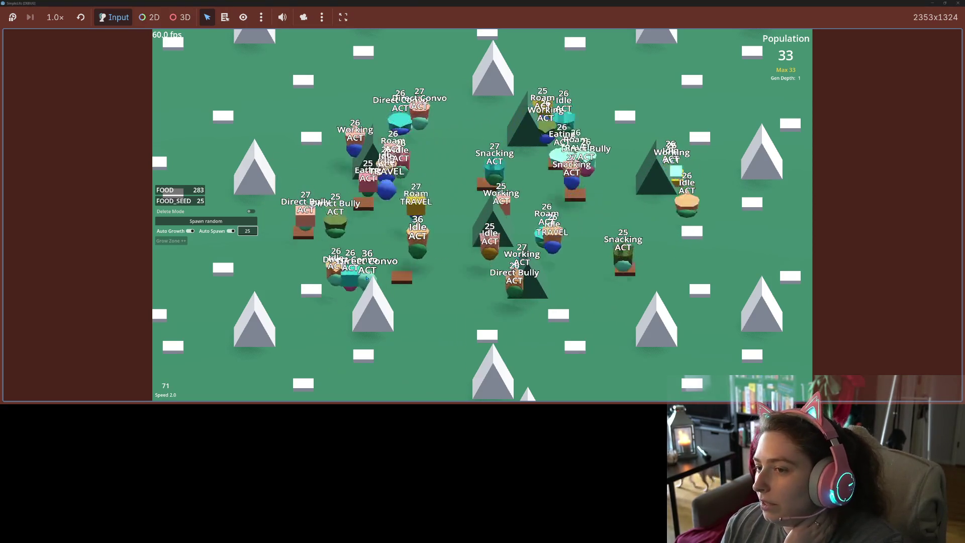
{"action": "key", "text": "1"}
{"action": "key", "text": "4"}
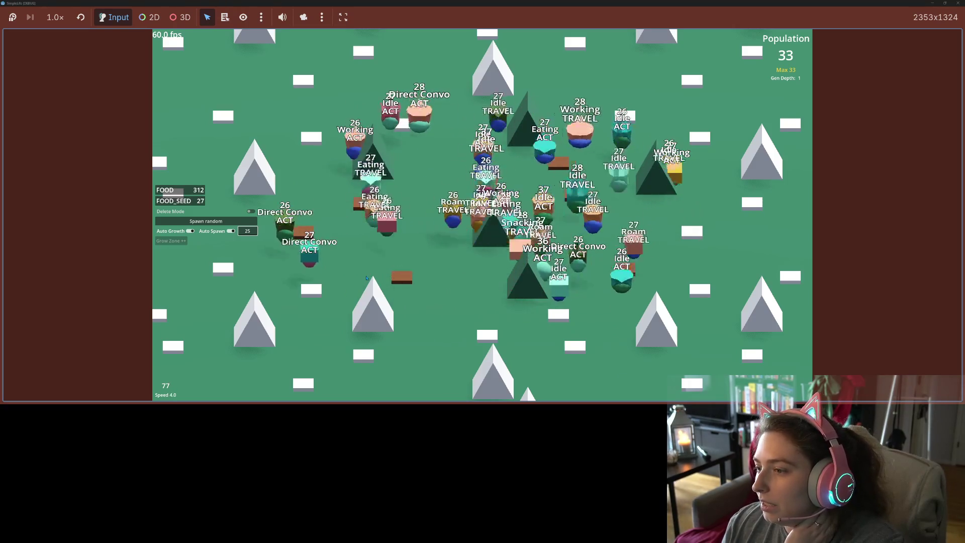
{"action": "key", "text": "2"}
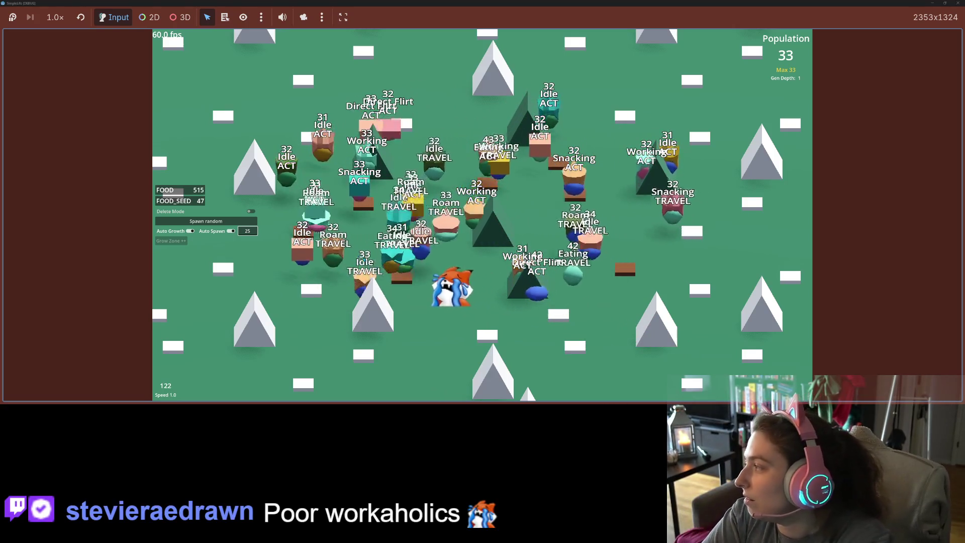
{"action": "key", "text": "4"}
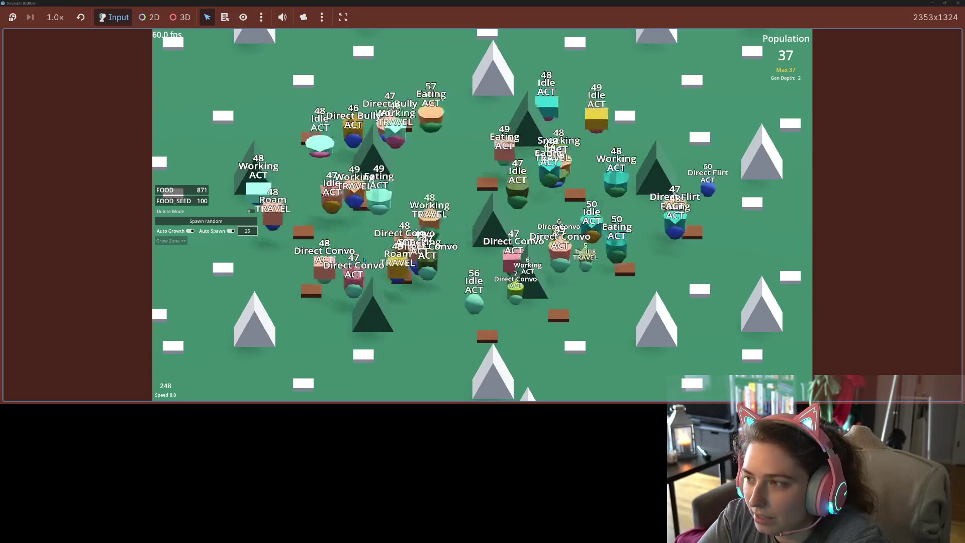
{"action": "key", "text": "8"}
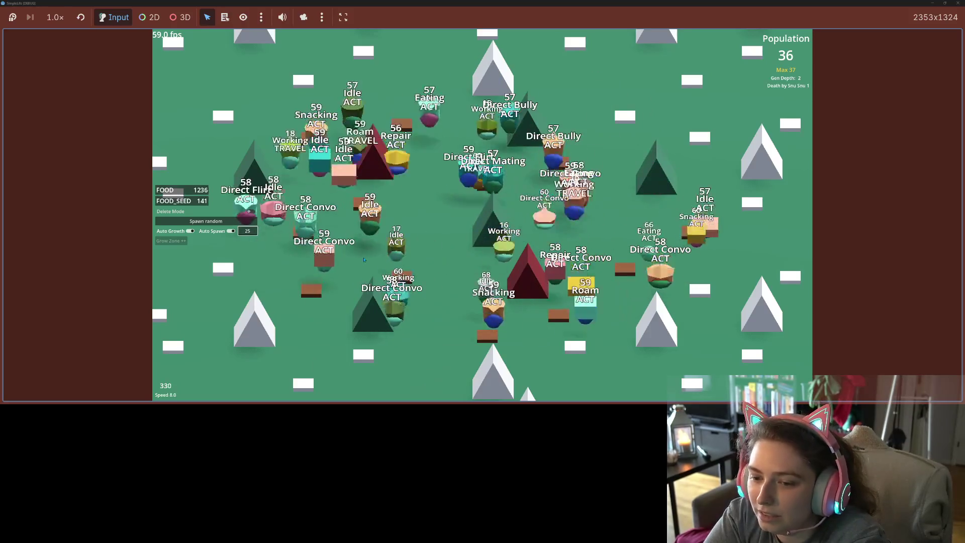
Step: Switch the simulation between 2x, 4x and 1x speed until old-age deaths reach 2
{"action": "key", "text": "2"}
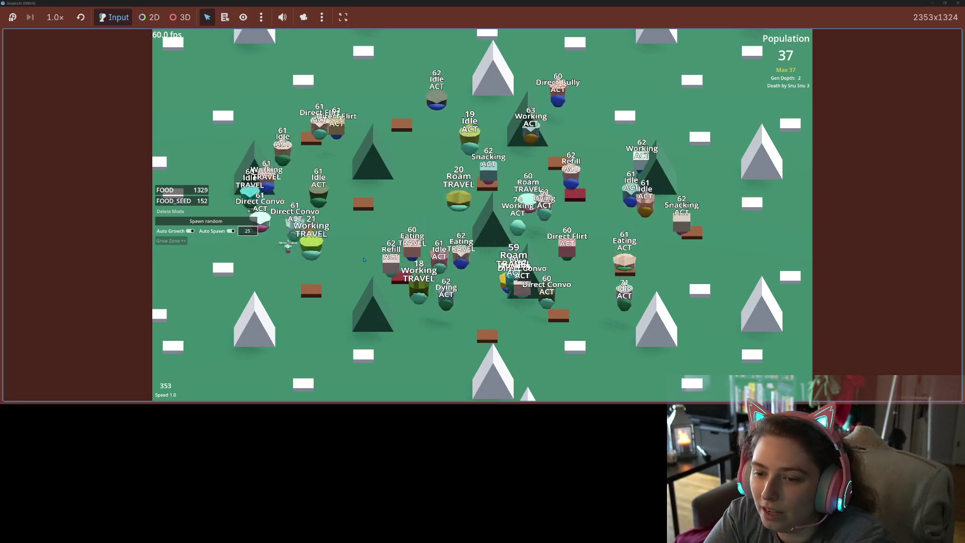
{"action": "key", "text": "4"}
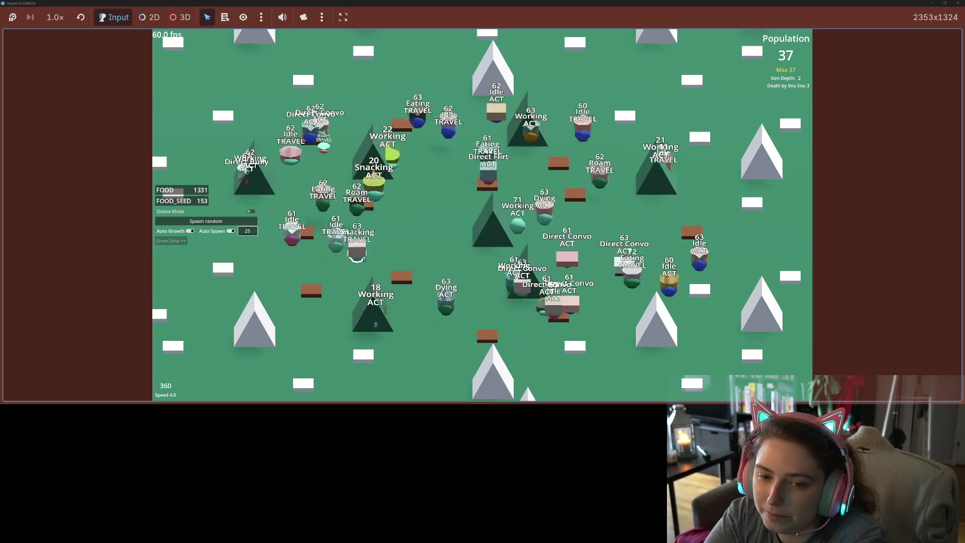
{"action": "key", "text": "4"}
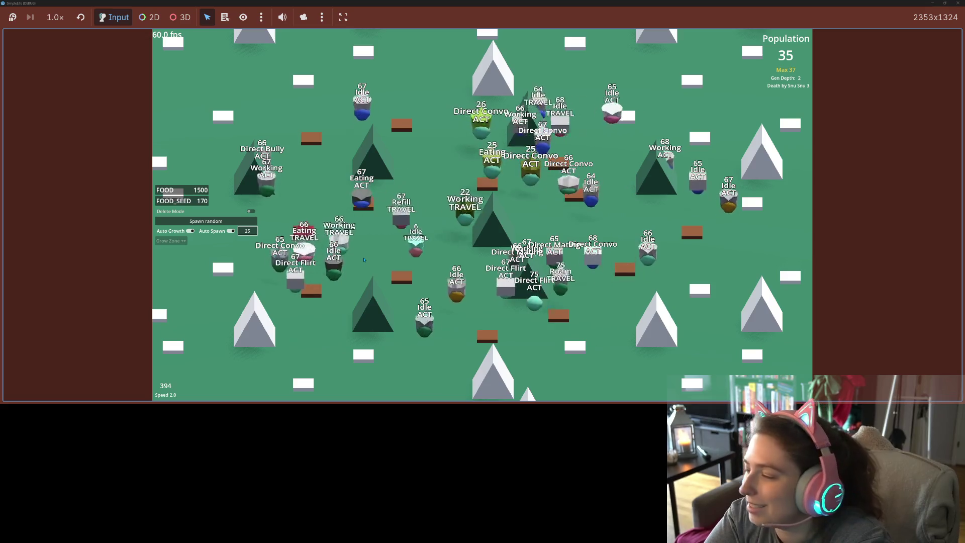
{"action": "key", "text": "plus"}
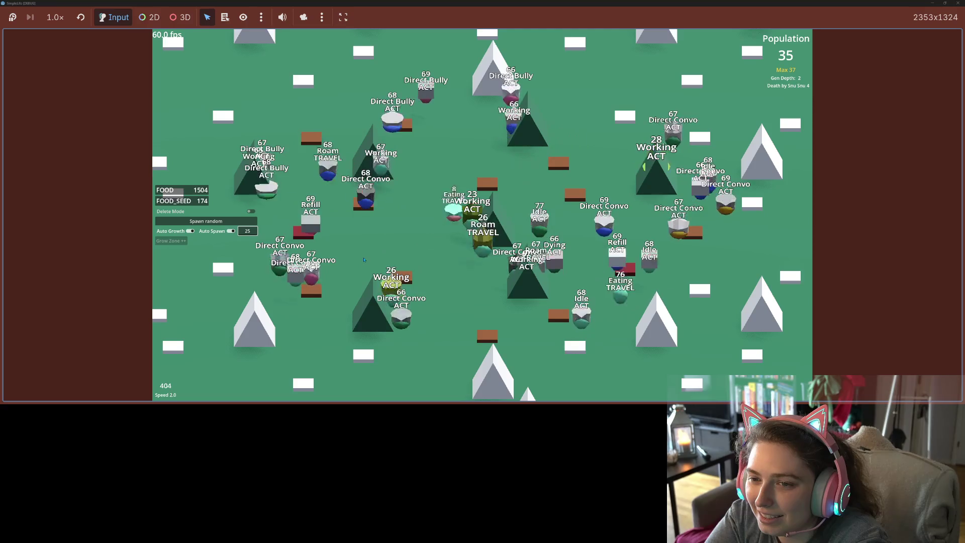
{"action": "key", "text": "minus"}
{"action": "key", "text": "minus"}
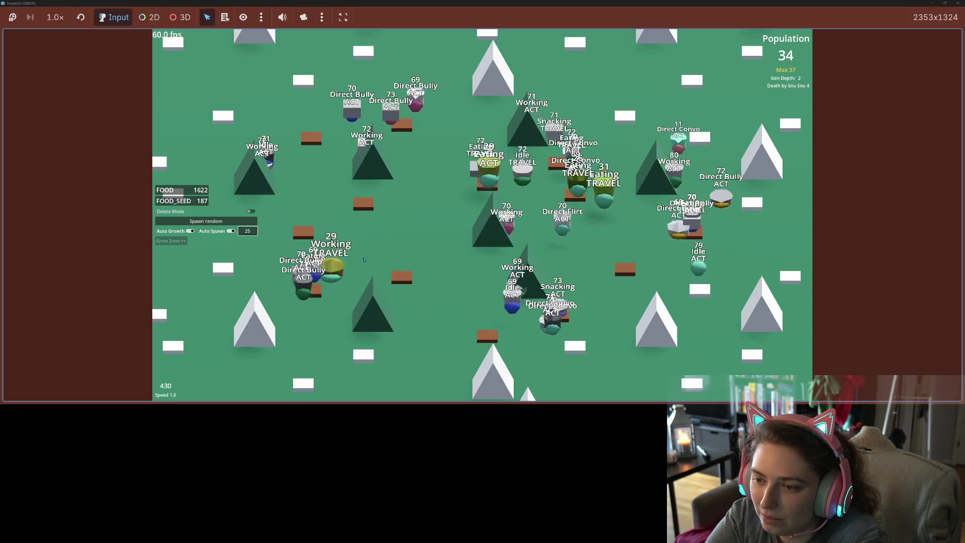
{"action": "key", "text": "4"}
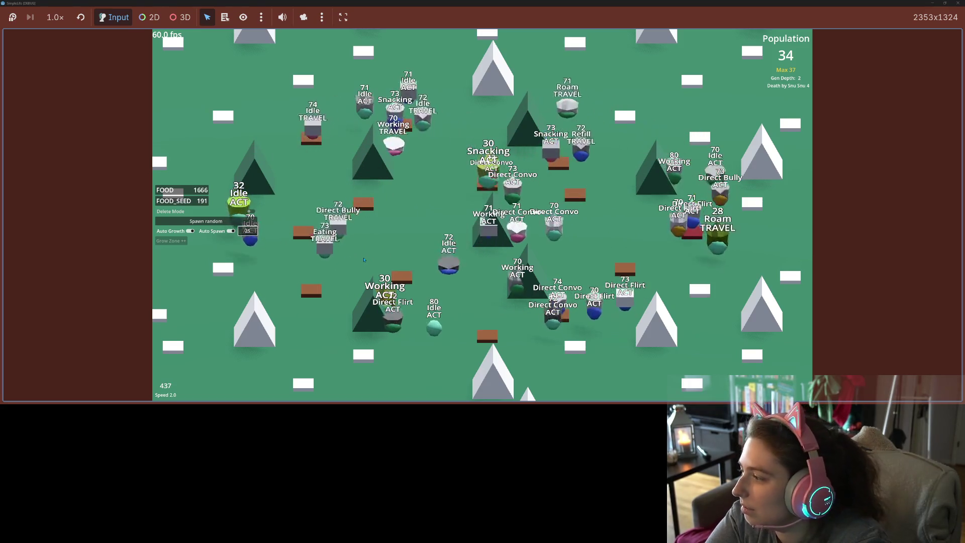
{"action": "key", "text": "1"}
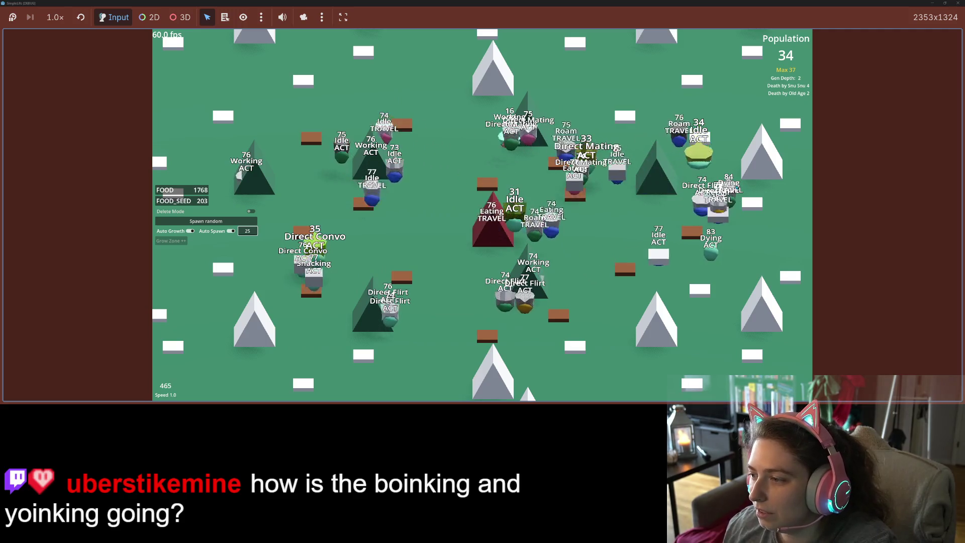
Step: Focus the view on a creature cluster and switch the speed between 2x, 1x and 4x
{"action": "left_click", "coordinate": [746, 221]}
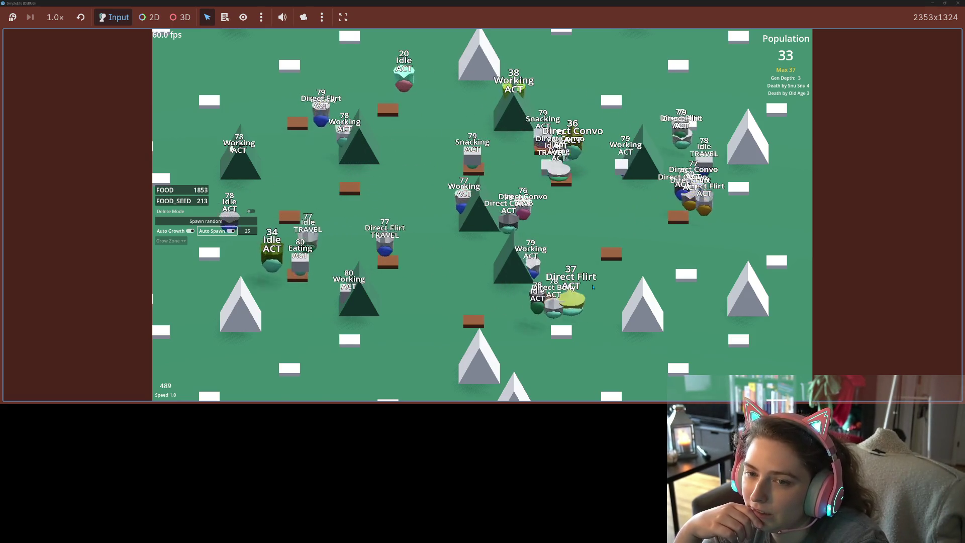
{"action": "key", "text": "2"}
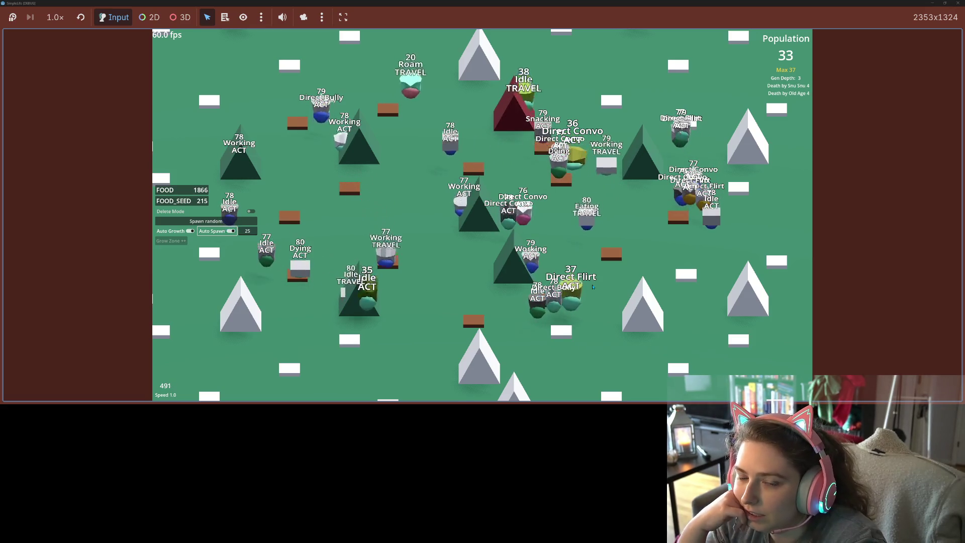
{"action": "key", "text": "1"}
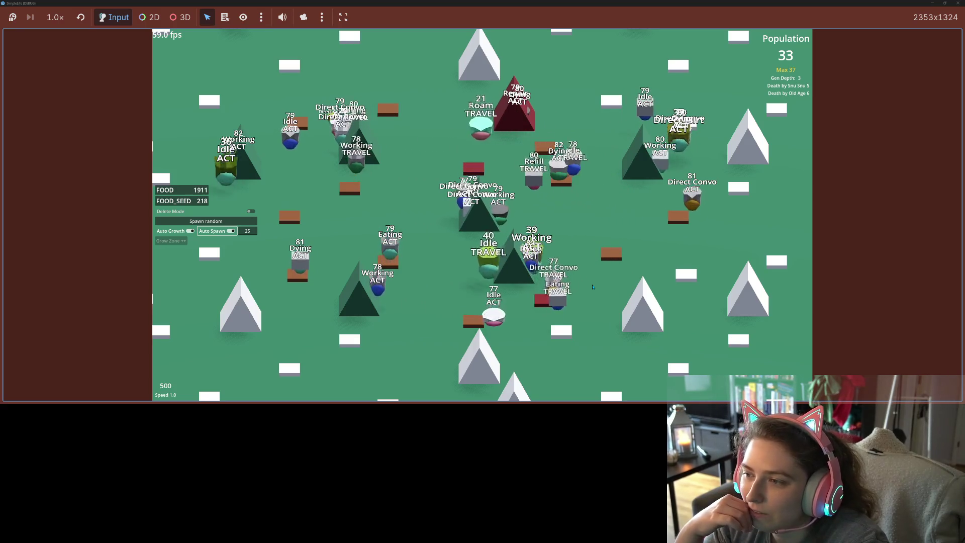
{"action": "key", "text": "4"}
Step: Return to normal speed, slow to 0.1x, then close the running game window
{"action": "key", "text": "1"}
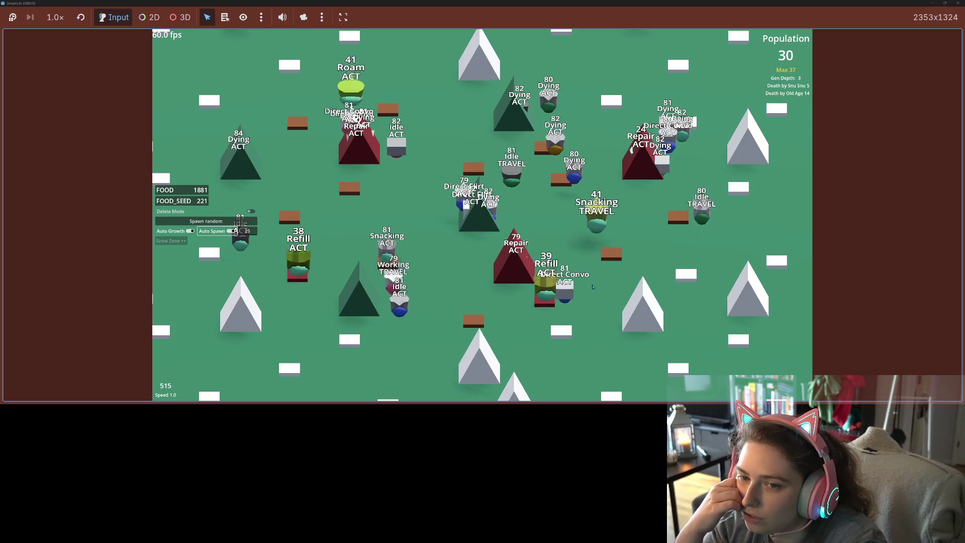
{"action": "key", "text": "Up"}
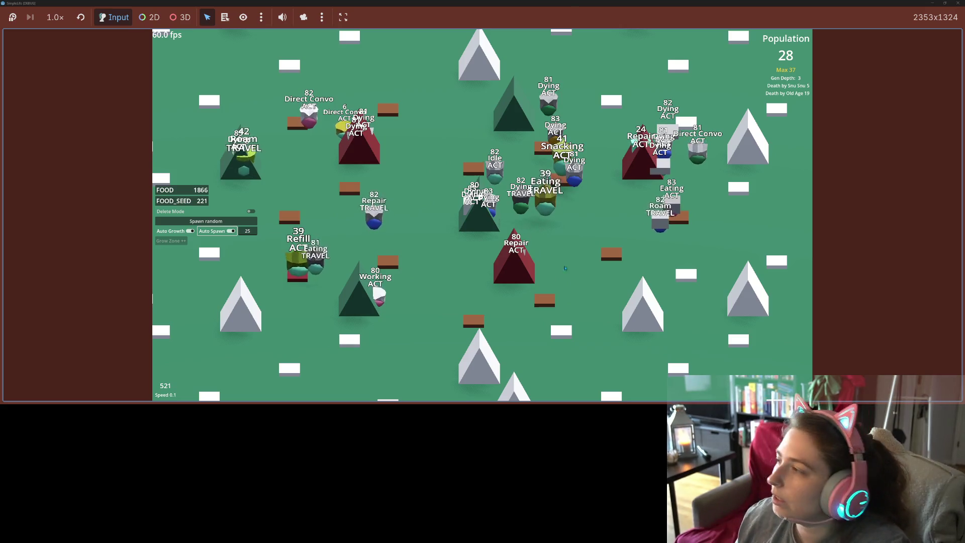
{"action": "left_click", "coordinate": [958, 3]}
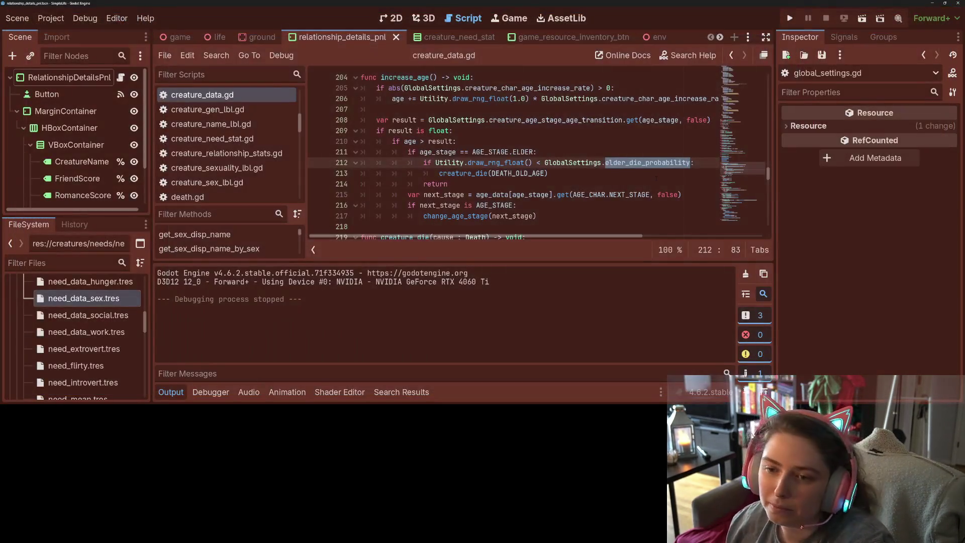
Step: Select AGE_STAGE in the line 211 elder check and collapse the Output panel
{"action": "double_click", "coordinate": [503, 152]}
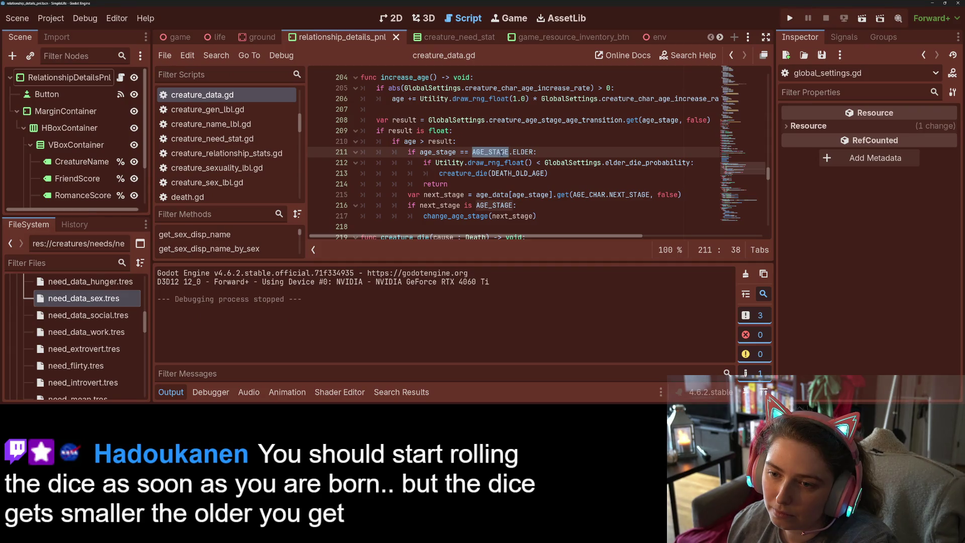
{"action": "left_click", "coordinate": [476, 195]}
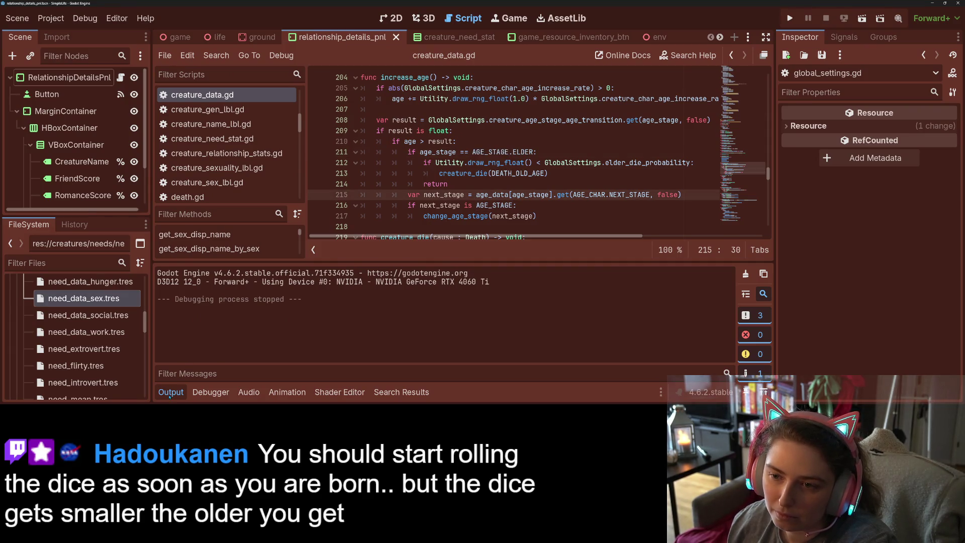
{"action": "left_click", "coordinate": [171, 395]}
{"action": "scroll", "coordinate": [388, 268], "scroll_direction": "up", "scroll_amount": 2}
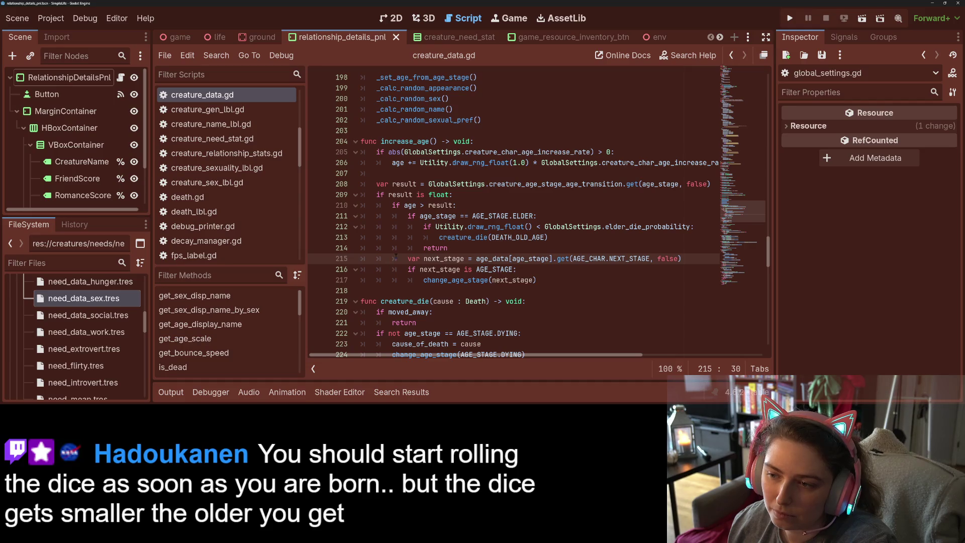
{"action": "mouse_move", "coordinate": [437, 355]}
{"action": "left_mouse_down"}
{"action": "mouse_move", "coordinate": [497, 356]}
{"action": "mouse_move", "coordinate": [437, 356]}
{"action": "left_mouse_up"}
Step: Select and inspect the age property in the age check on line 210
{"action": "left_click", "coordinate": [411, 215]}
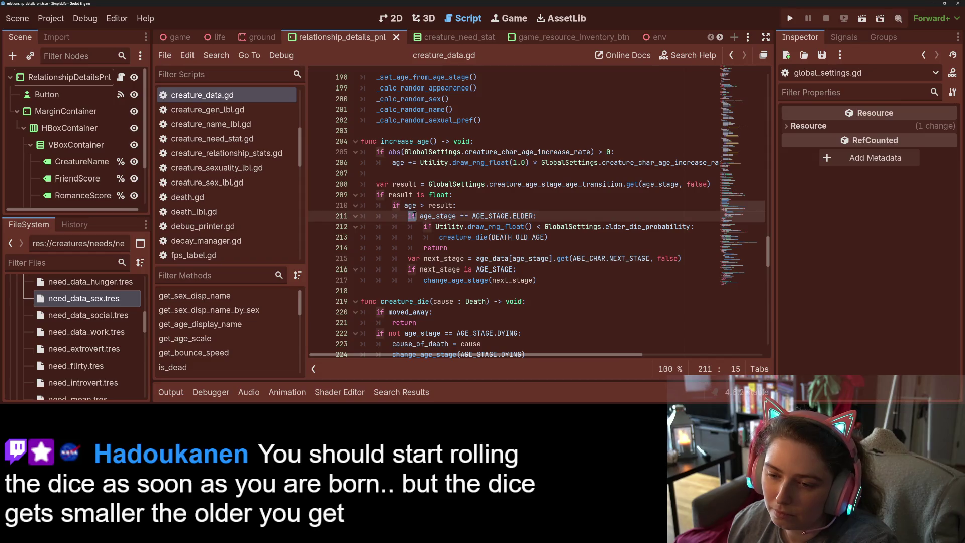
{"action": "double_click", "coordinate": [410, 205]}
{"action": "left_click", "coordinate": [410, 205]}
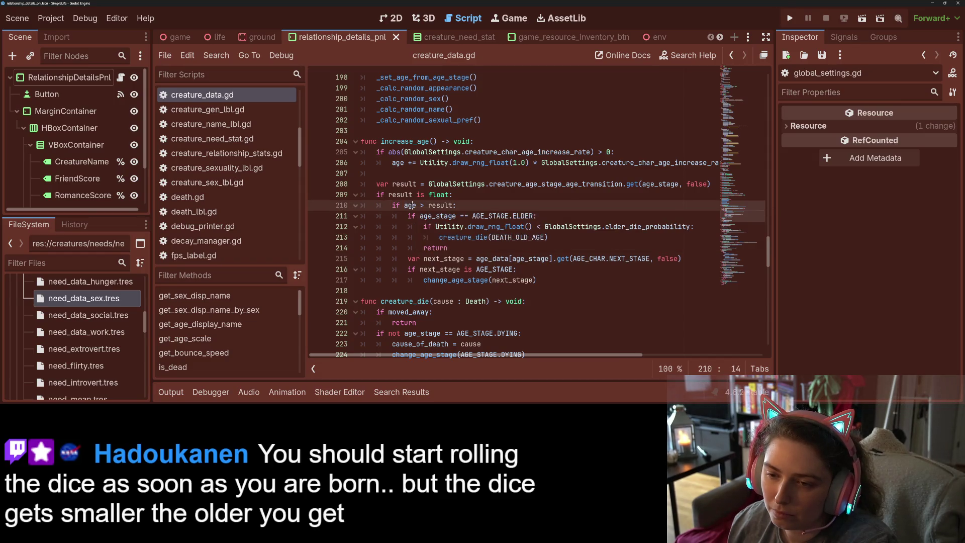
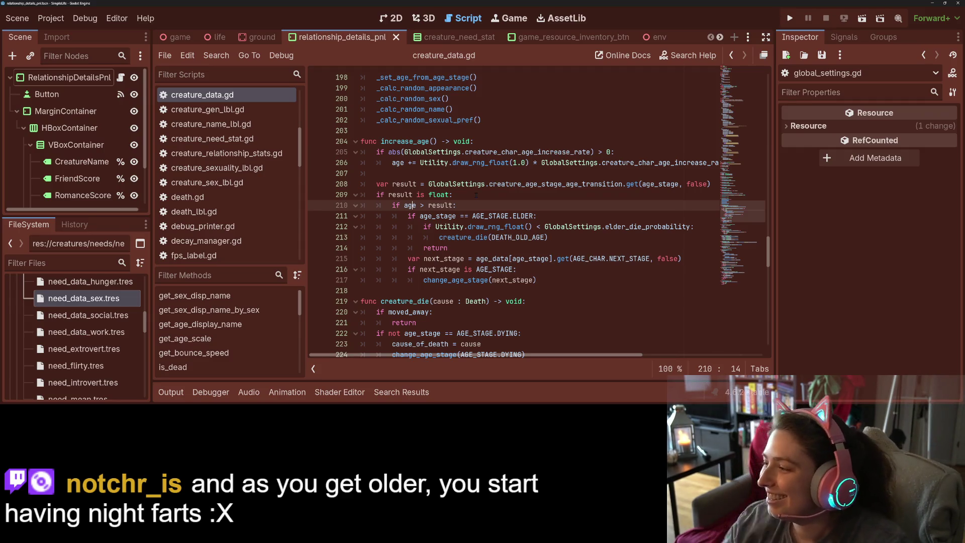
Step: Insert 'var prev_age_int = floori(age)' as the first line of increase_age() in creature_data.gd
{"action": "left_click", "coordinate": [504, 142]}
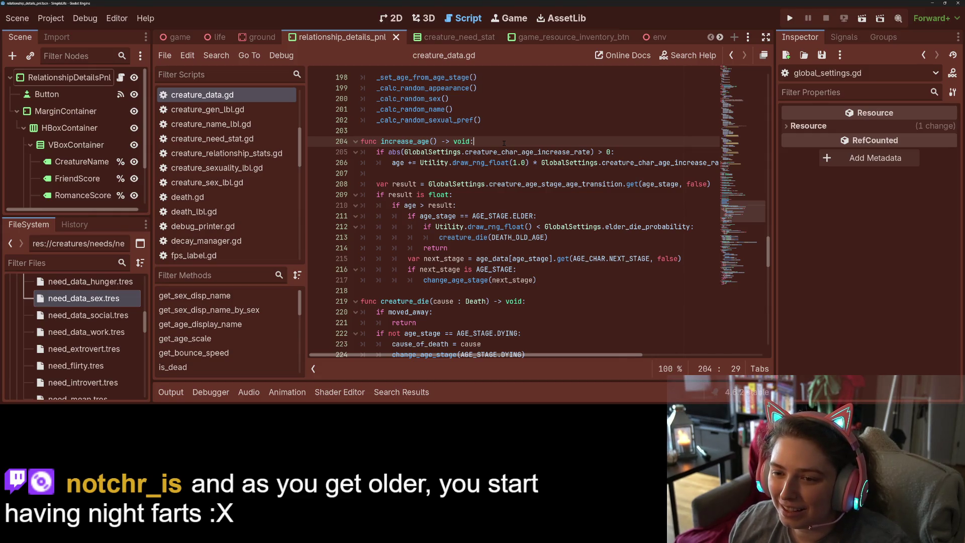
{"action": "key", "text": "Return"}
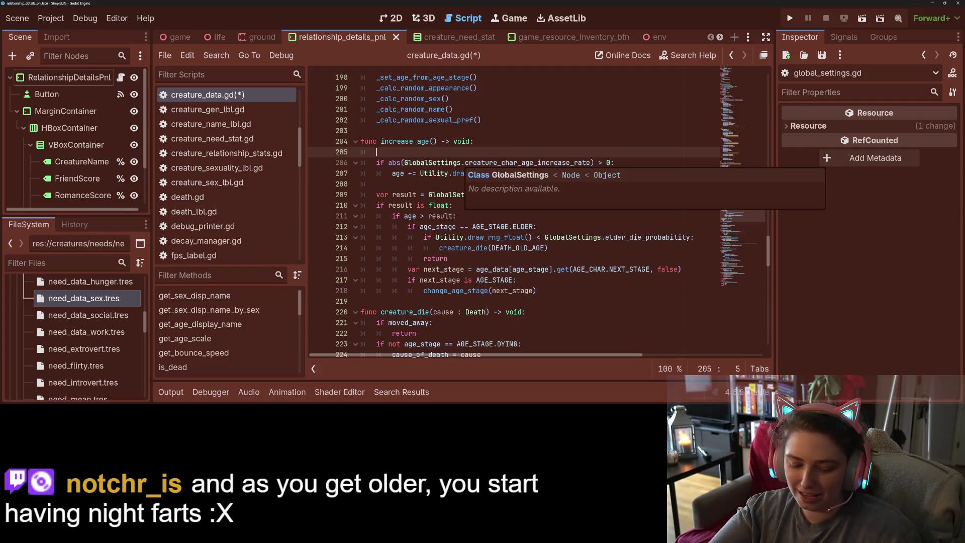
{"action": "type", "text": "var in"}
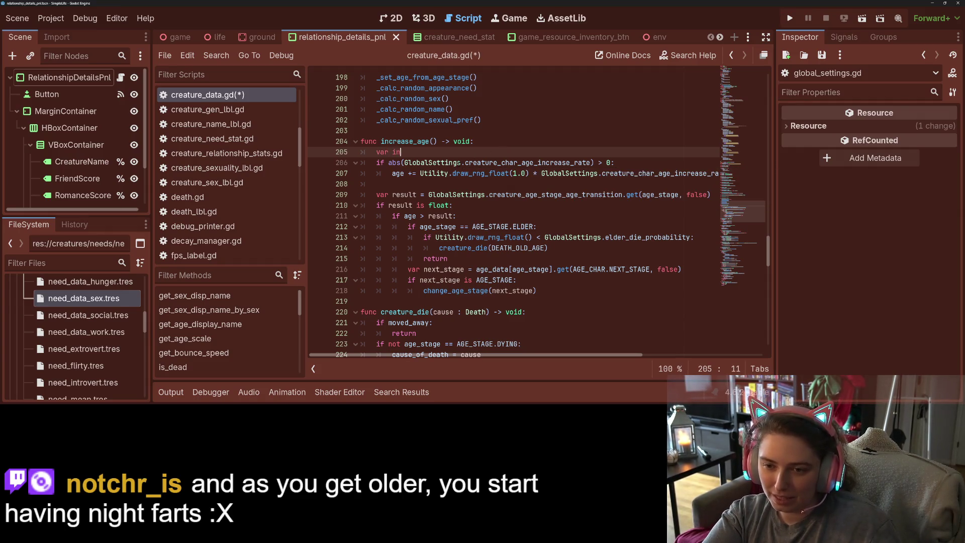
{"action": "type", "text": "t_age"}
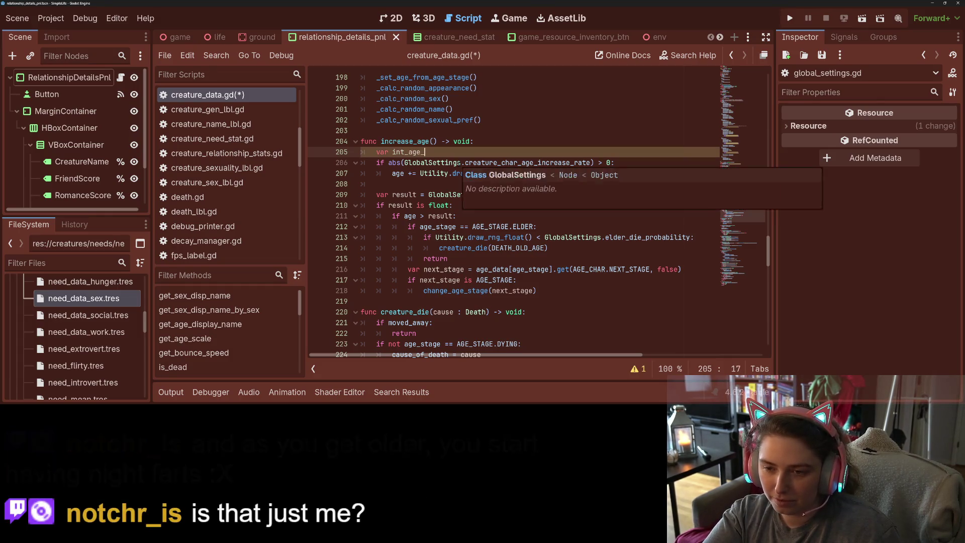
{"action": "key", "text": "ctrl+BackSpace"}
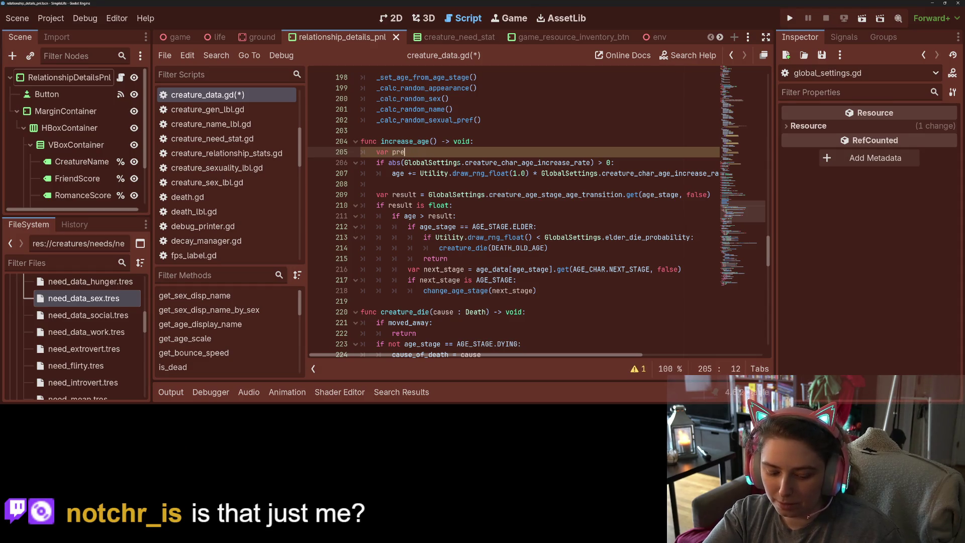
{"action": "type", "text": "nt = in"}
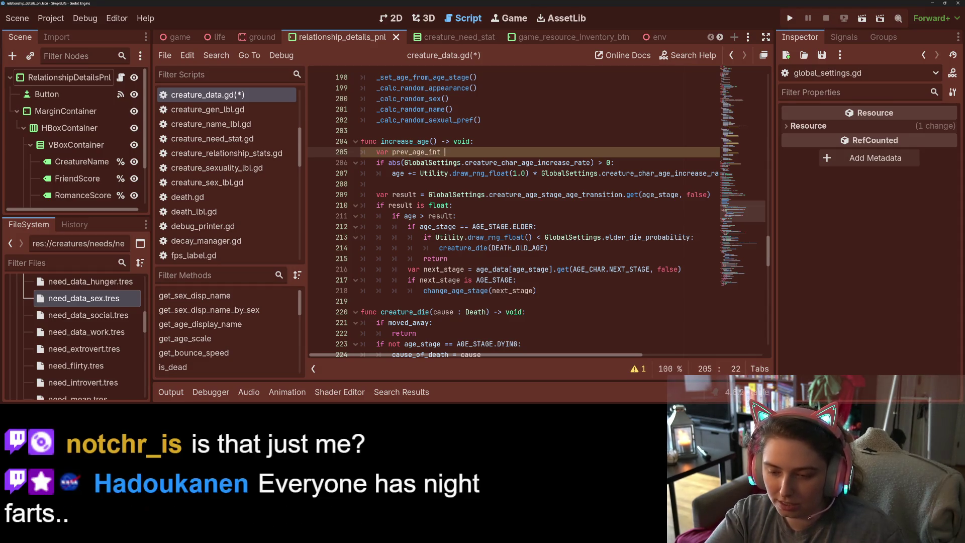
{"action": "key", "text": "BackSpace"}
{"action": "key", "text": "BackSpace"}
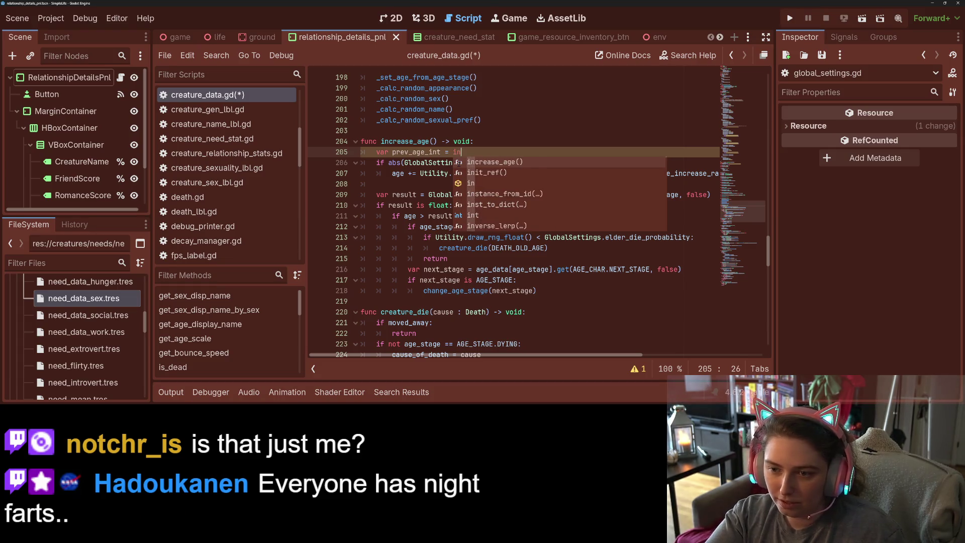
{"action": "type", "text": "floori(age"}
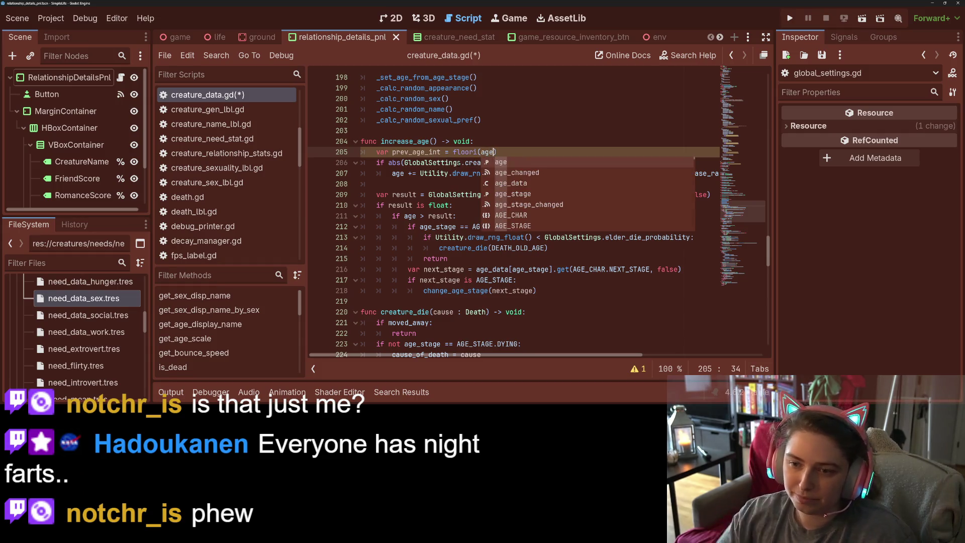
{"action": "left_click", "coordinate": [442, 183]}
{"action": "type", "text": "if"}
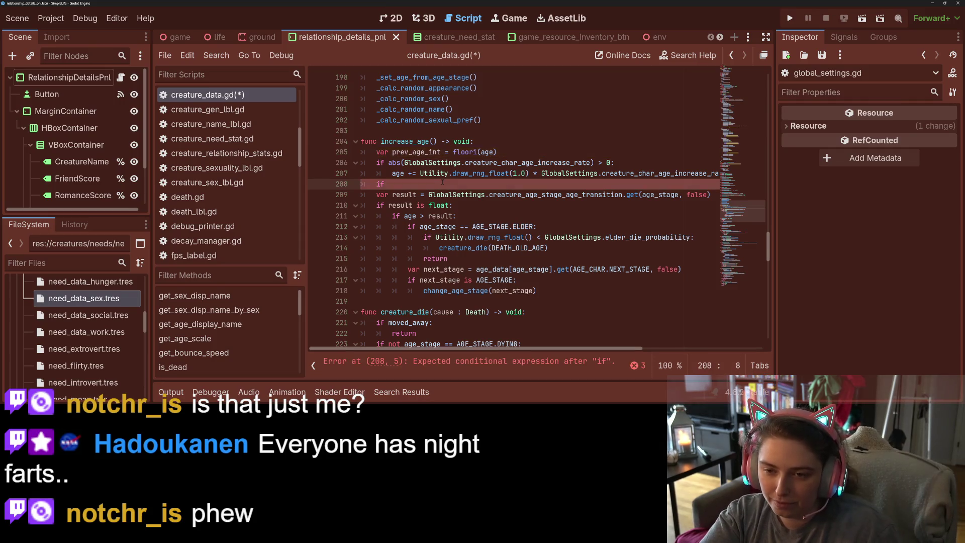
Step: Wrap the age-stage transition code in 'if floori(age) > prev_age_int:' and save the script
{"action": "type", "text": "floori"}
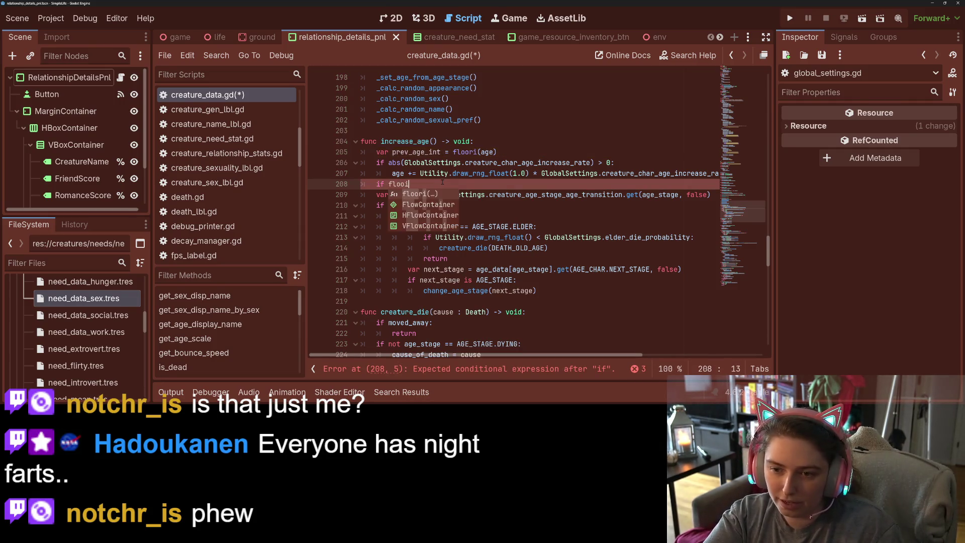
{"action": "type", "text": "(age) > pr"}
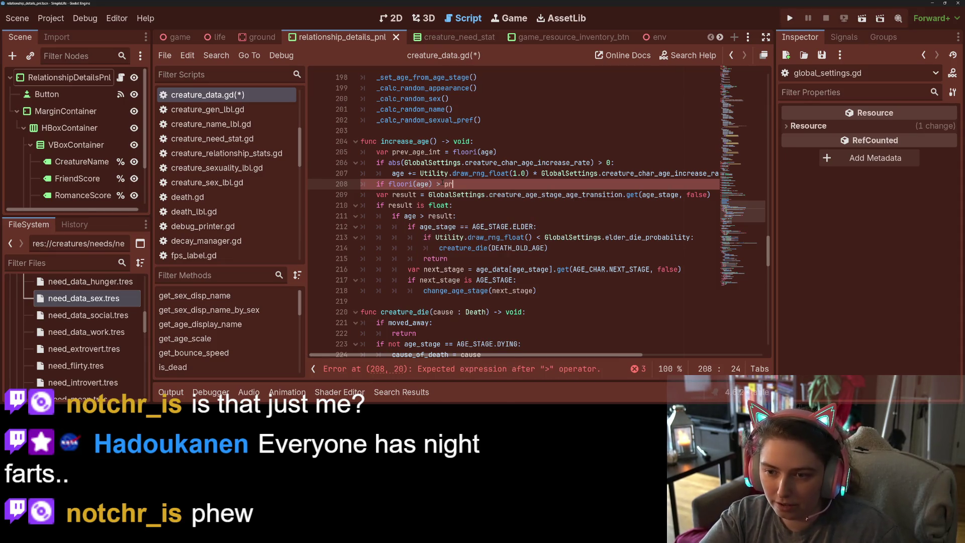
{"action": "key", "text": "Return"}
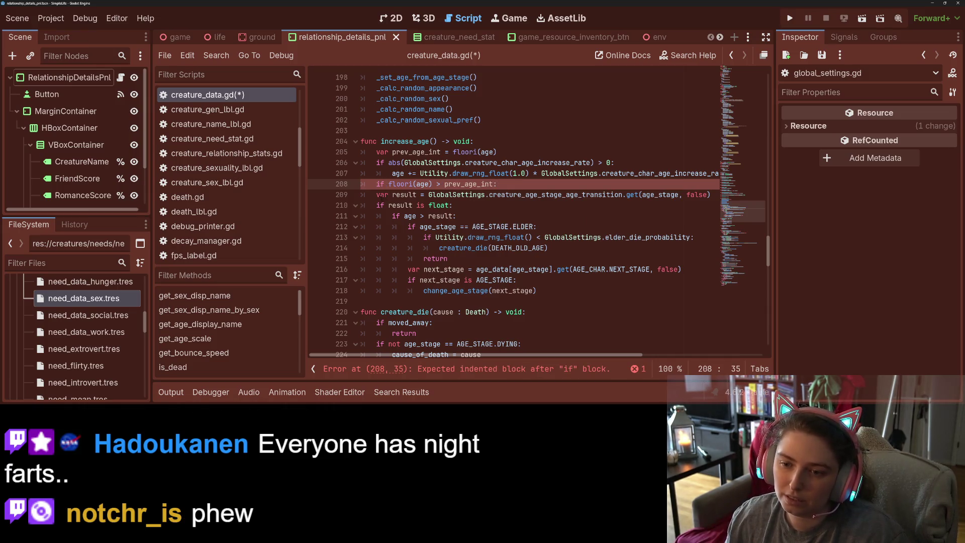
{"action": "mouse_move", "coordinate": [360, 184]}
{"action": "left_mouse_down"}
{"action": "mouse_move", "coordinate": [447, 258]}
{"action": "mouse_move", "coordinate": [524, 290]}
{"action": "left_mouse_up"}
{"action": "key", "text": "Tab"}
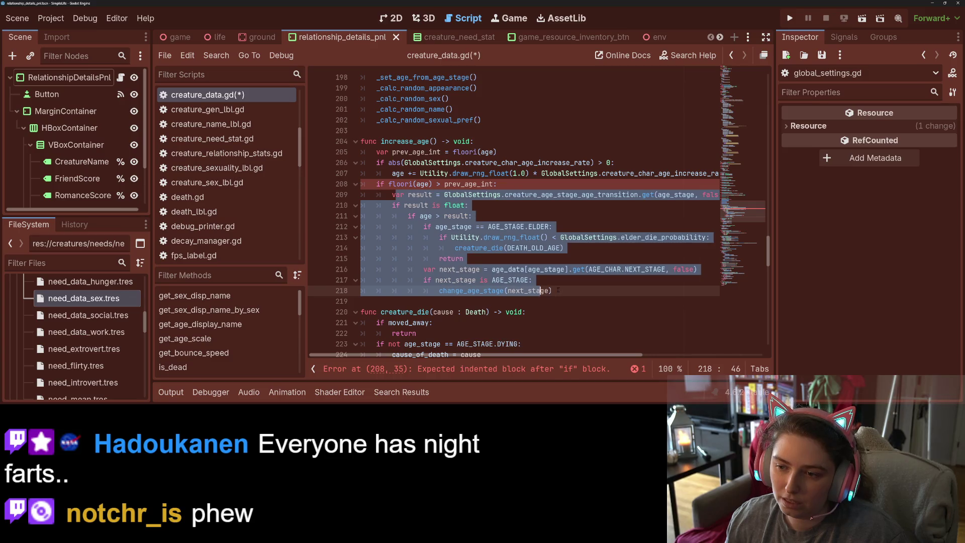
{"action": "left_click", "coordinate": [565, 286]}
{"action": "key", "text": "ctrl+s"}
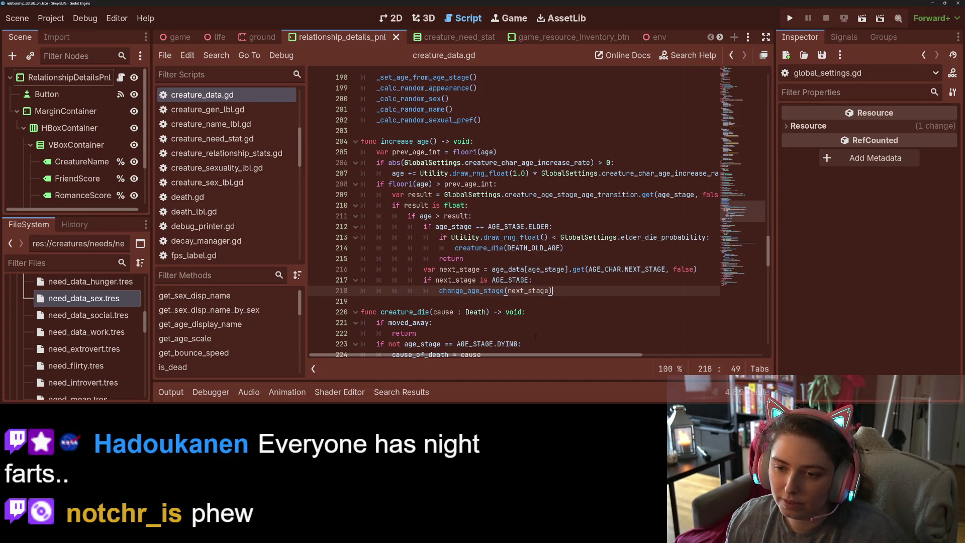
Step: Remove the blank line above the new if and run the game
{"action": "left_click", "coordinate": [377, 184]}
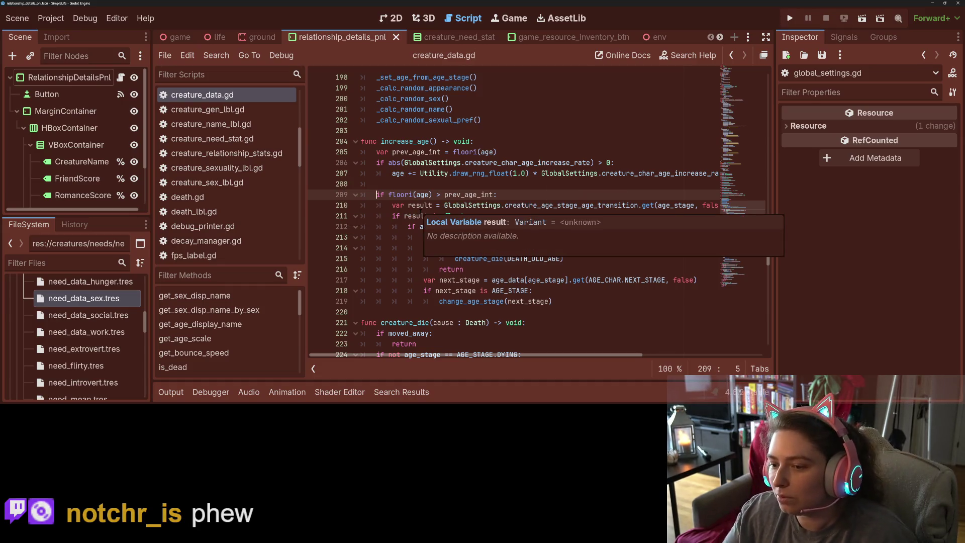
{"action": "key", "text": "Up"}
{"action": "key", "text": "BackSpace"}
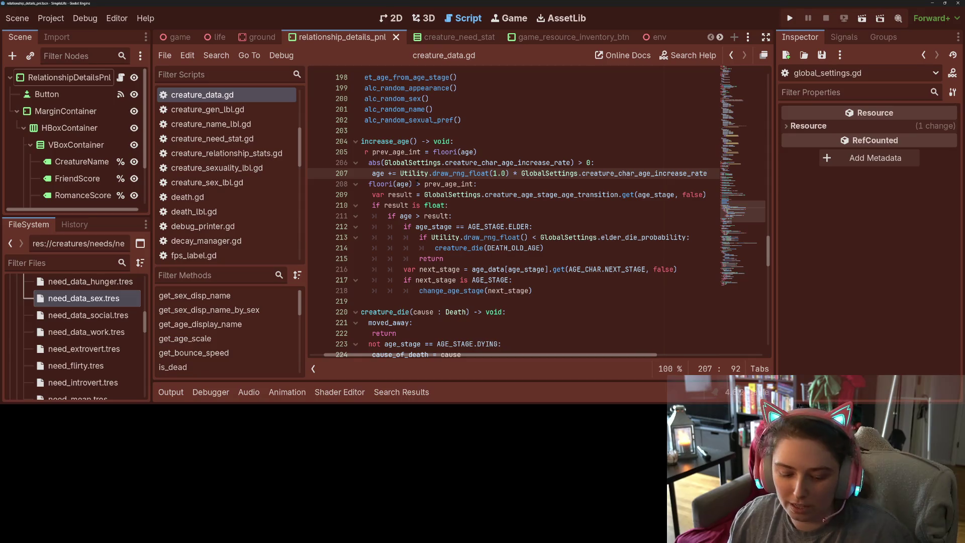
{"action": "scroll", "coordinate": [473, 356], "scroll_direction": "left", "scroll_amount": 1}
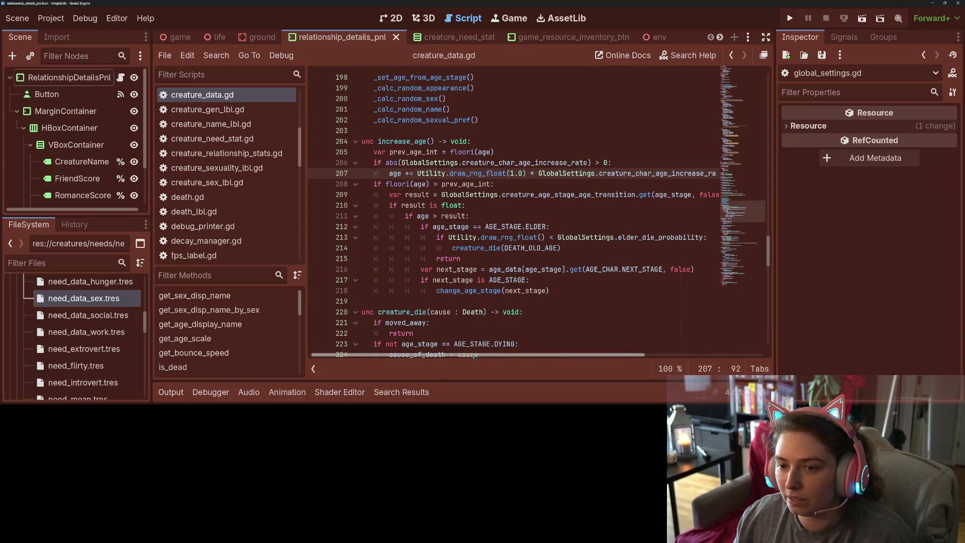
{"action": "left_click", "coordinate": [791, 20]}
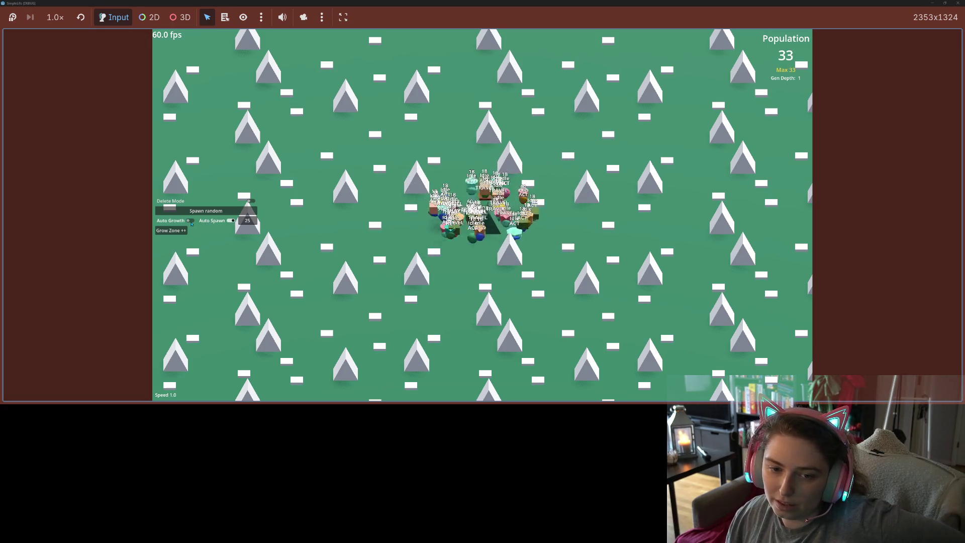
Step: Switch on Auto Growth in the running game's side panel
{"action": "left_click", "coordinate": [191, 222]}
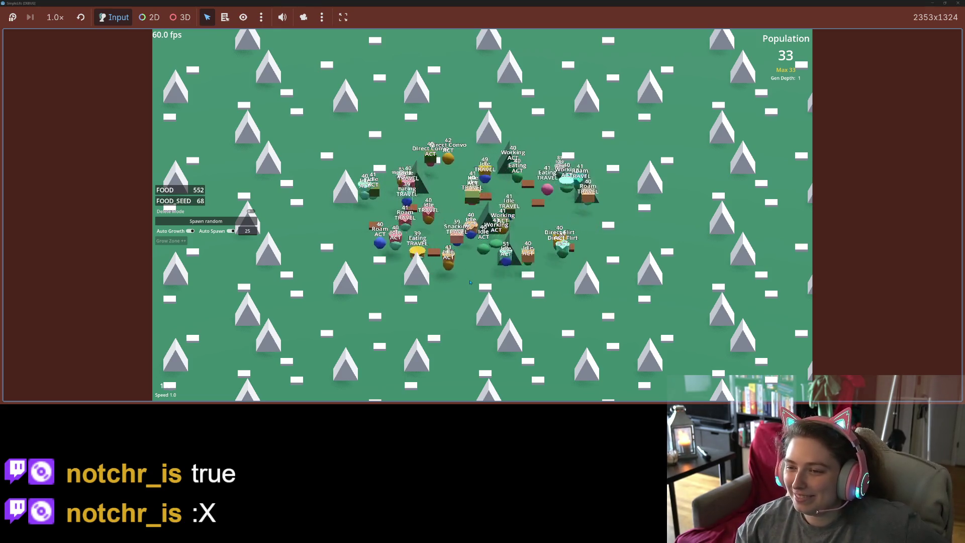
Step: Zoom in and open the info panel of an elderly creature, then switch to another one
{"action": "scroll", "coordinate": [470, 282], "scroll_direction": "up", "scroll_amount": 3}
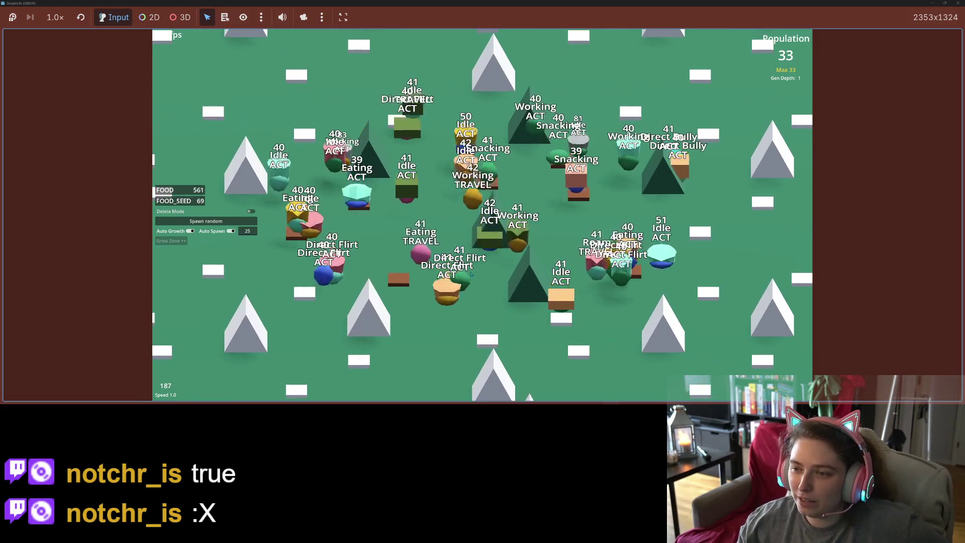
{"action": "left_click", "coordinate": [583, 142]}
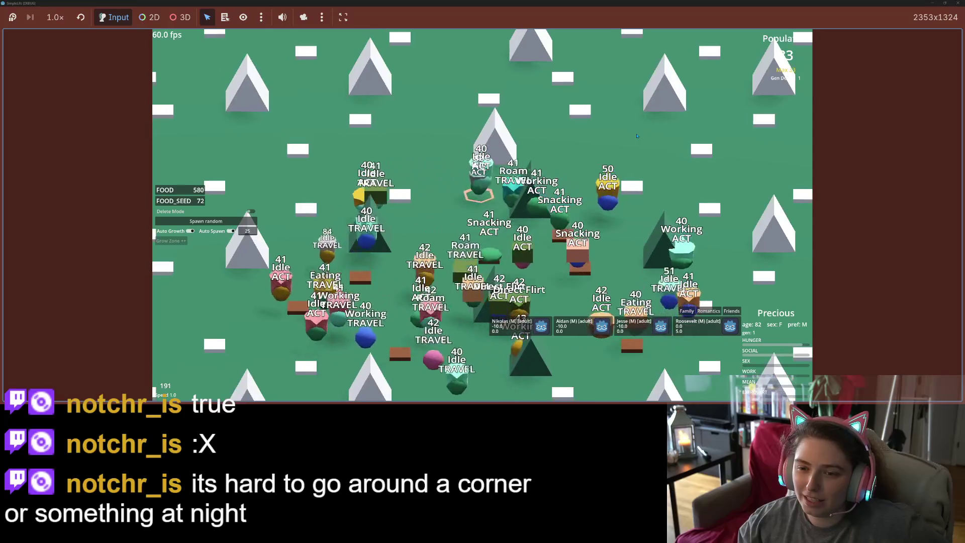
{"action": "left_click", "coordinate": [285, 298]}
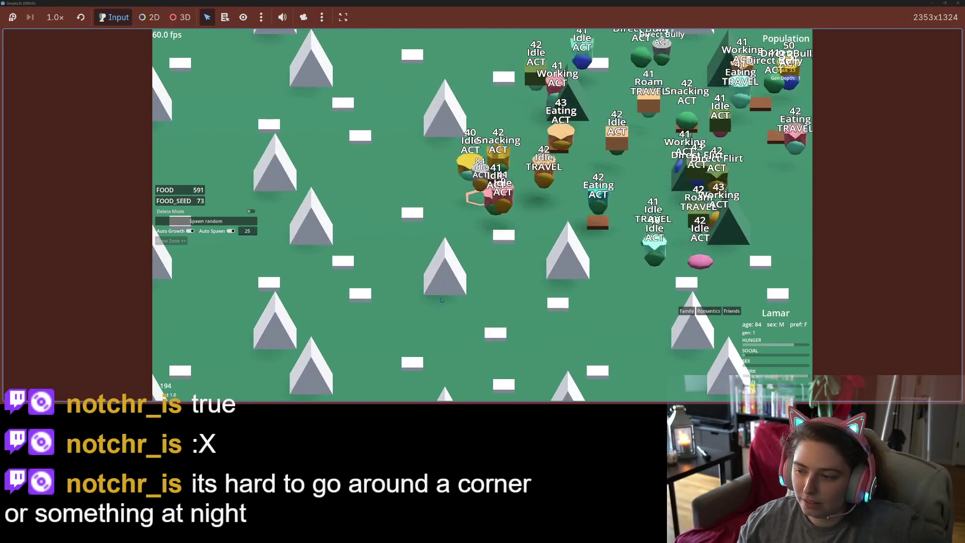
Step: Toggle the simulation speed between 1x, 2x and 4x, ending at normal speed
{"action": "key", "text": "2"}
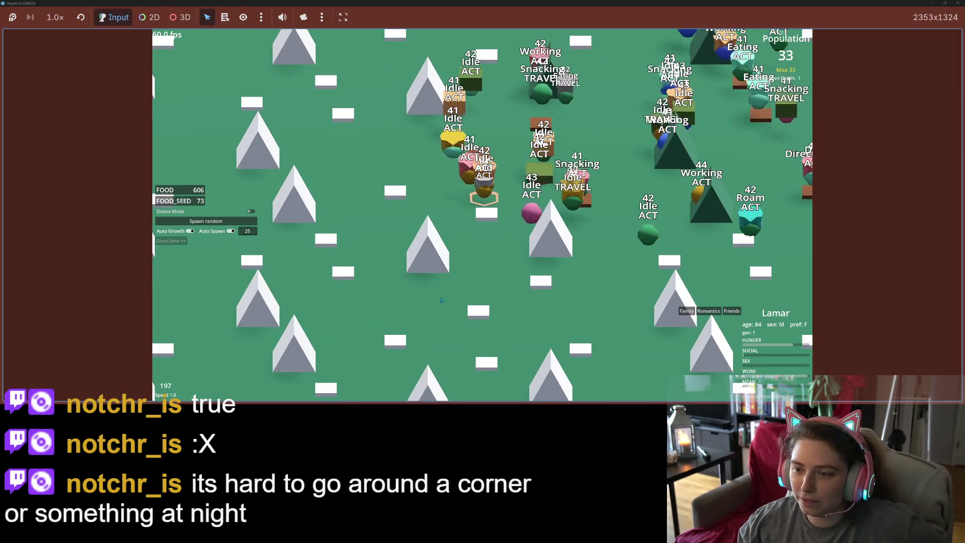
{"action": "key", "text": "1"}
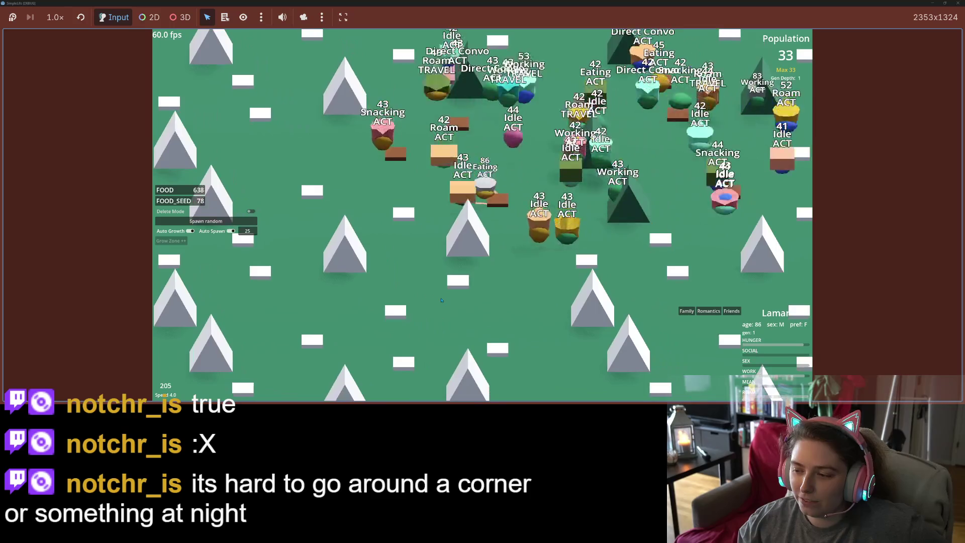
{"action": "key", "text": "2"}
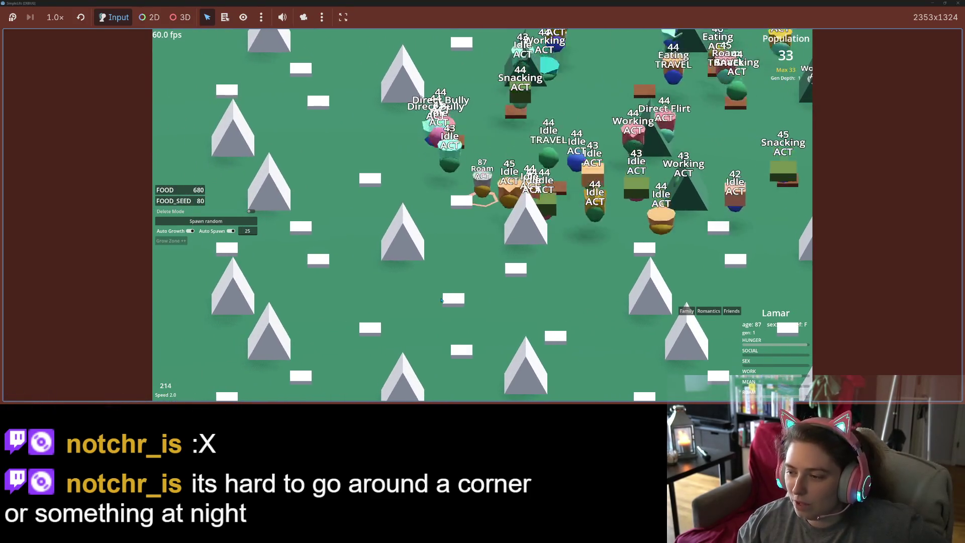
{"action": "key", "text": "1"}
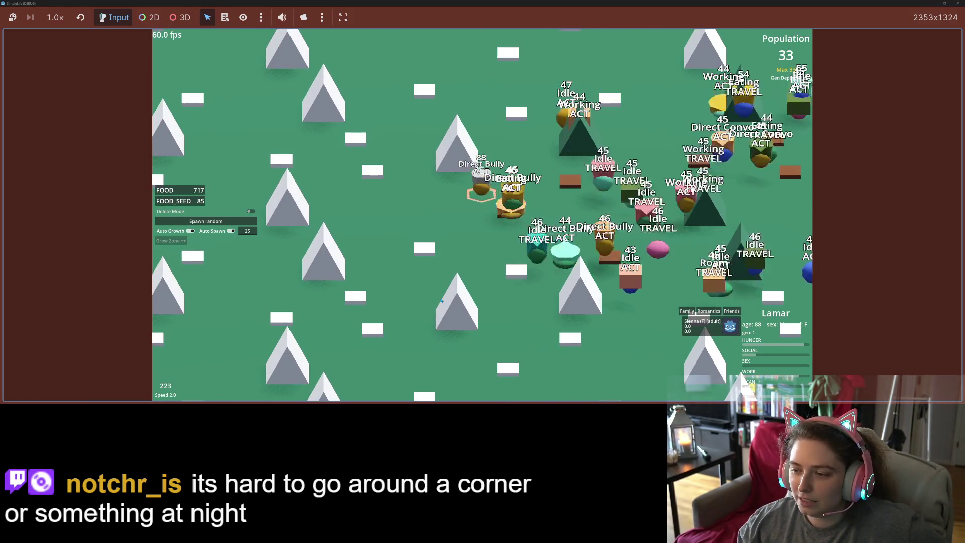
{"action": "key", "text": "2"}
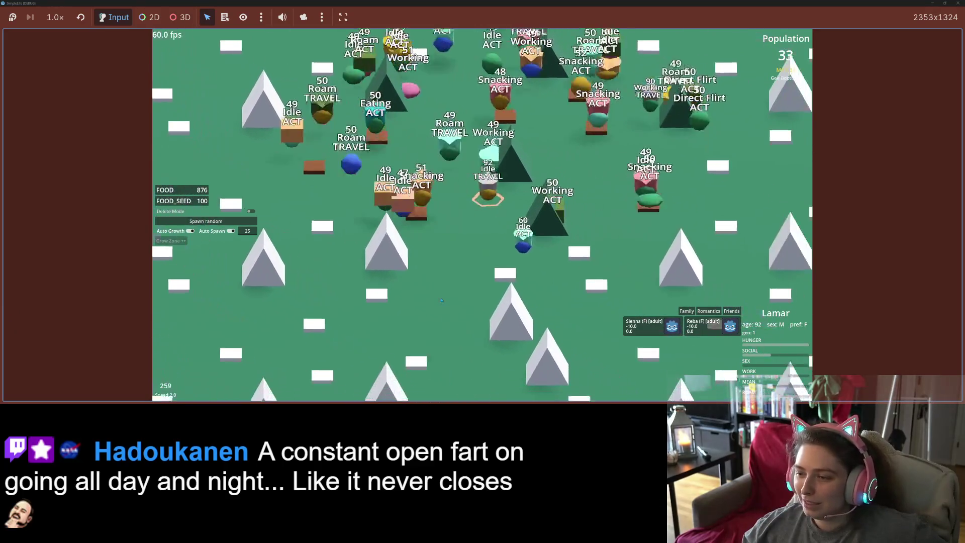
{"action": "key", "text": "1"}
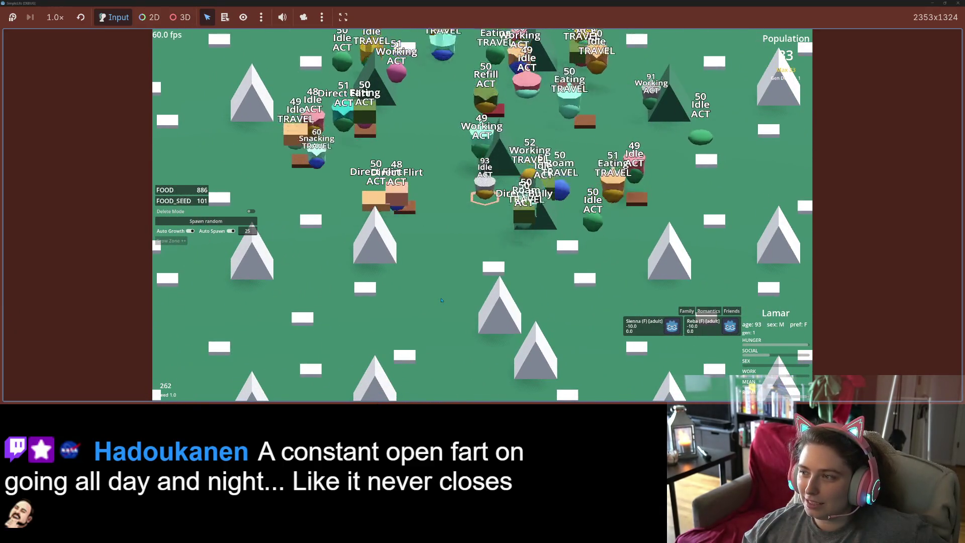
{"action": "key", "text": "4"}
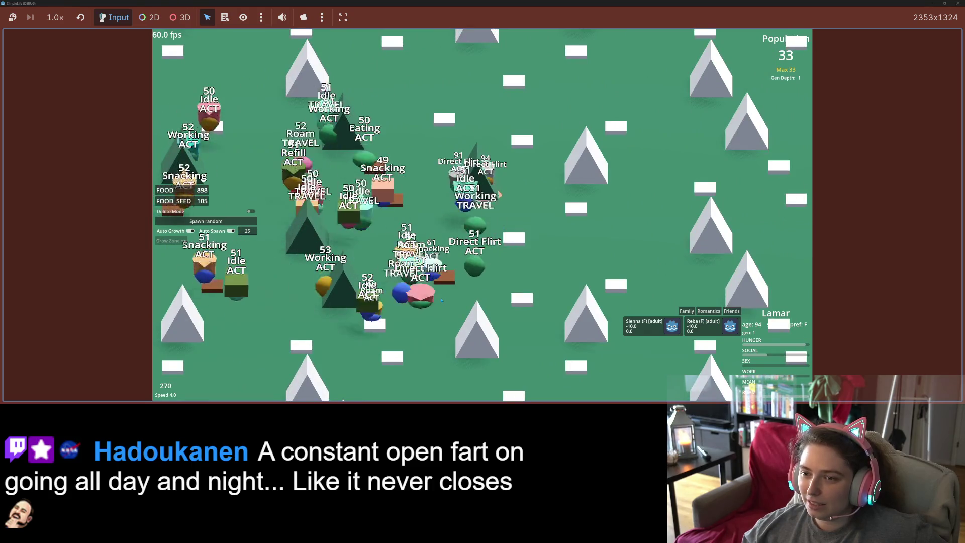
{"action": "key", "text": "1"}
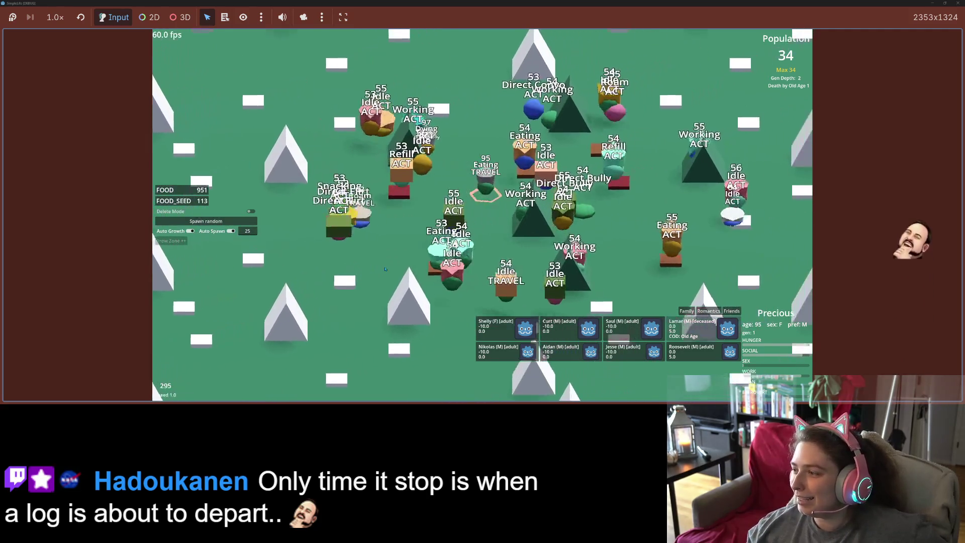
{"action": "key", "text": "2"}
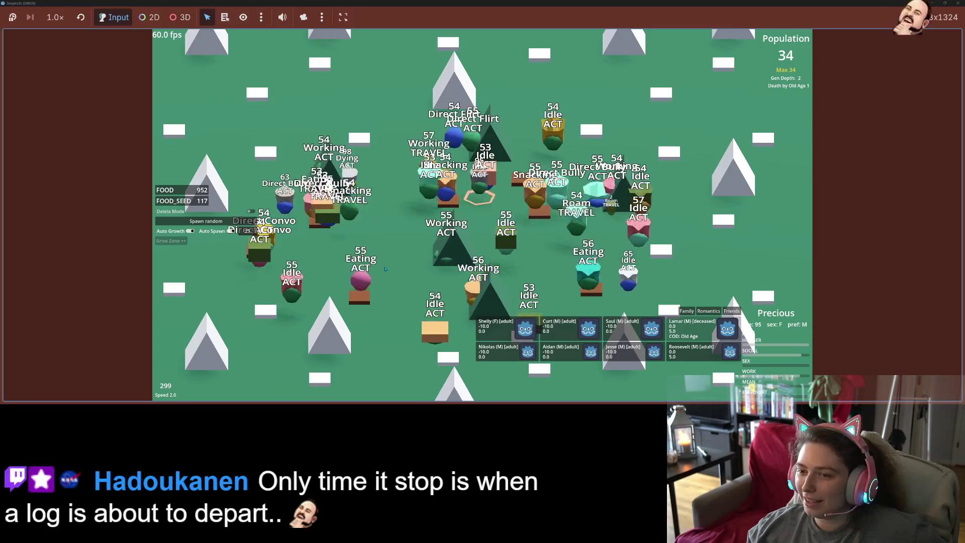
{"action": "key", "text": "1"}
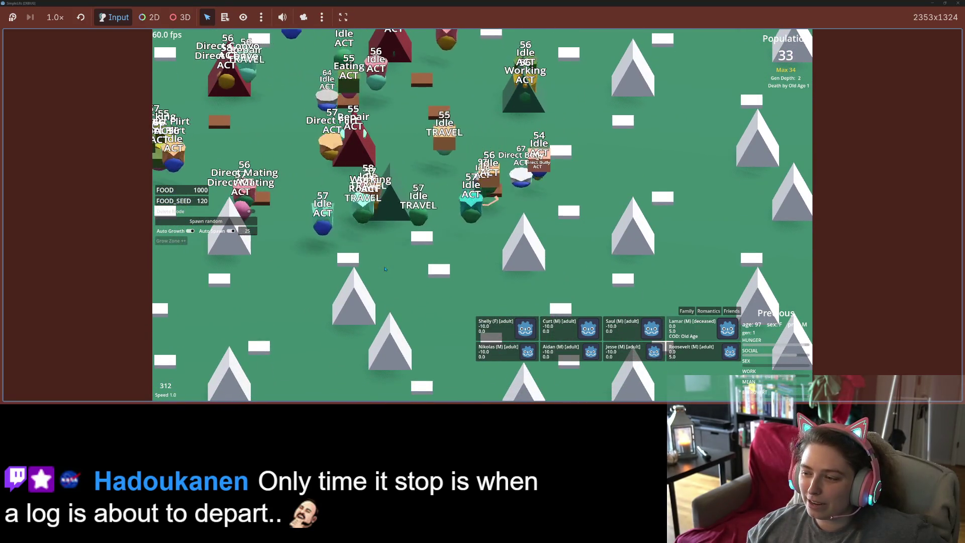
{"action": "key", "text": "4"}
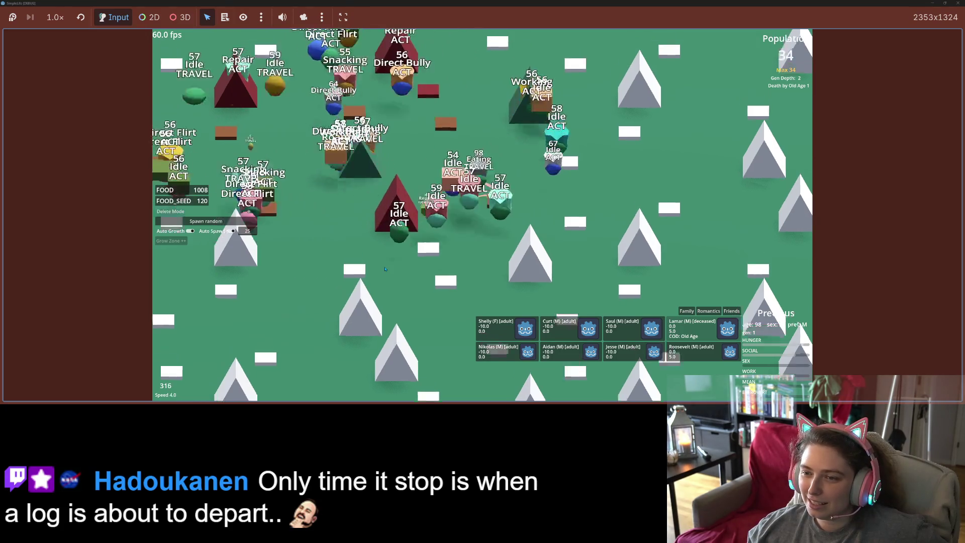
{"action": "key", "text": "1"}
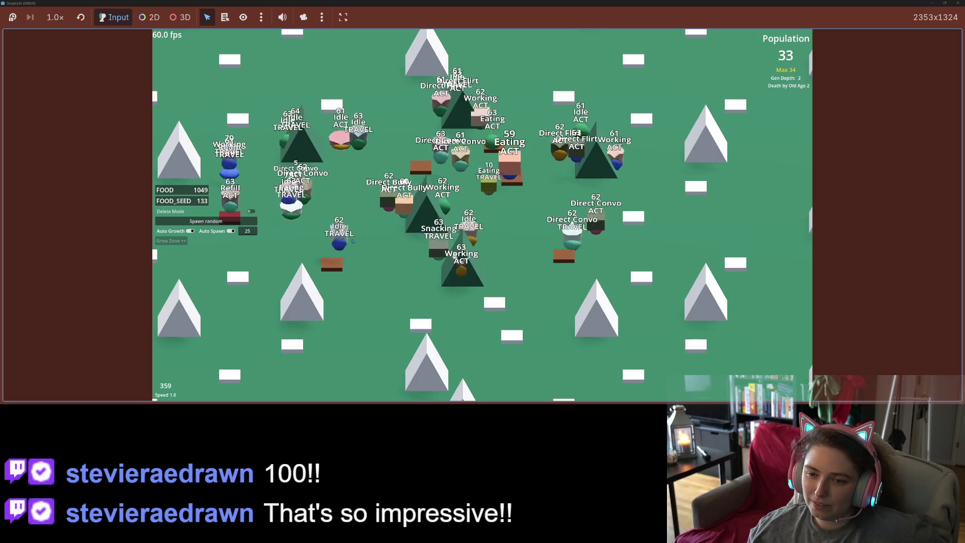
Step: Select several creatures in turn, including a teenager, to view their relationship panels
{"action": "left_click", "coordinate": [333, 250]}
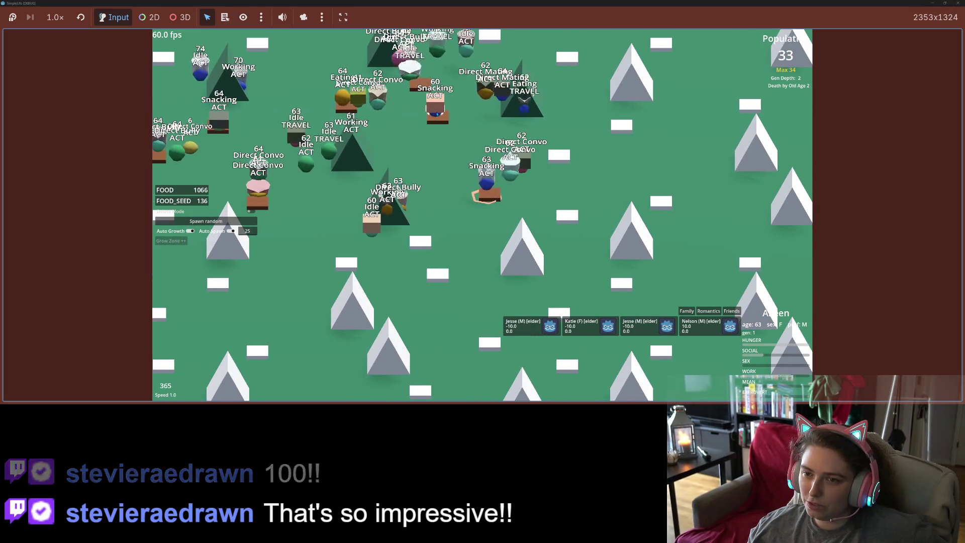
{"action": "left_click", "coordinate": [475, 199]}
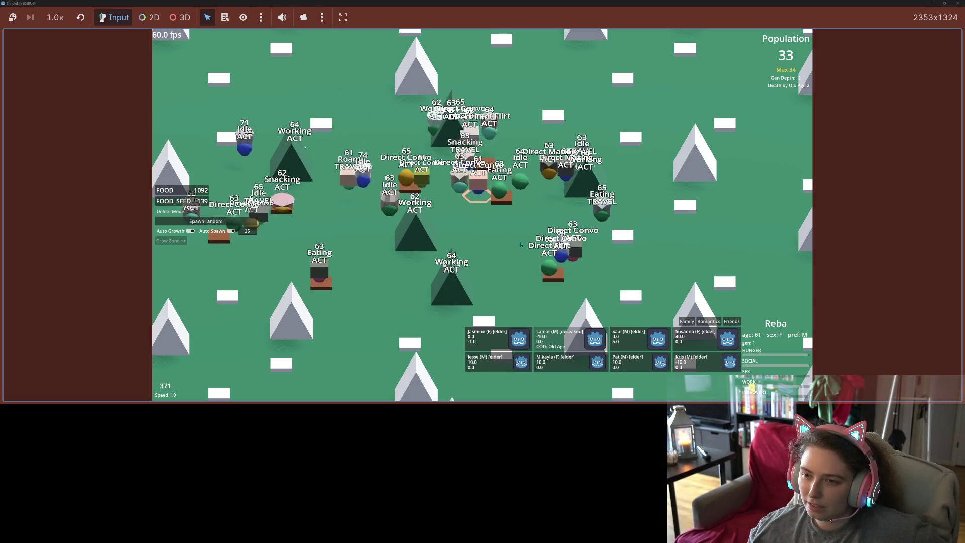
{"action": "left_click", "coordinate": [390, 201]}
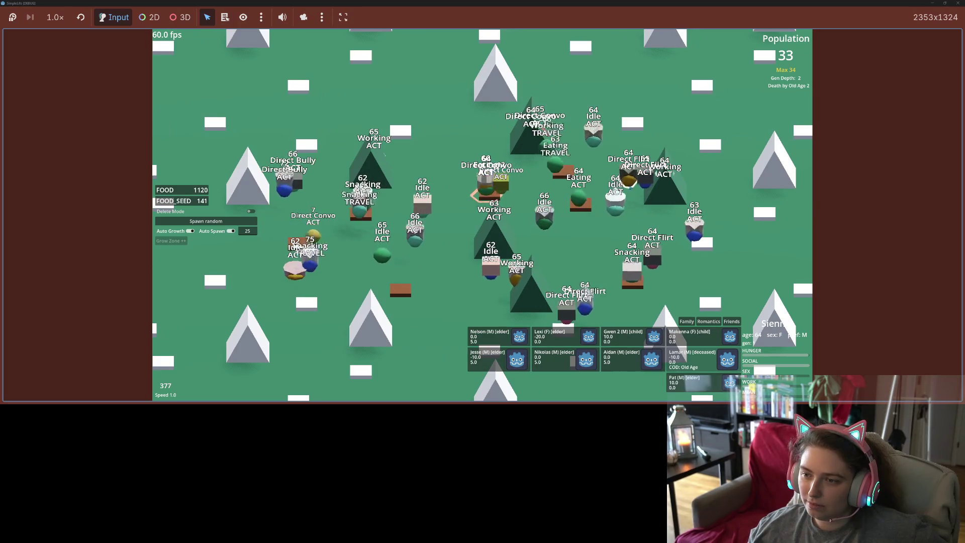
{"action": "left_click", "coordinate": [626, 182]}
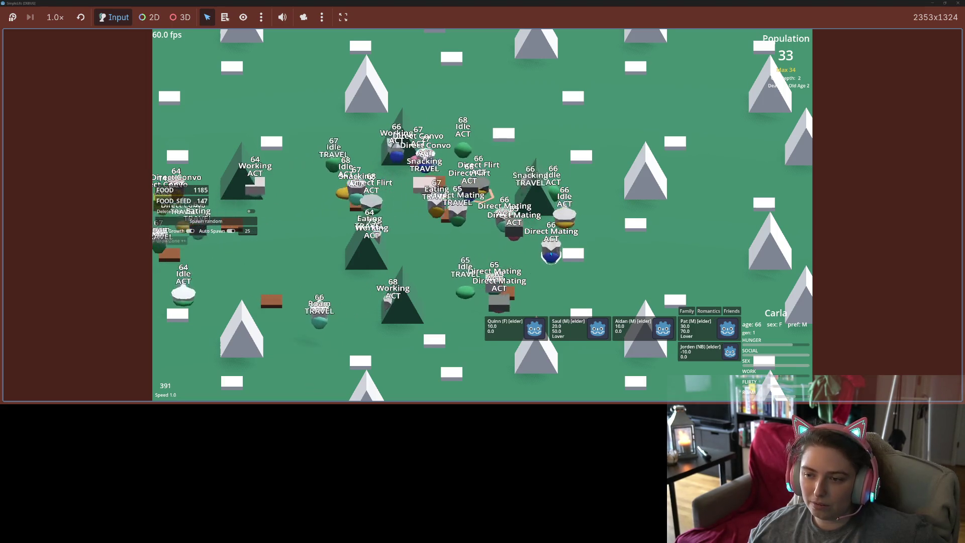
{"action": "left_click", "coordinate": [550, 253]}
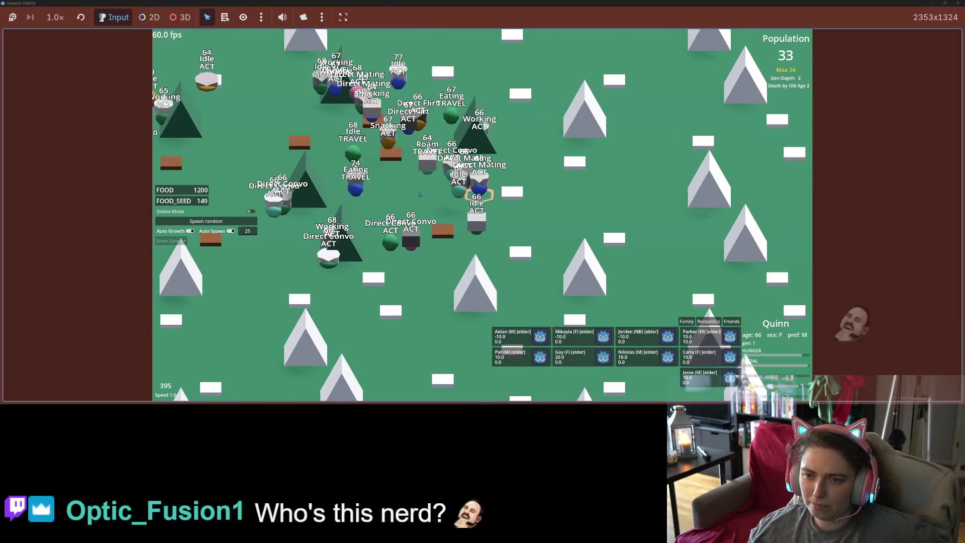
{"action": "left_click", "coordinate": [346, 159]}
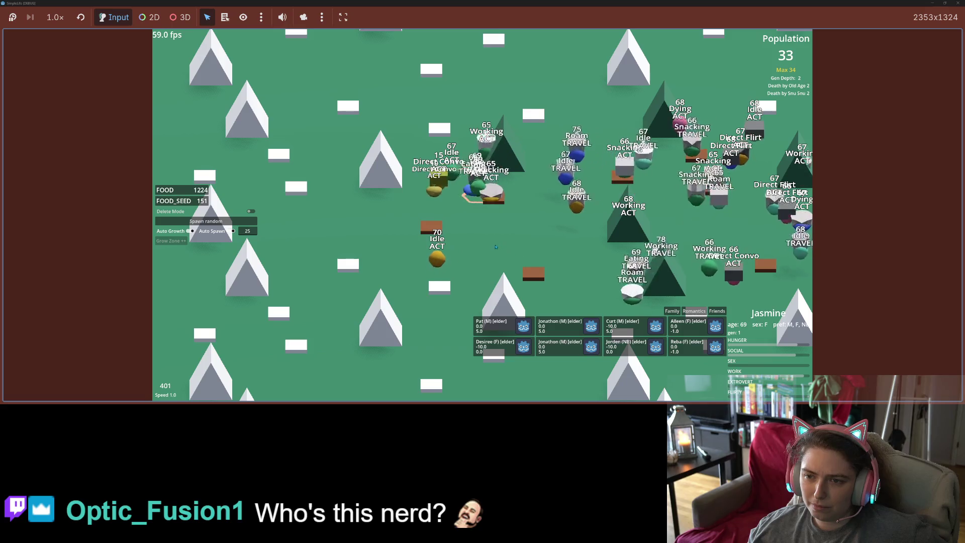
{"action": "left_click", "coordinate": [495, 211]}
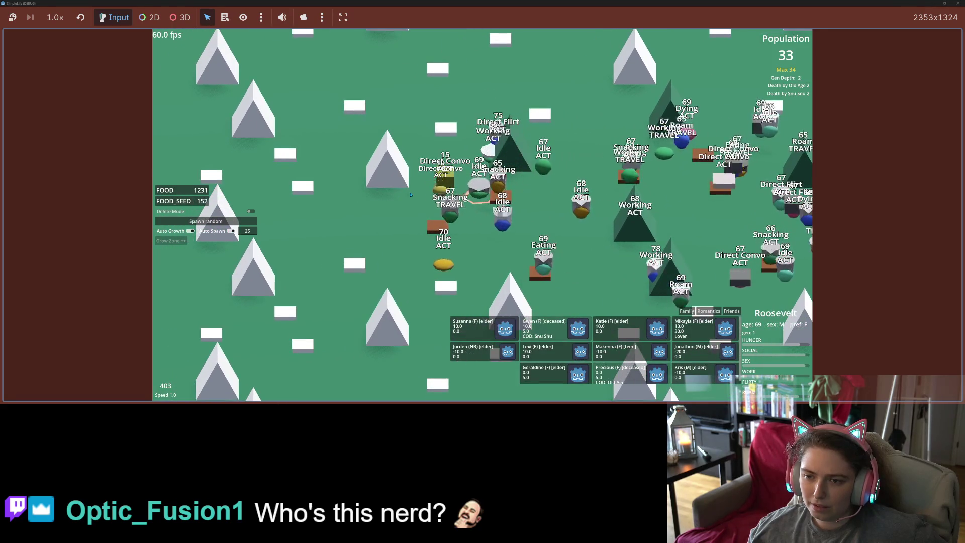
{"action": "left_click", "coordinate": [439, 194]}
{"action": "left_click", "coordinate": [673, 337]}
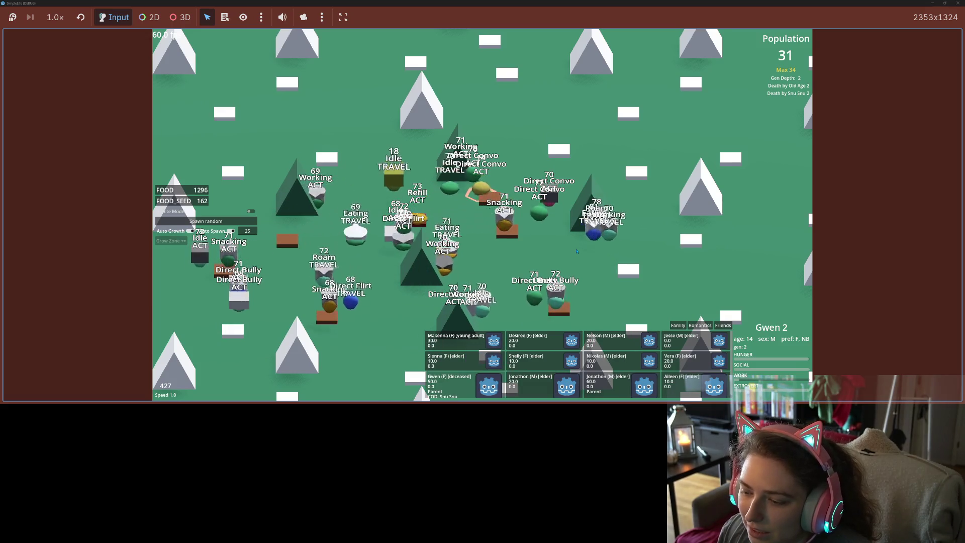
Step: Spawn a random creature and follow the new pink one, then pick another creature to follow
{"action": "key", "text": "Up"}
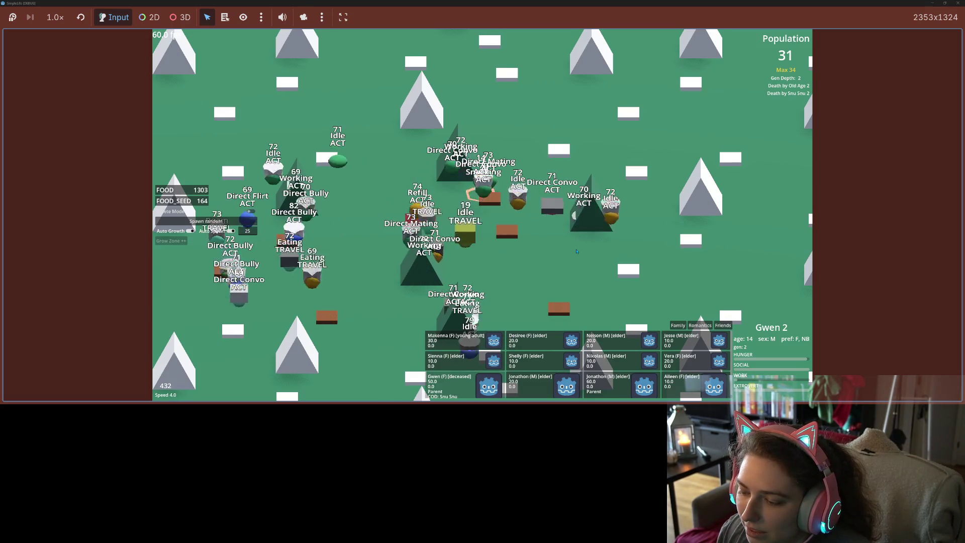
{"action": "key", "text": "Down"}
{"action": "key", "text": "Down"}
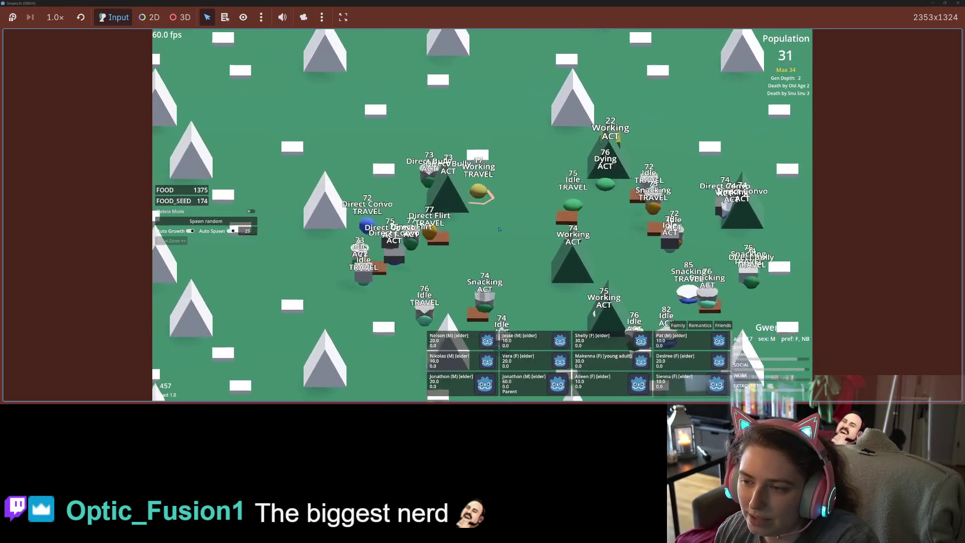
{"action": "left_click", "coordinate": [211, 224]}
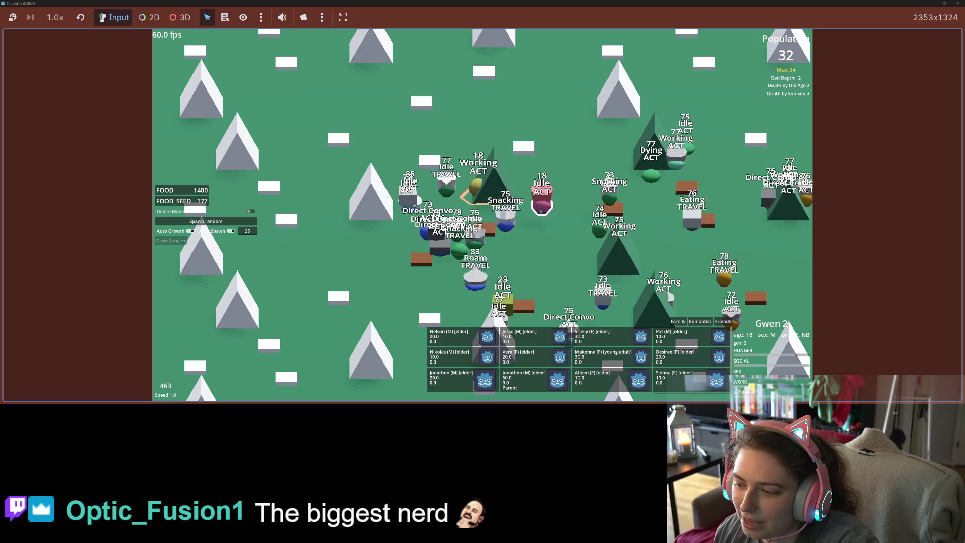
{"action": "left_click", "coordinate": [541, 209]}
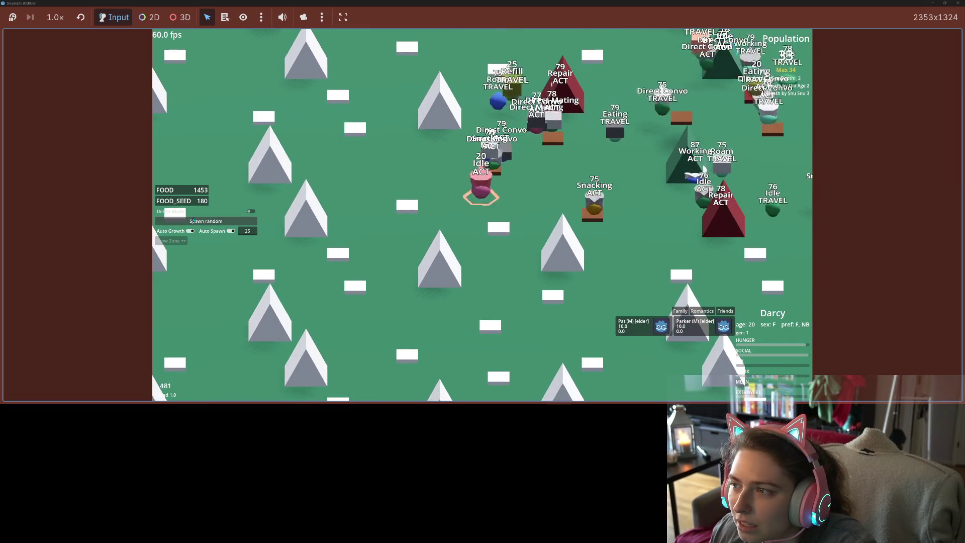
{"action": "left_click", "coordinate": [719, 75]}
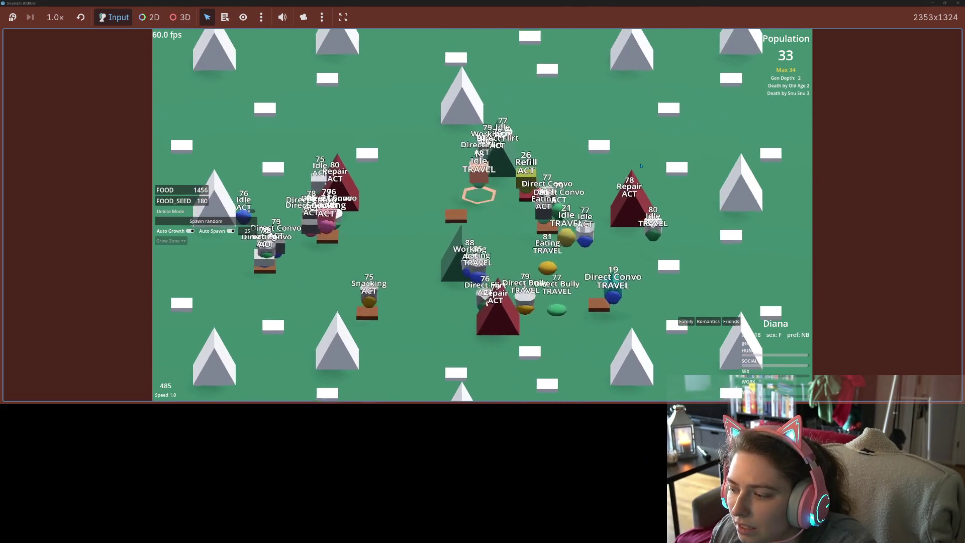
Step: Follow a different creature, pan the view, and set the simulation to speed 2.0
{"action": "scroll", "coordinate": [641, 165], "scroll_direction": "down", "scroll_amount": 9}
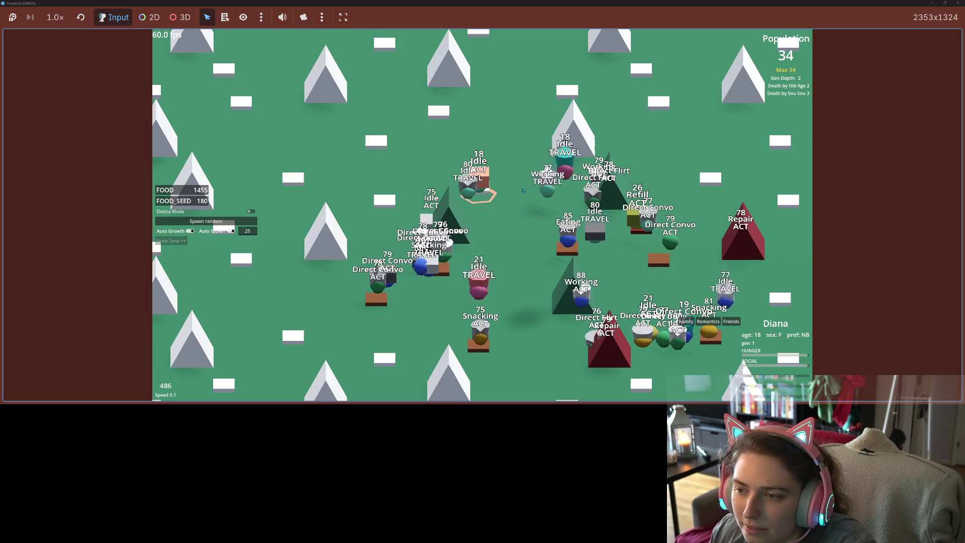
{"action": "left_click", "coordinate": [567, 178]}
{"action": "scroll", "coordinate": [568, 182], "scroll_direction": "up", "scroll_amount": 10}
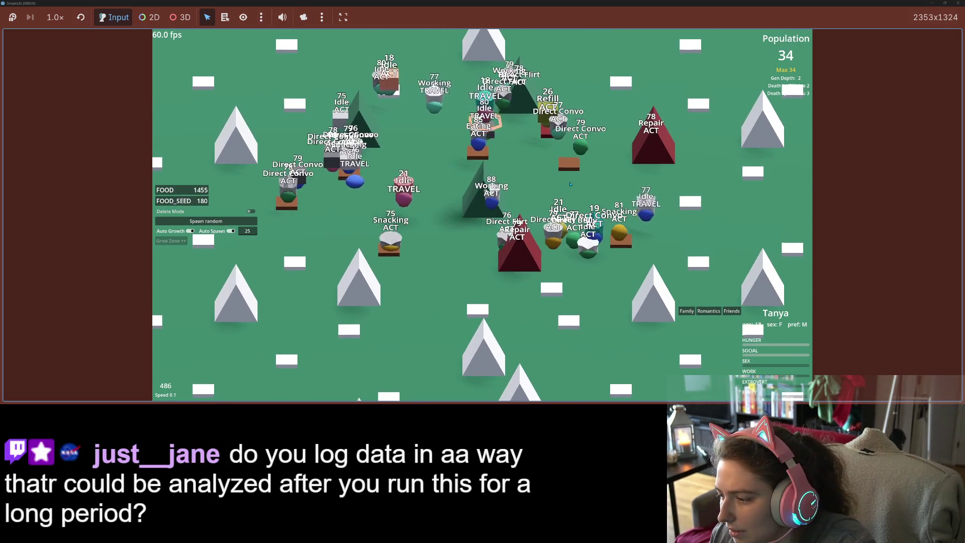
{"action": "scroll", "coordinate": [570, 183], "scroll_direction": "down", "scroll_amount": 5}
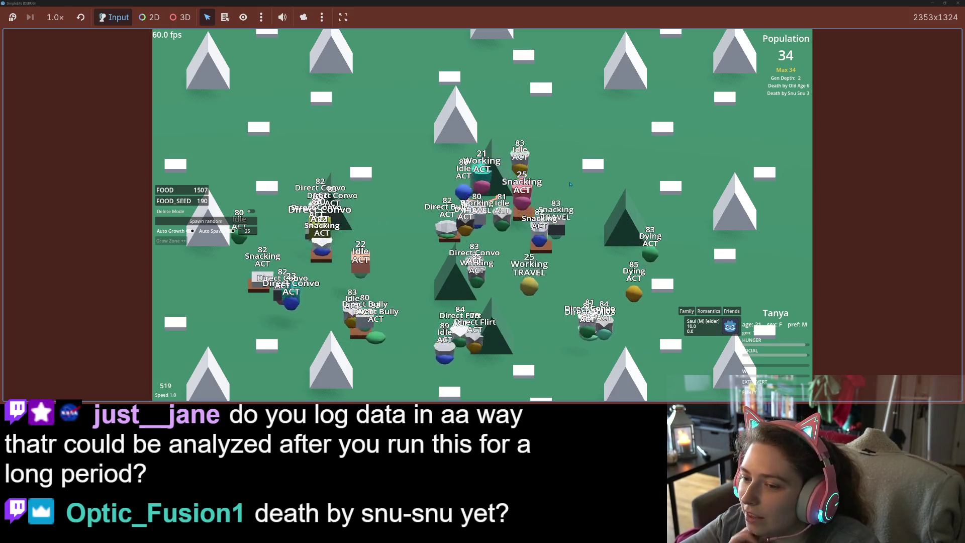
{"action": "key", "text": "s"}
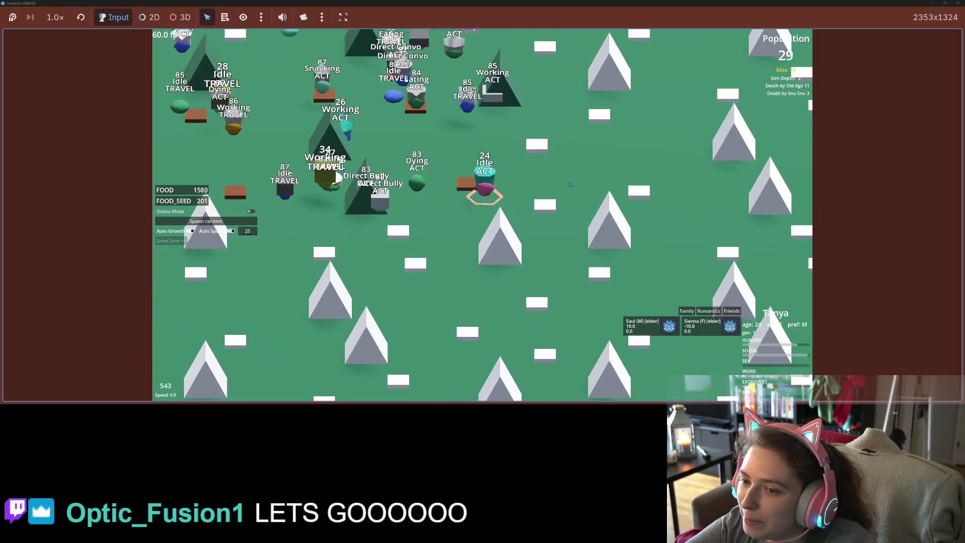
{"action": "key", "text": "2"}
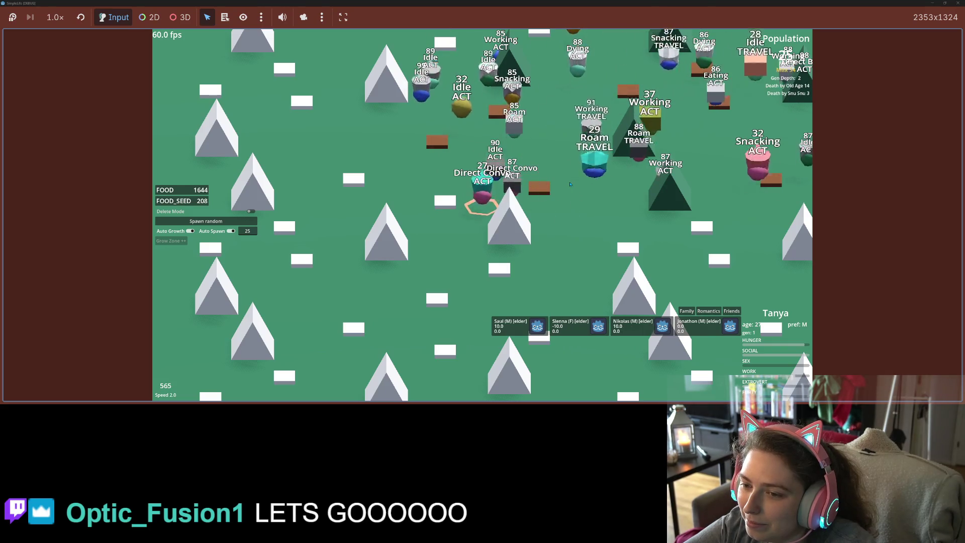
{"action": "key", "text": "minus"}
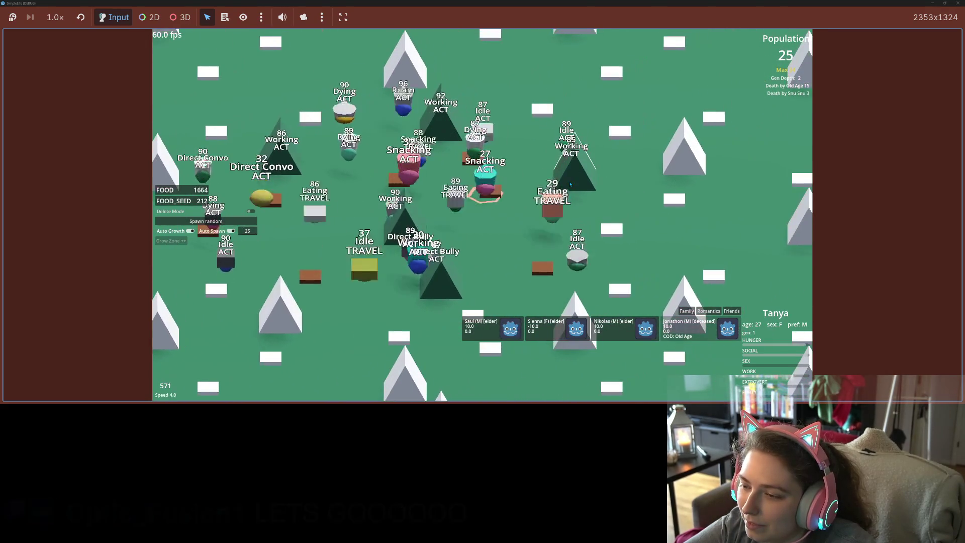
{"action": "key", "text": "plus"}
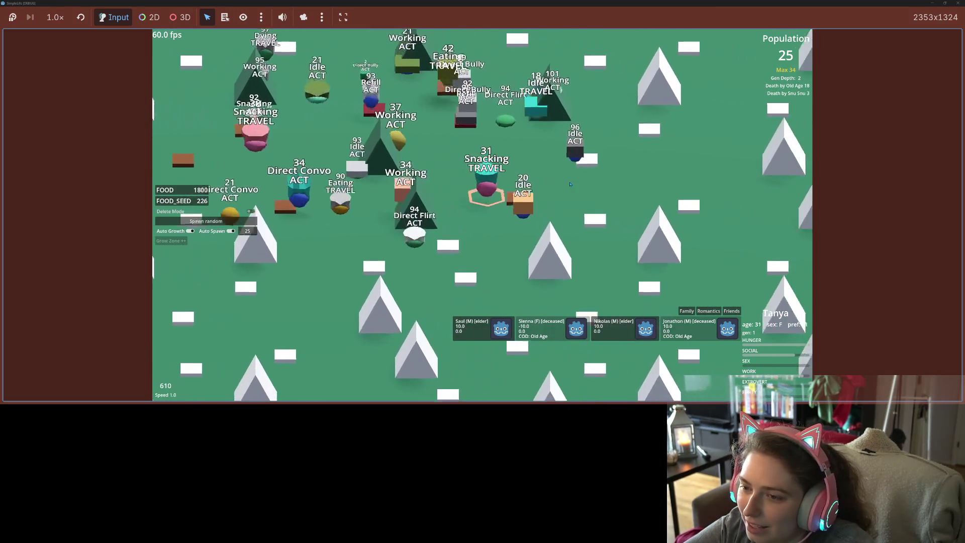
{"action": "key", "text": "4"}
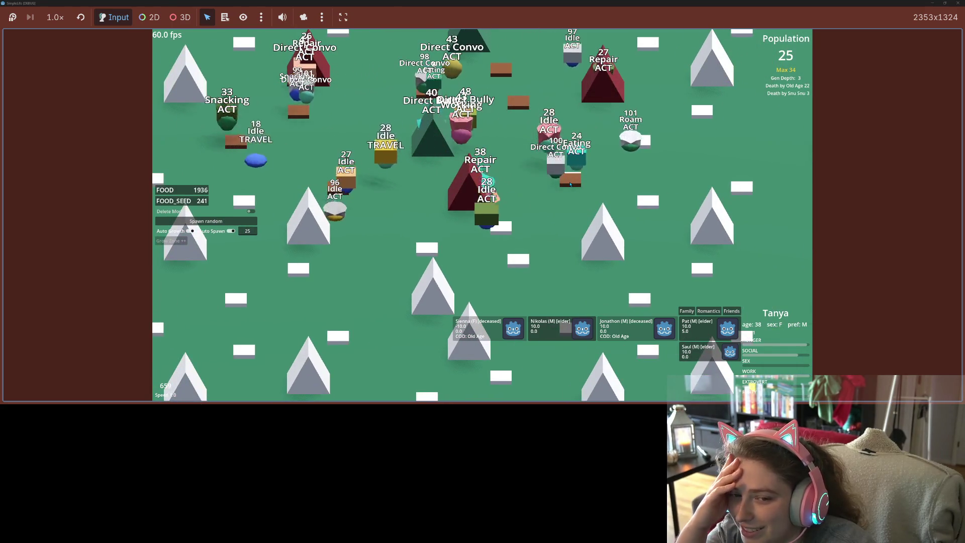
{"action": "key", "text": "4"}
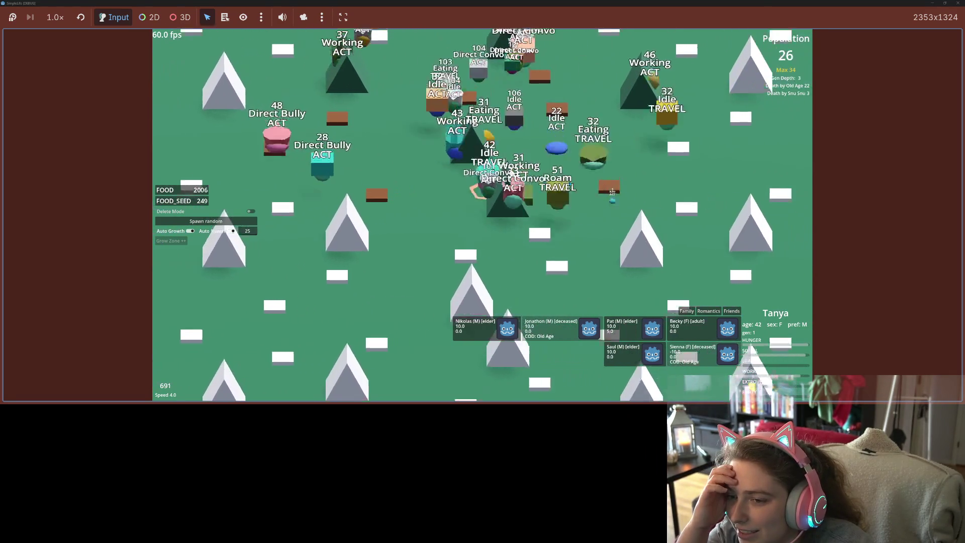
{"action": "key", "text": "2"}
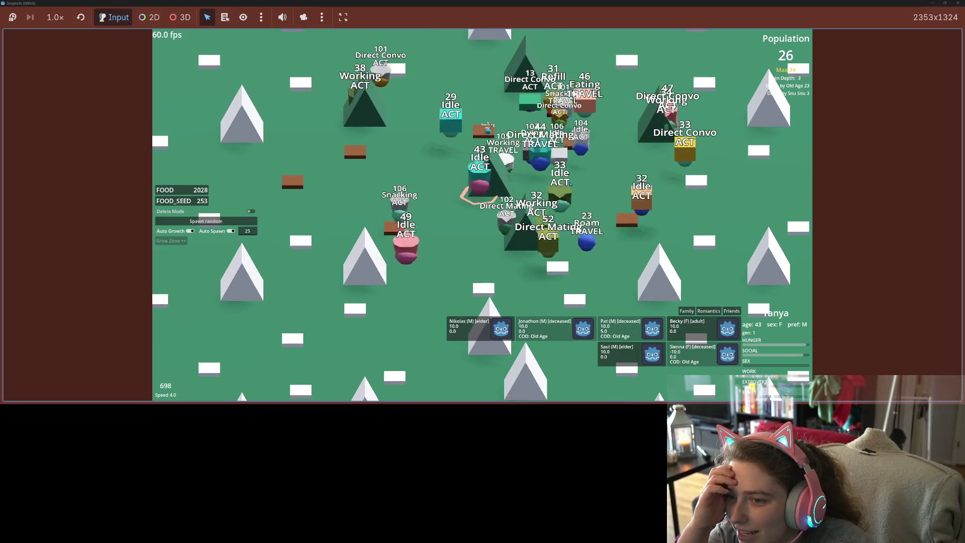
{"action": "key", "text": "1"}
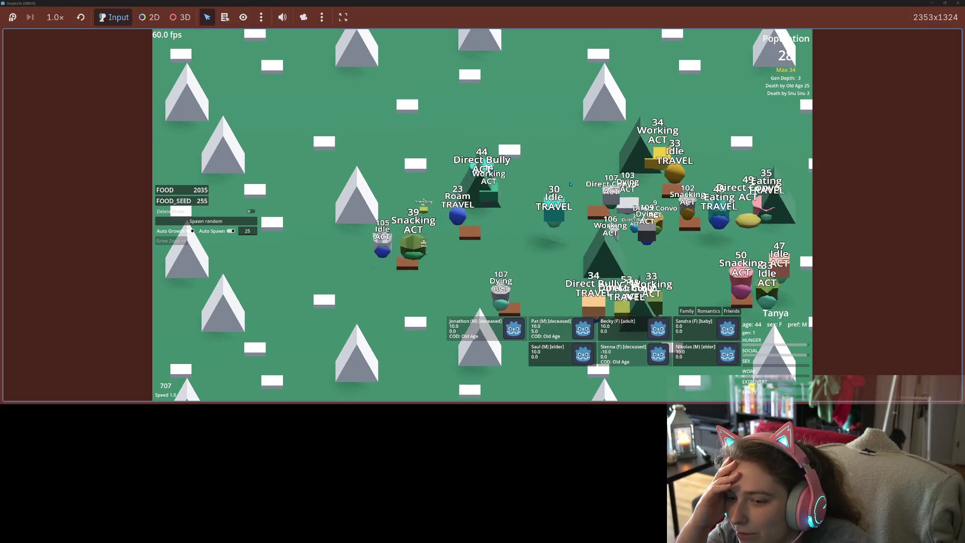
{"action": "key", "text": "4"}
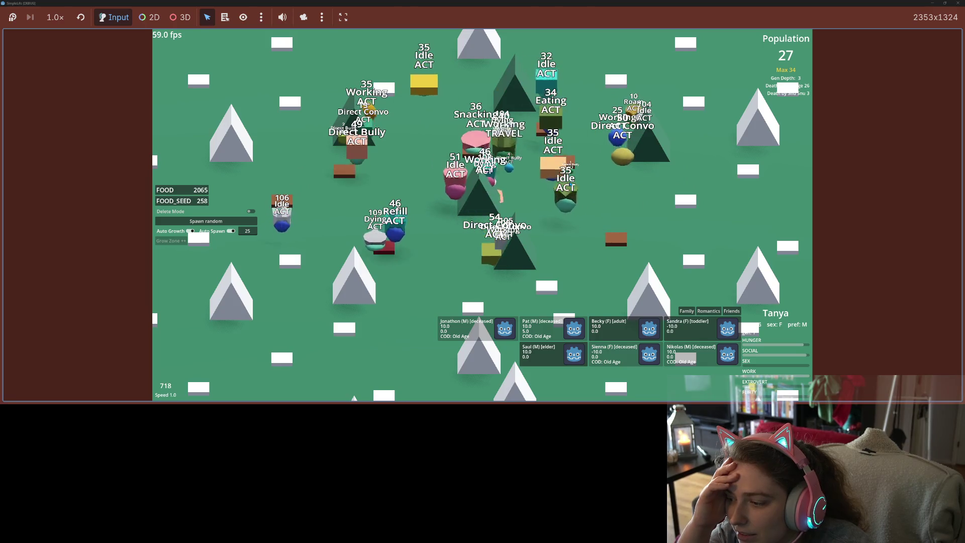
{"action": "key", "text": "4"}
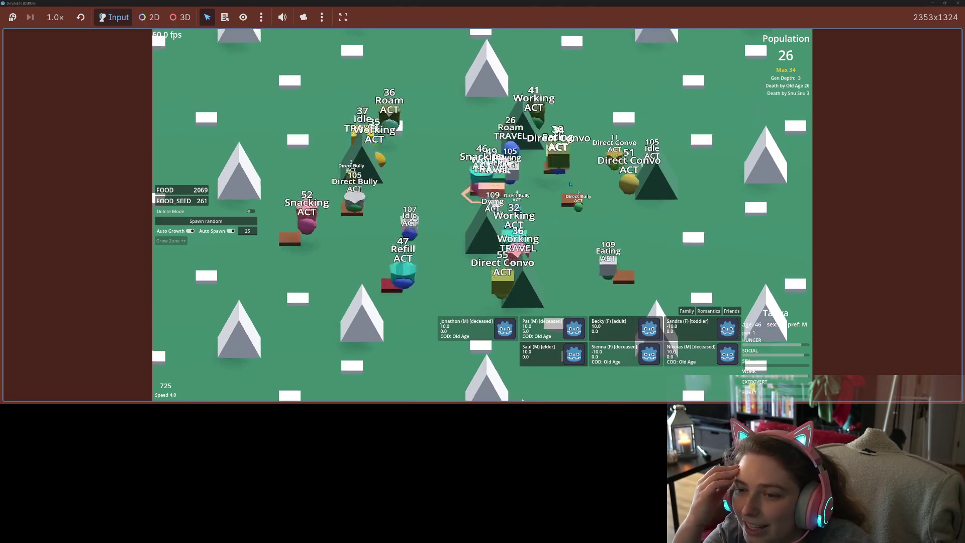
{"action": "key", "text": "1"}
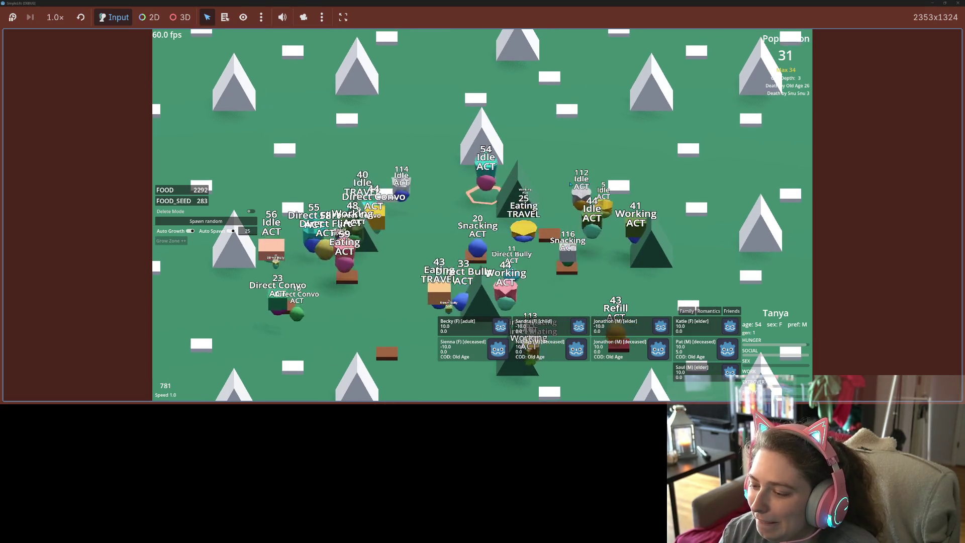
{"action": "key", "text": "4"}
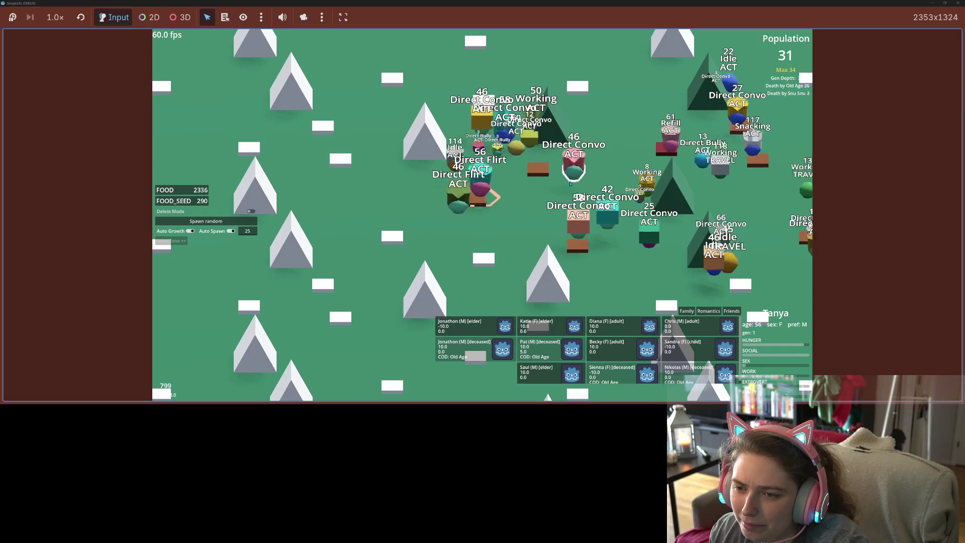
{"action": "key", "text": "1"}
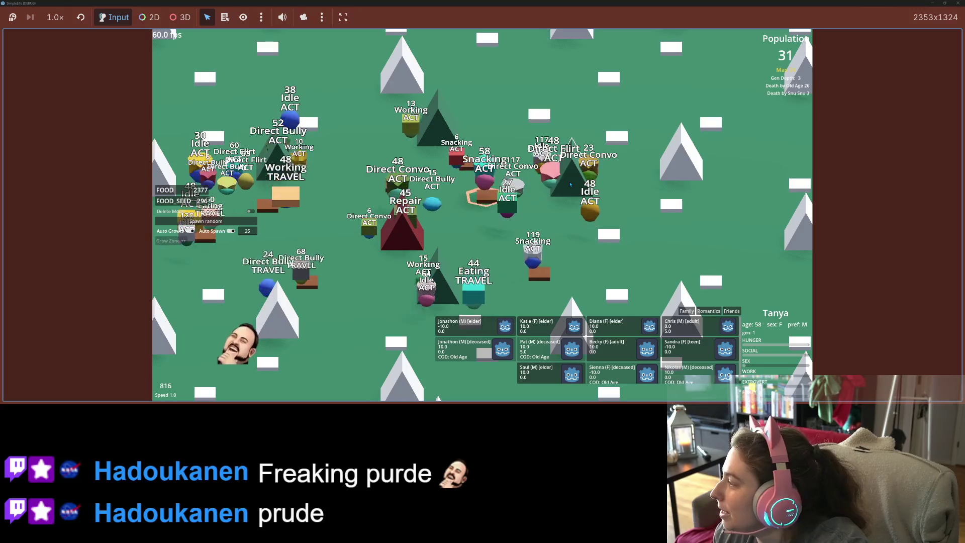
{"action": "key", "text": "2"}
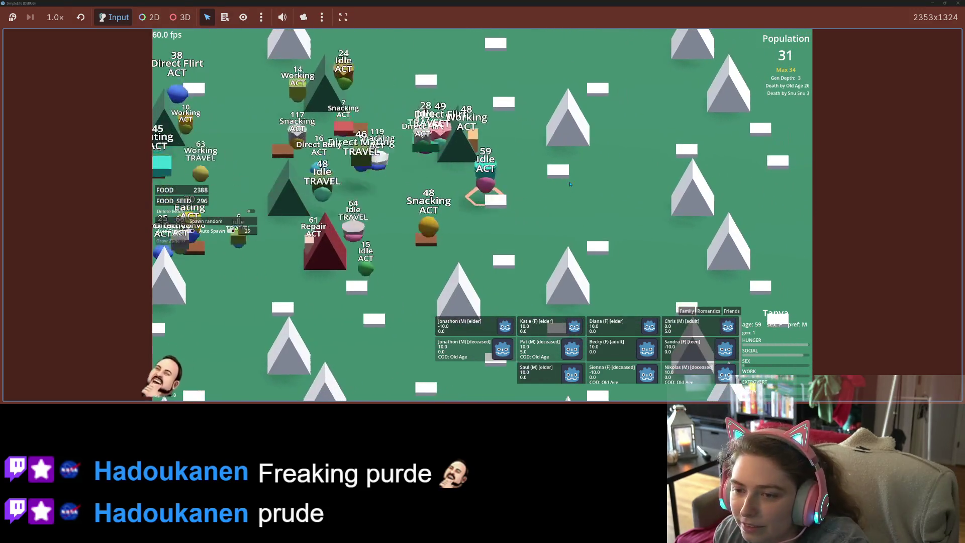
{"action": "key", "text": "1"}
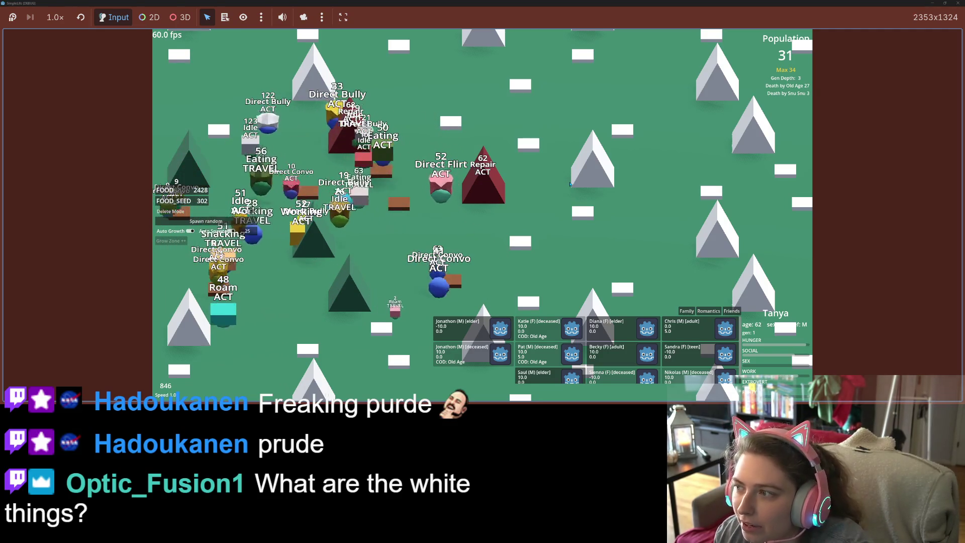
{"action": "key", "text": "4"}
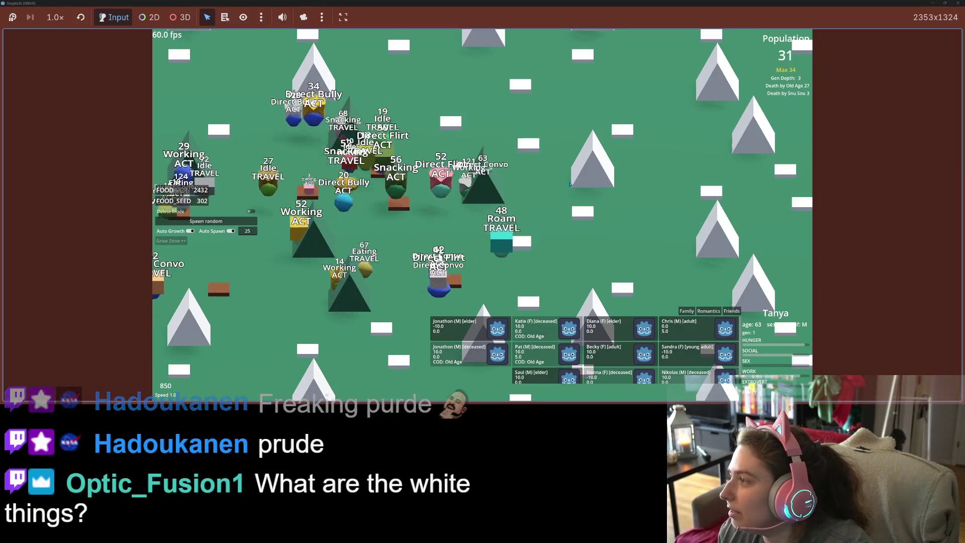
{"action": "scroll", "coordinate": [570, 185], "scroll_direction": "down", "scroll_amount": 3}
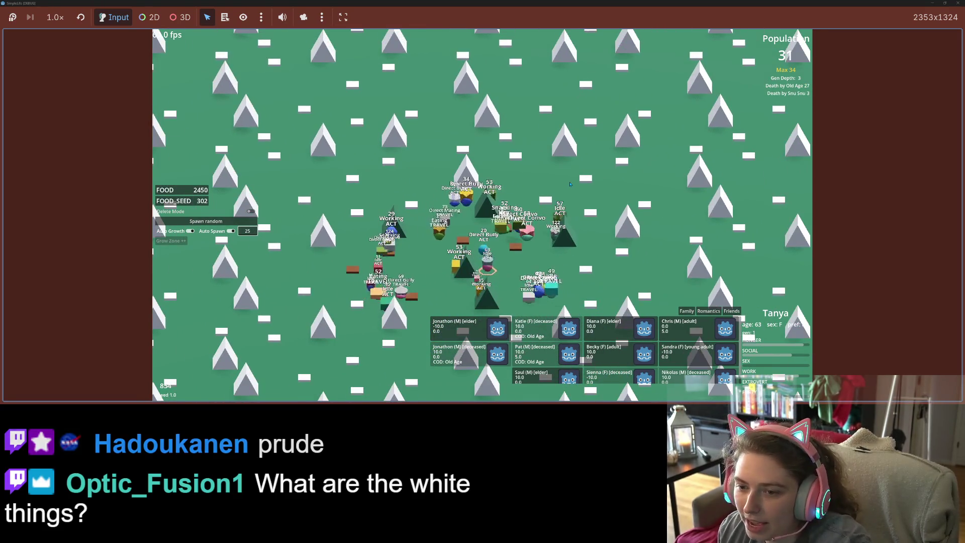
{"action": "key", "text": "Left"}
{"action": "key", "text": "Down"}
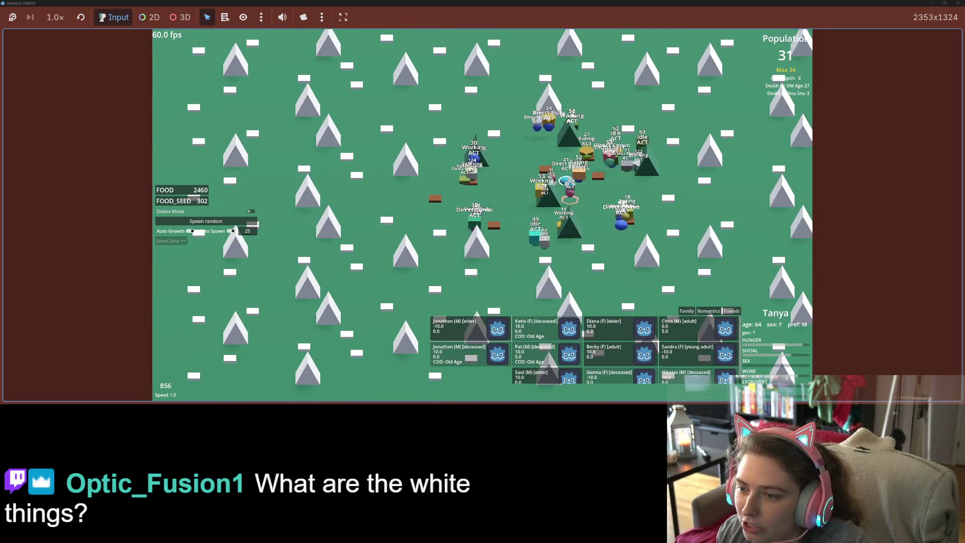
{"action": "key", "text": "Right"}
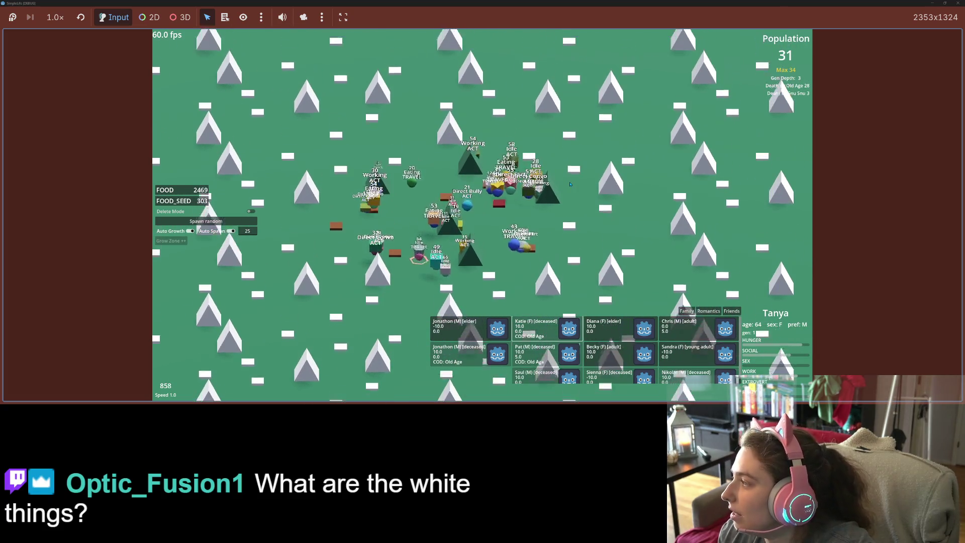
{"action": "key", "text": "Left"}
{"action": "key", "text": "Up"}
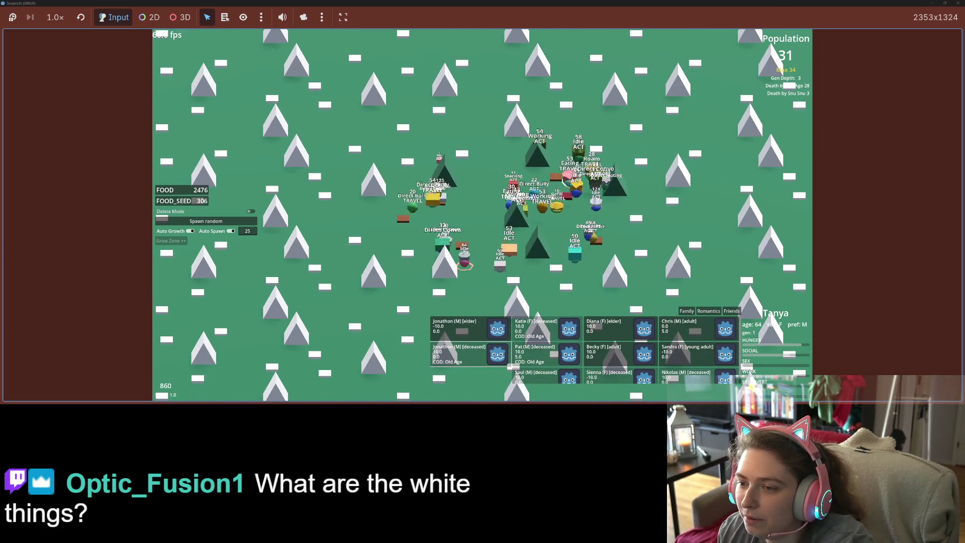
{"action": "scroll", "coordinate": [482, 211], "scroll_direction": "up", "scroll_amount": 2}
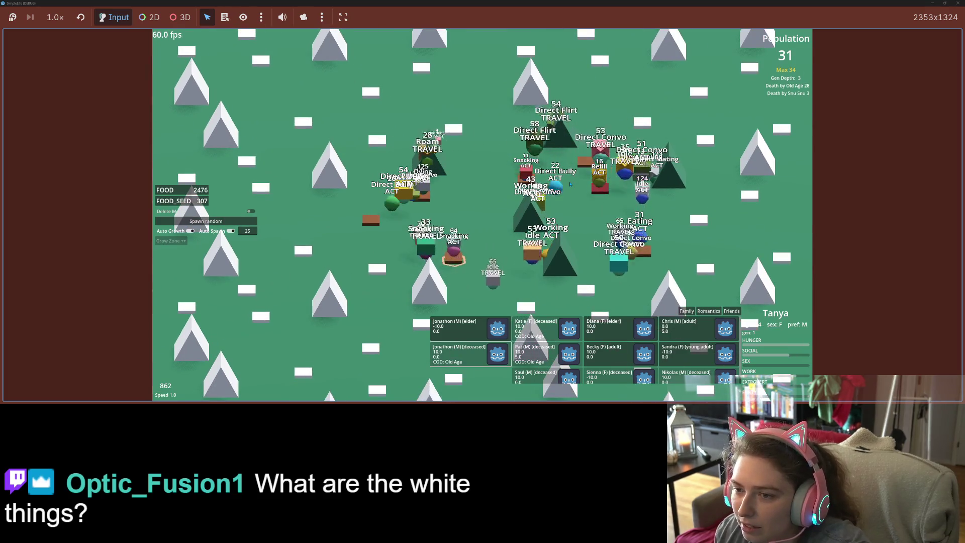
{"action": "key", "text": "Right"}
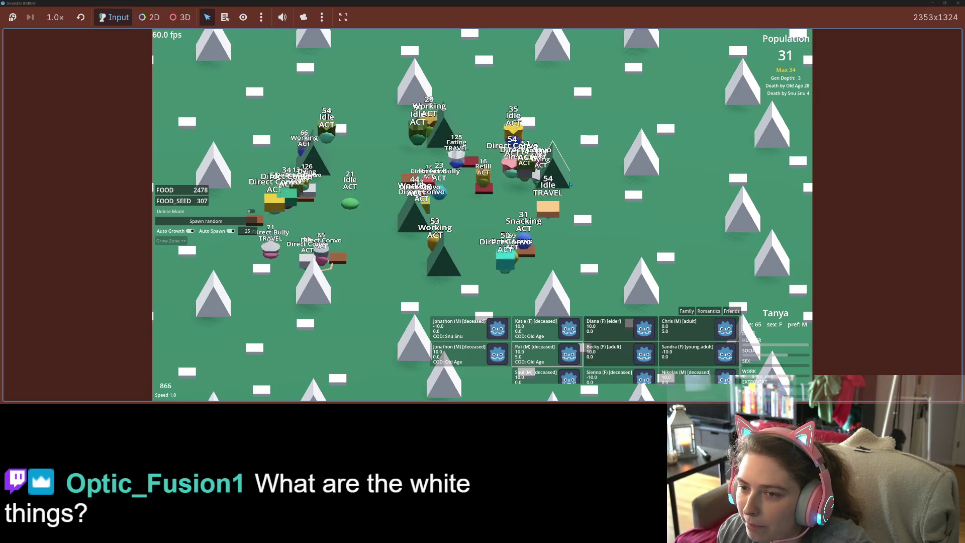
{"action": "key", "text": "Up"}
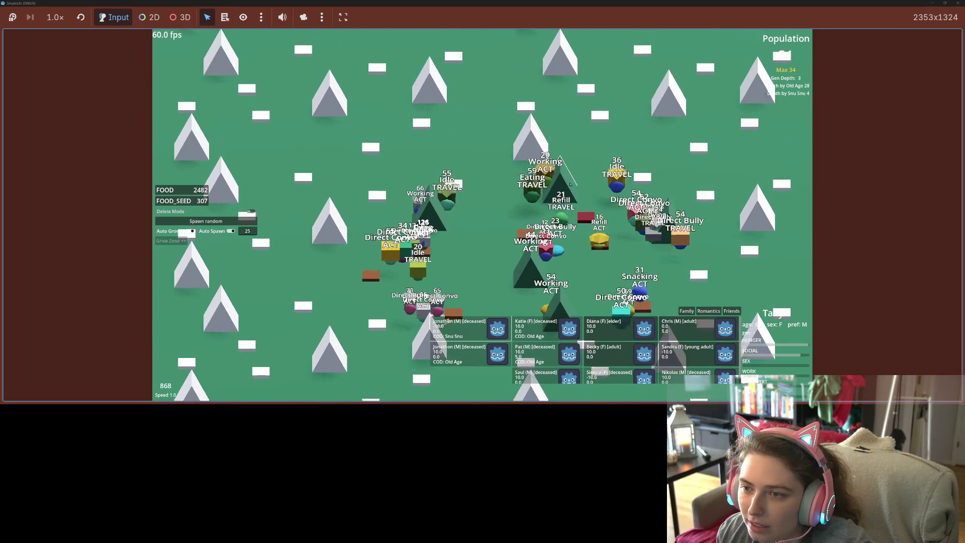
{"action": "key", "text": "Down"}
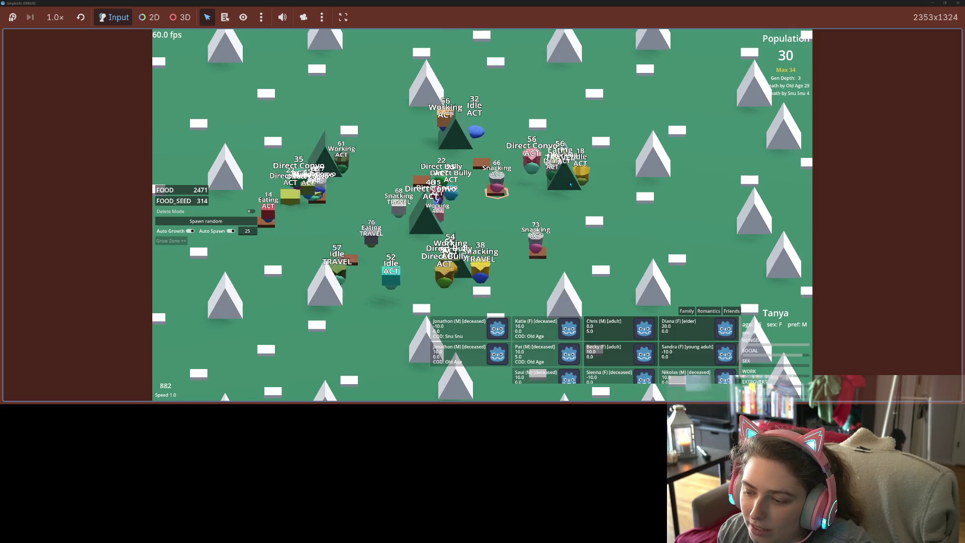
{"action": "key", "text": "a"}
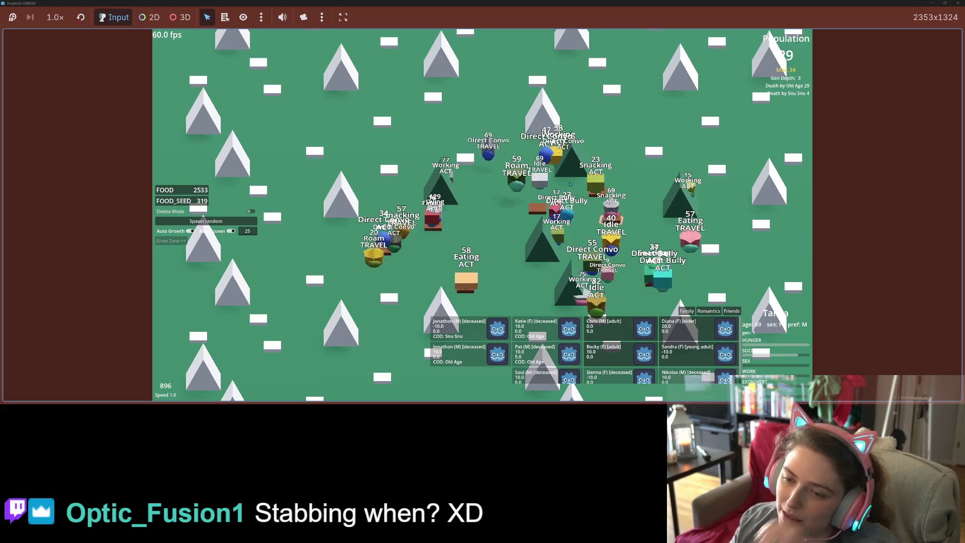
Step: Close the game and review the global_settings.gd and creature_data.gd diffs in GitHub Desktop
{"action": "left_click", "coordinate": [958, 3]}
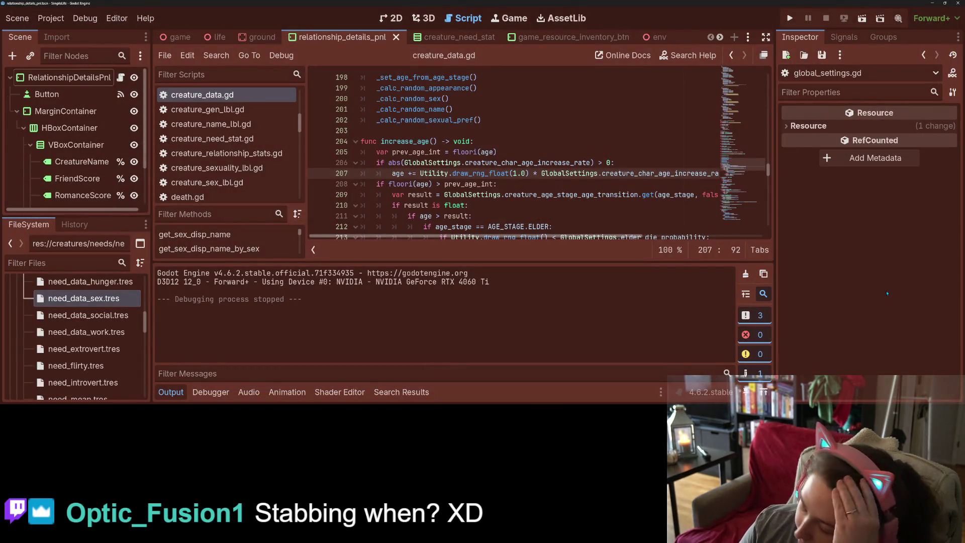
{"action": "key", "text": "alt+Tab"}
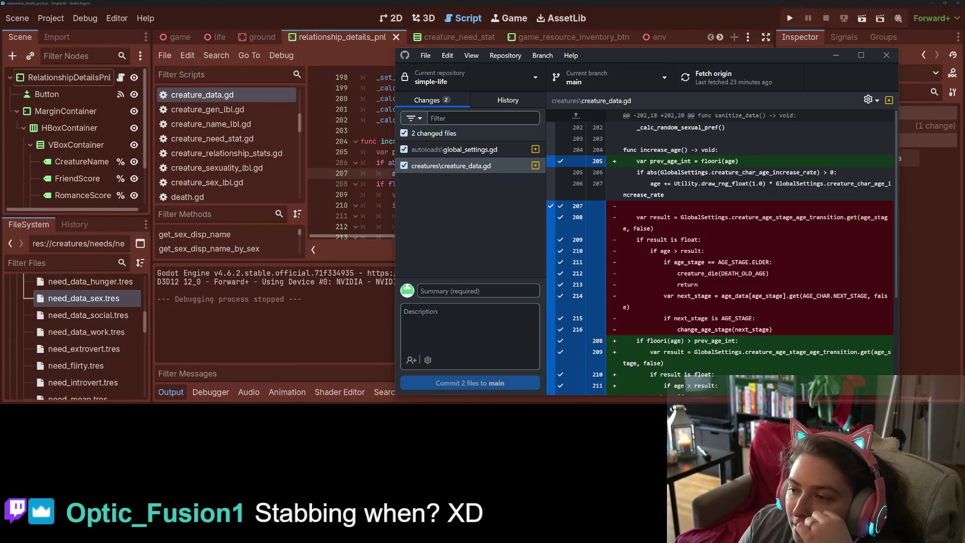
{"action": "scroll", "coordinate": [696, 240], "scroll_direction": "down", "scroll_amount": 4}
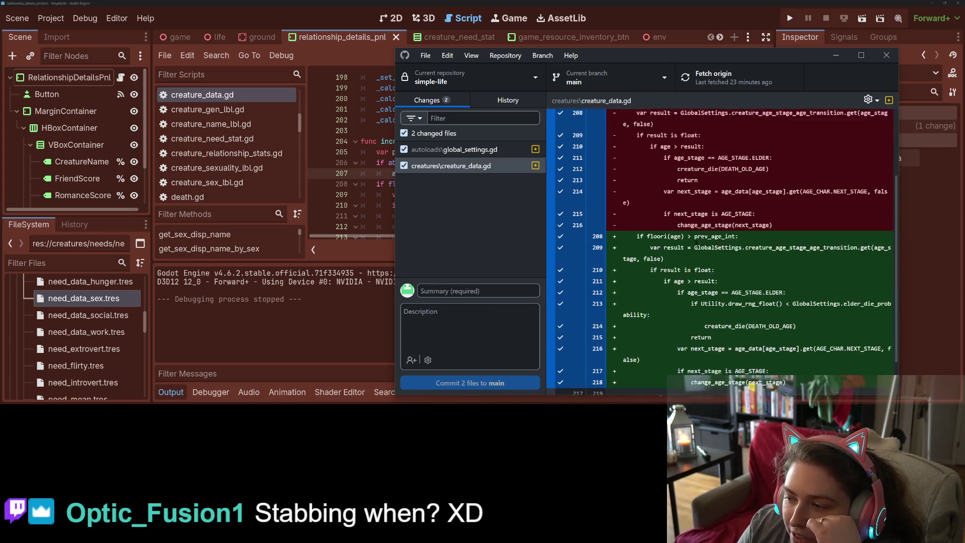
{"action": "scroll", "coordinate": [696, 242], "scroll_direction": "up", "scroll_amount": 4}
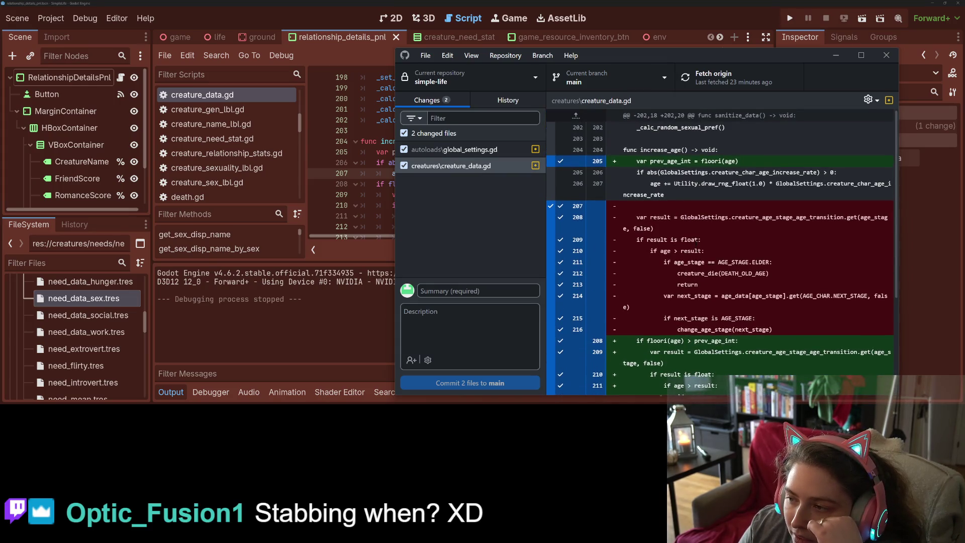
{"action": "scroll", "coordinate": [696, 240], "scroll_direction": "down", "scroll_amount": 5}
{"action": "left_click", "coordinate": [452, 149]}
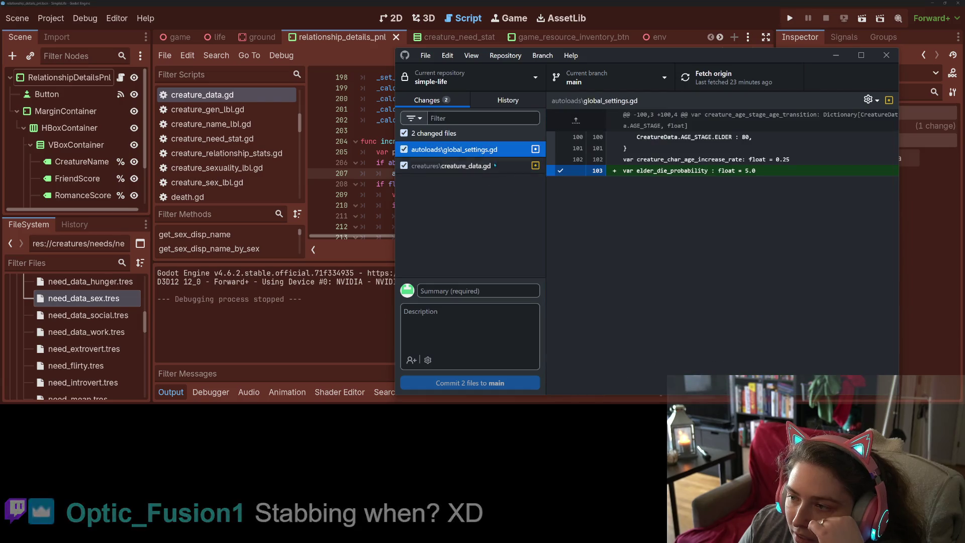
Step: Commit both files to main with a summary about adding elder-death probability, then push to origin
{"action": "left_click", "coordinate": [537, 290]}
{"action": "type", "text": "adds pr"}
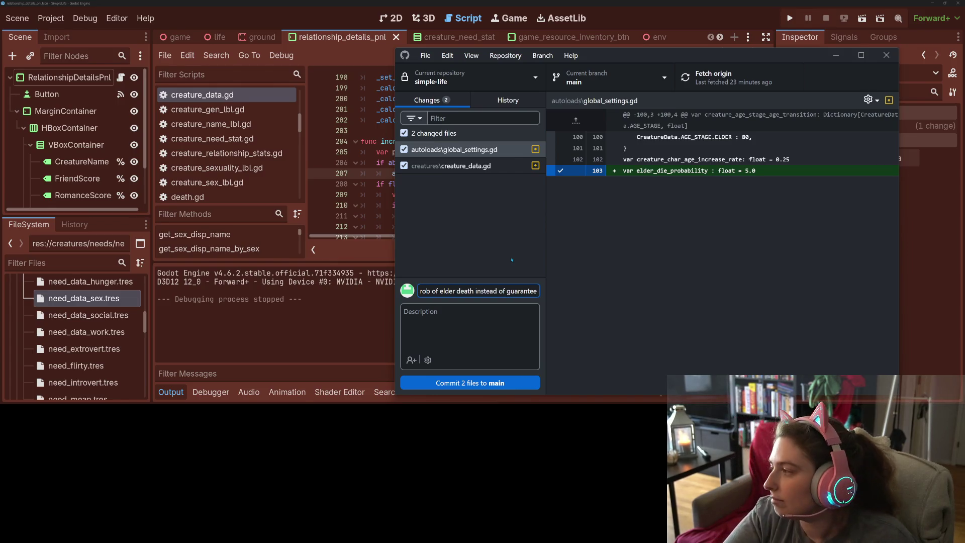
{"action": "left_click", "coordinate": [532, 386]}
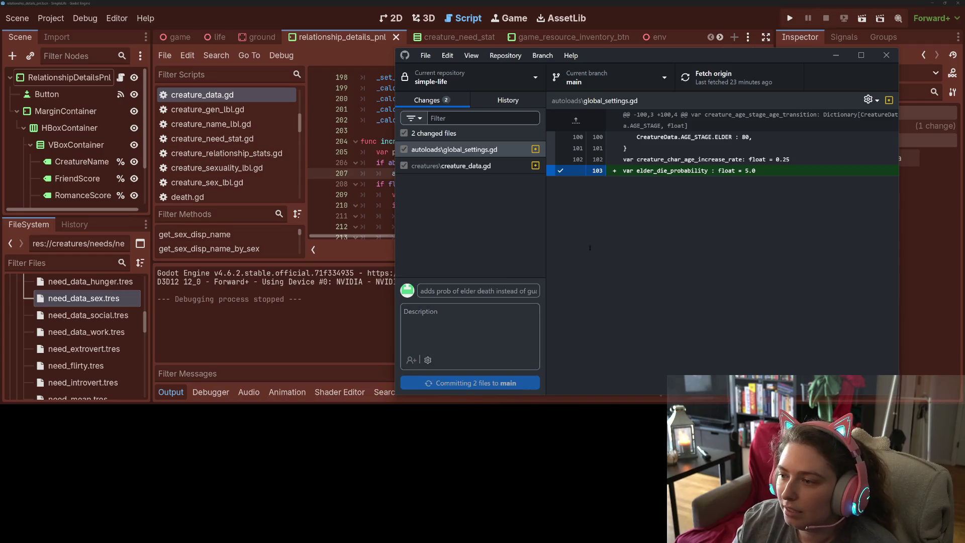
{"action": "left_click", "coordinate": [730, 89]}
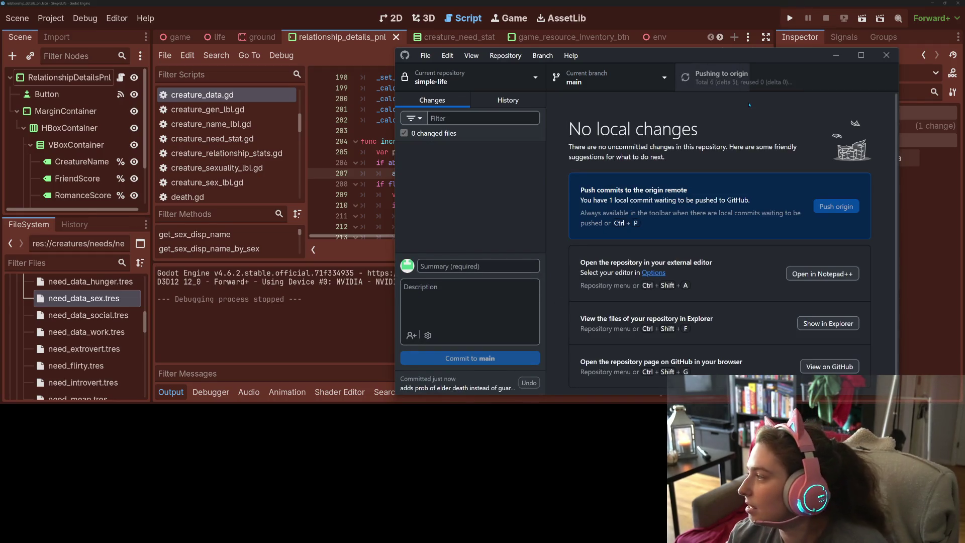
Step: Hide GitHub Desktop and switch to the Trello project board
{"action": "left_click", "coordinate": [837, 56]}
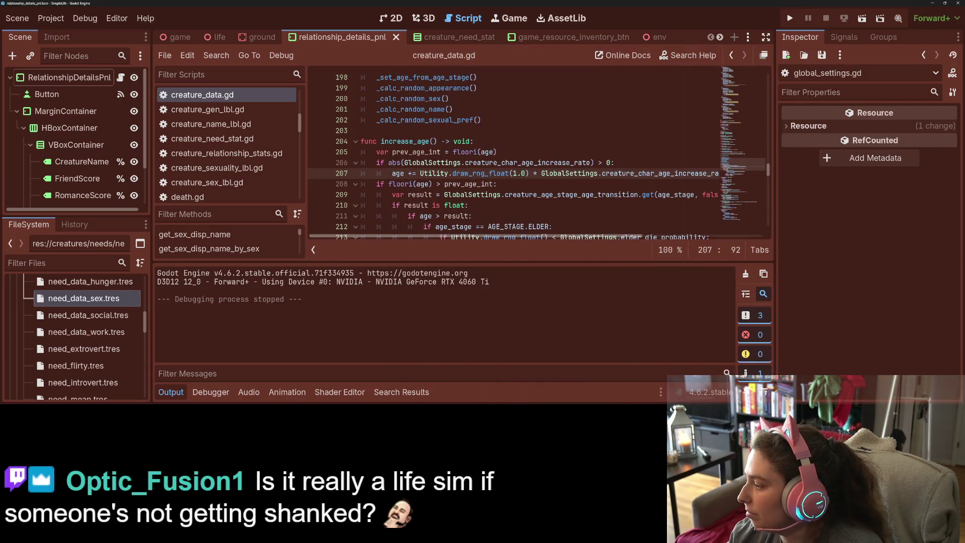
{"action": "key", "text": "alt+Tab"}
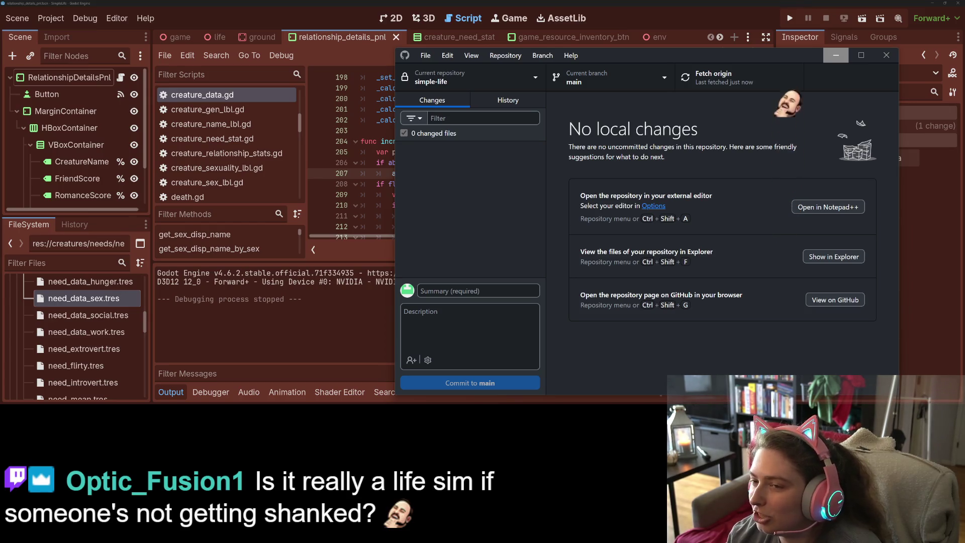
{"action": "left_click", "coordinate": [836, 54]}
{"action": "key", "text": "alt+Tab"}
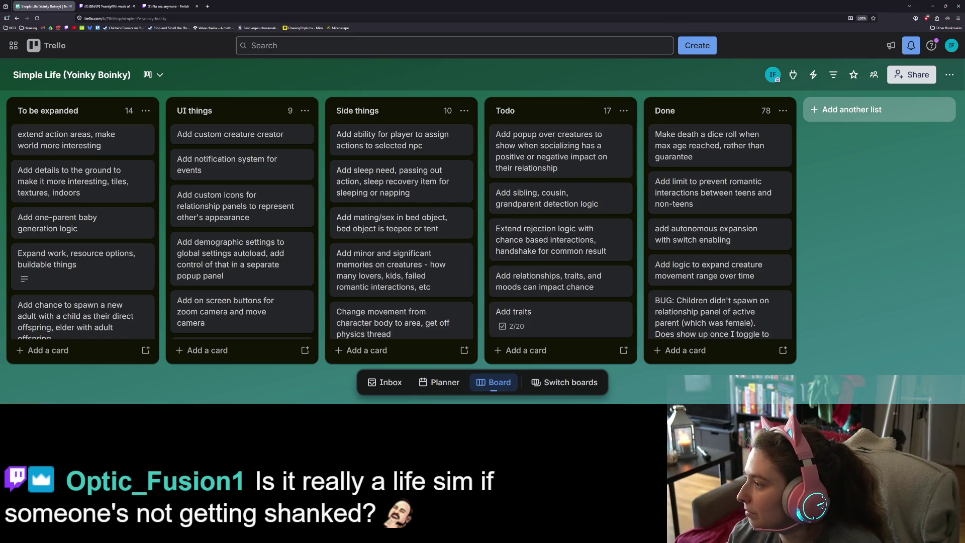
Step: Minimize the browser showing the Simple Life Trello board
{"action": "left_click", "coordinate": [932, 6]}
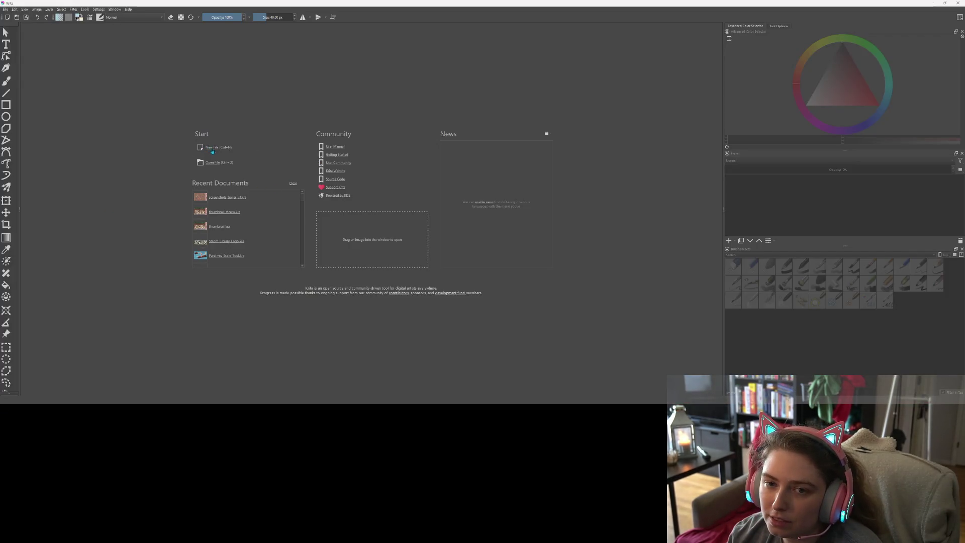
Step: Create a new 64x64 blank canvas and pick near-black as the painting colour
{"action": "left_click", "coordinate": [213, 150]}
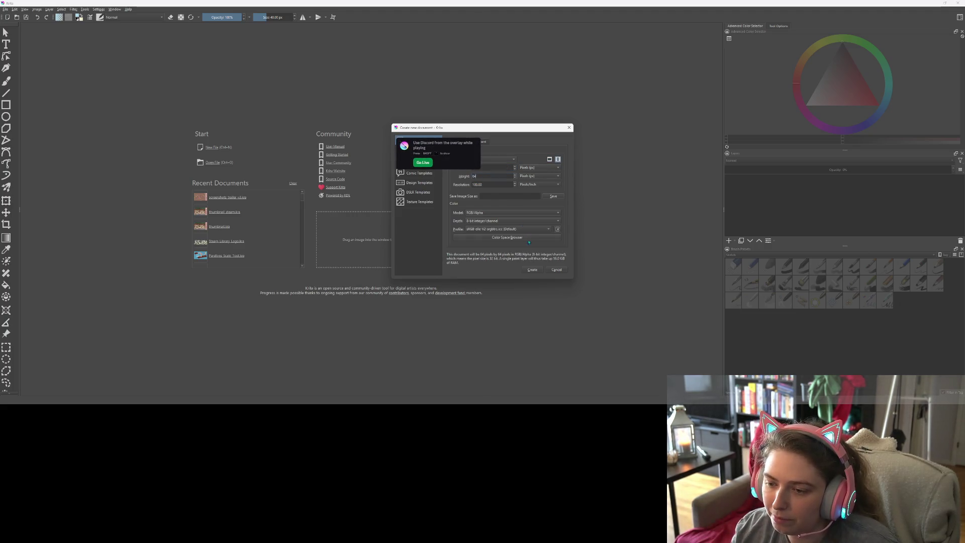
{"action": "left_click", "coordinate": [532, 269]}
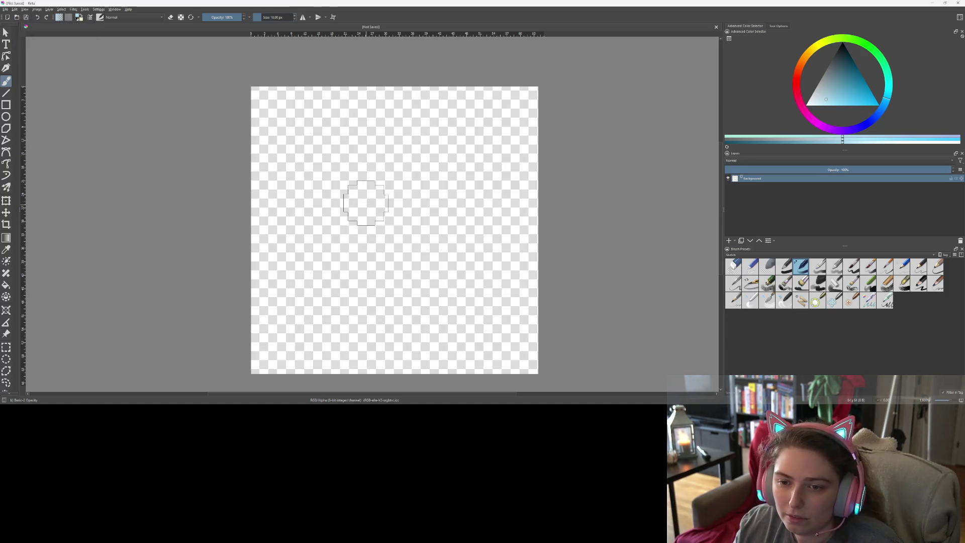
{"action": "left_click", "coordinate": [827, 69]}
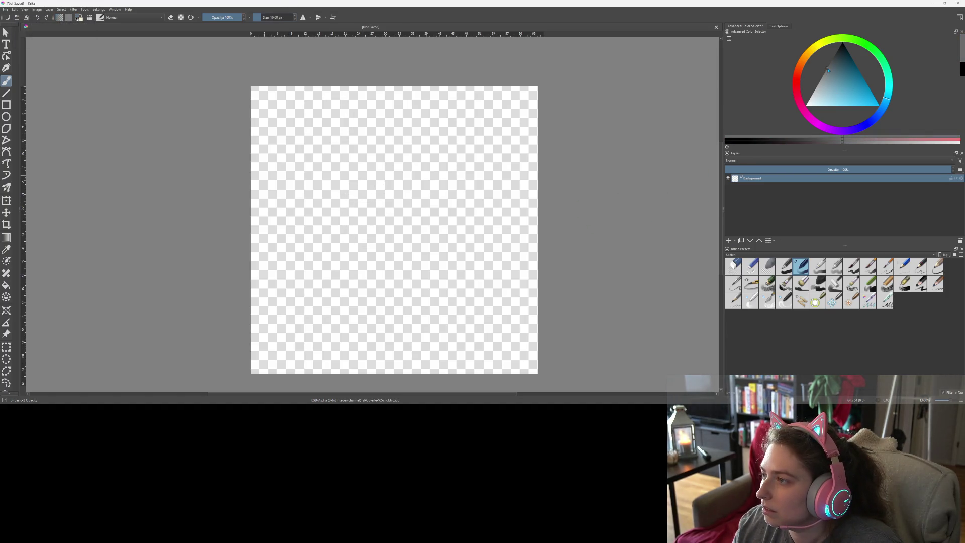
{"action": "left_click_drag", "start_coordinate": [816, 71], "coordinate": [810, 76]}
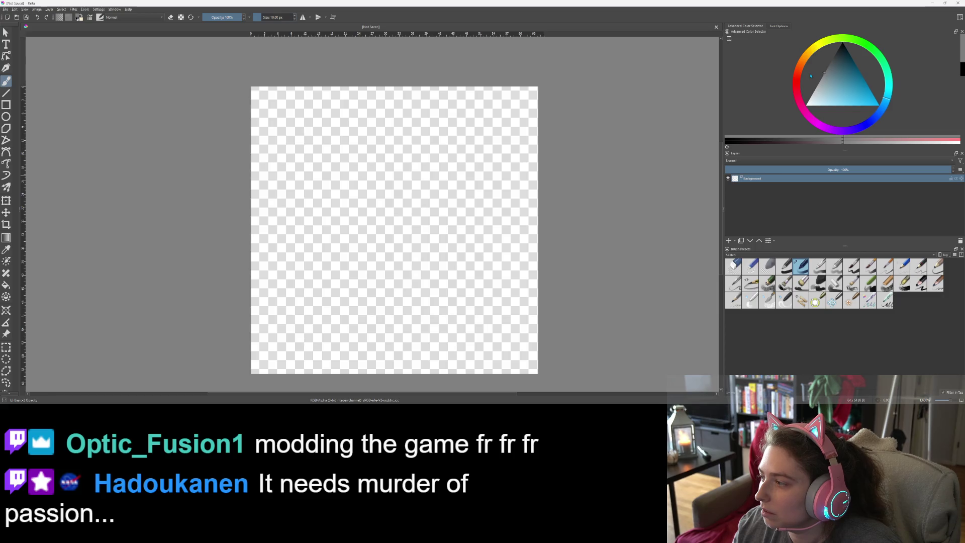
{"action": "left_click", "coordinate": [849, 86]}
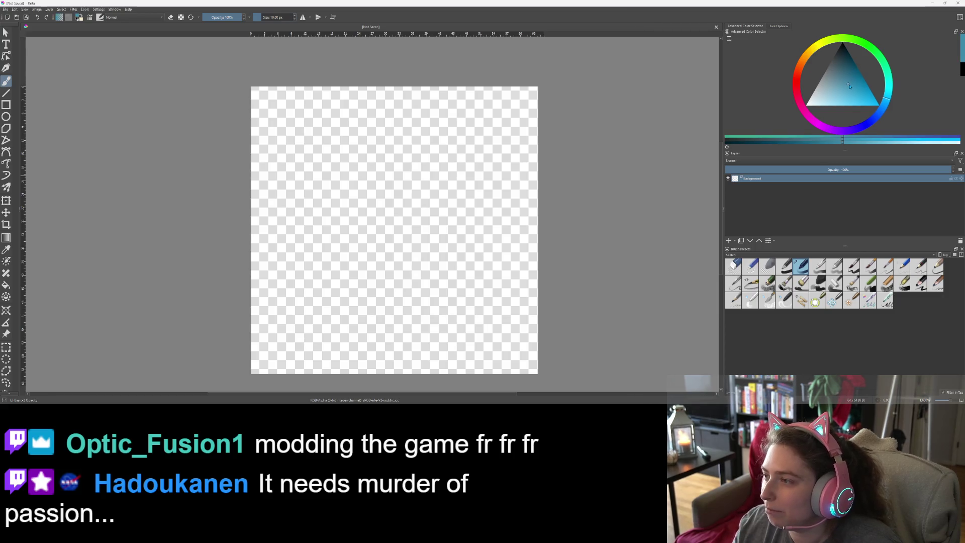
{"action": "left_click", "coordinate": [871, 49]}
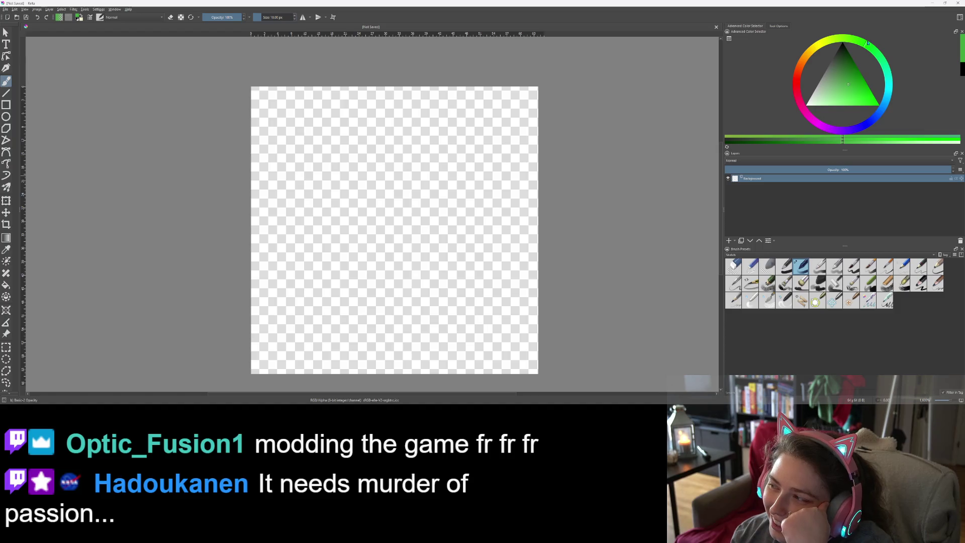
{"action": "left_click", "coordinate": [824, 70]}
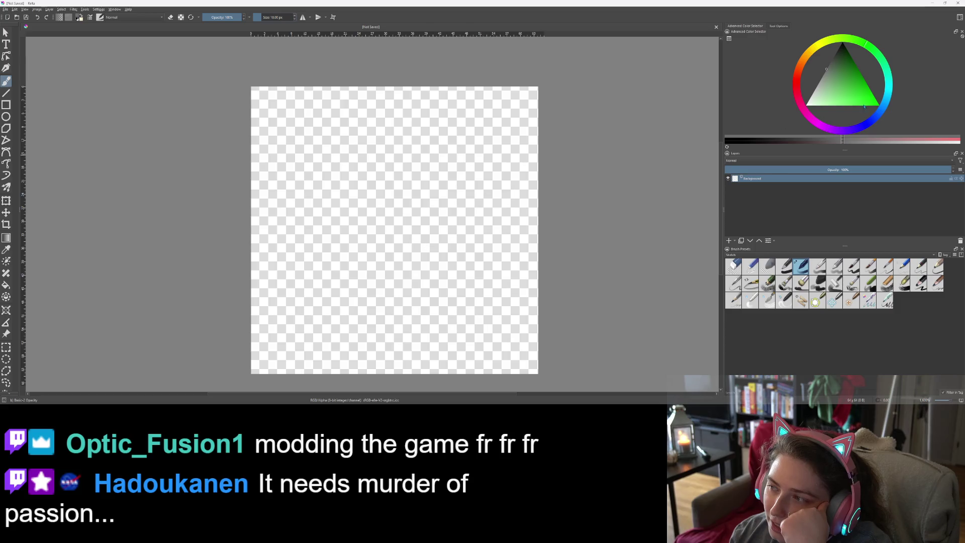
Step: Fill the whole canvas with black, then switch to a white brush
{"action": "key", "text": "x"}
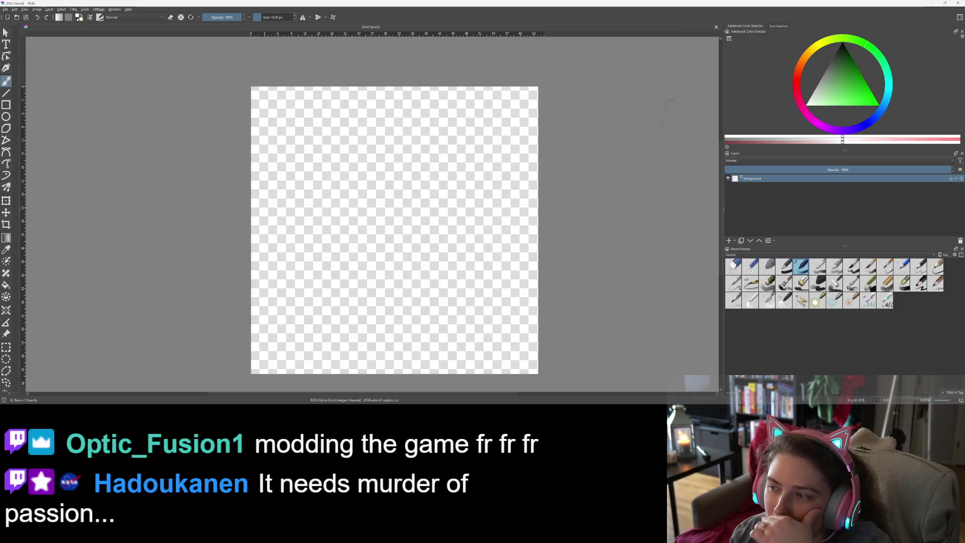
{"action": "key", "text": "f"}
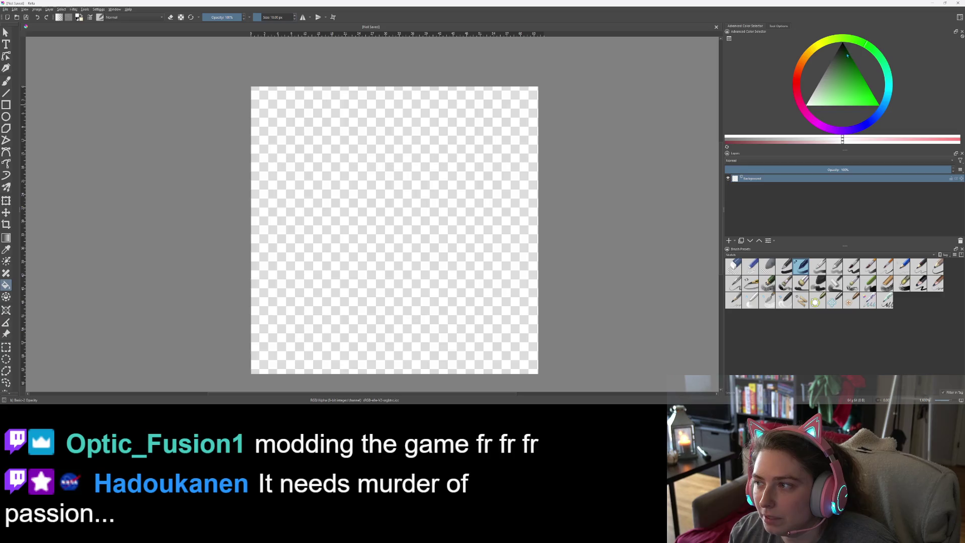
{"action": "key", "text": "d"}
{"action": "left_click", "coordinate": [401, 221]}
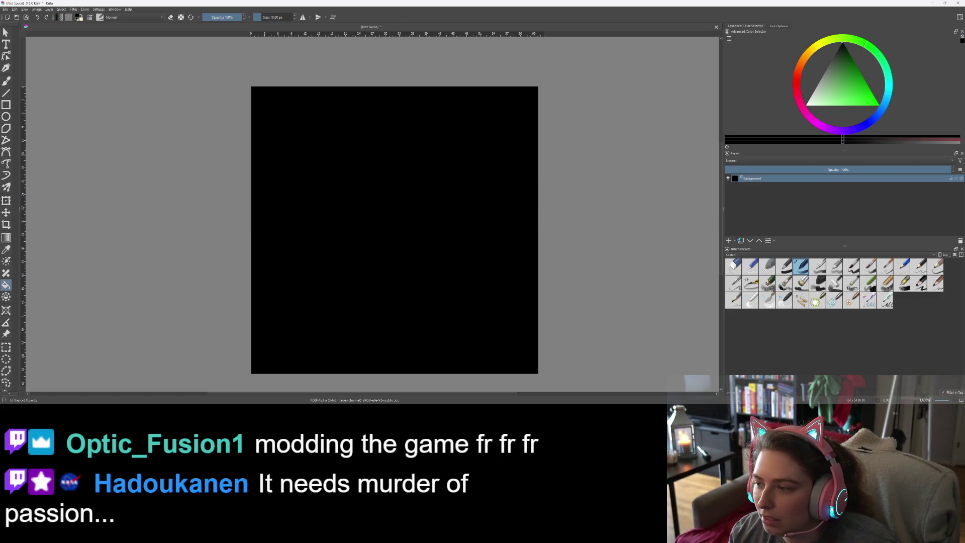
{"action": "key", "text": "x"}
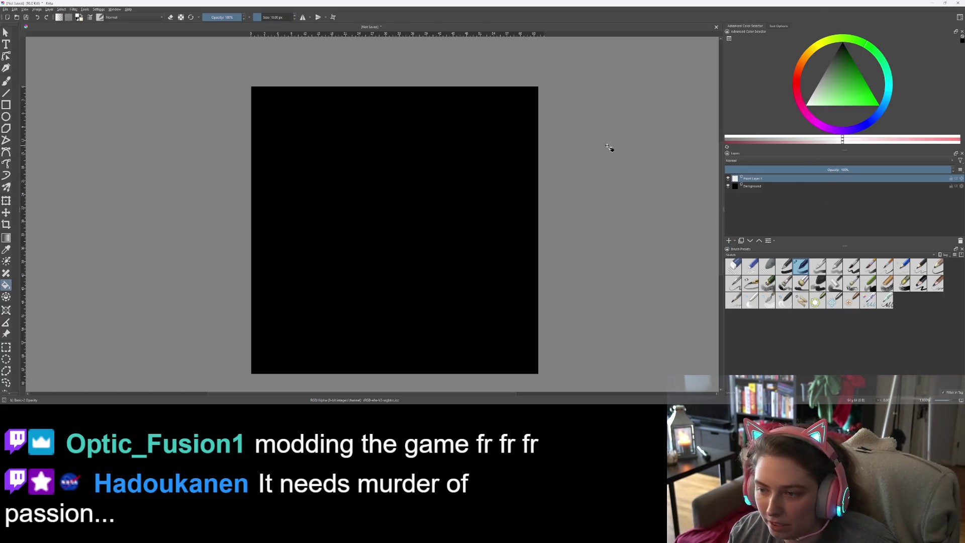
{"action": "key", "text": "b"}
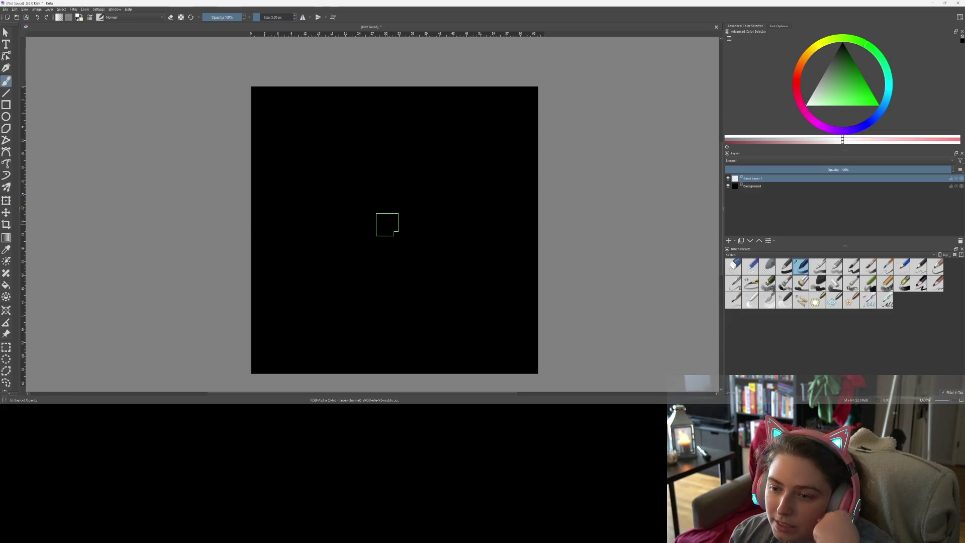
{"action": "left_click_drag", "start_coordinate": [312, 177], "coordinate": [311, 192]}
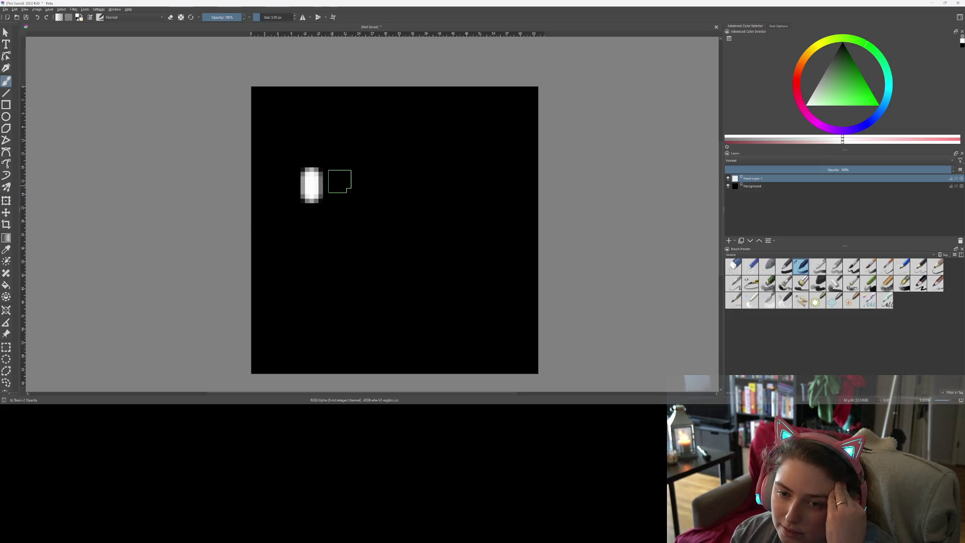
{"action": "left_click_drag", "start_coordinate": [367, 177], "coordinate": [366, 192]}
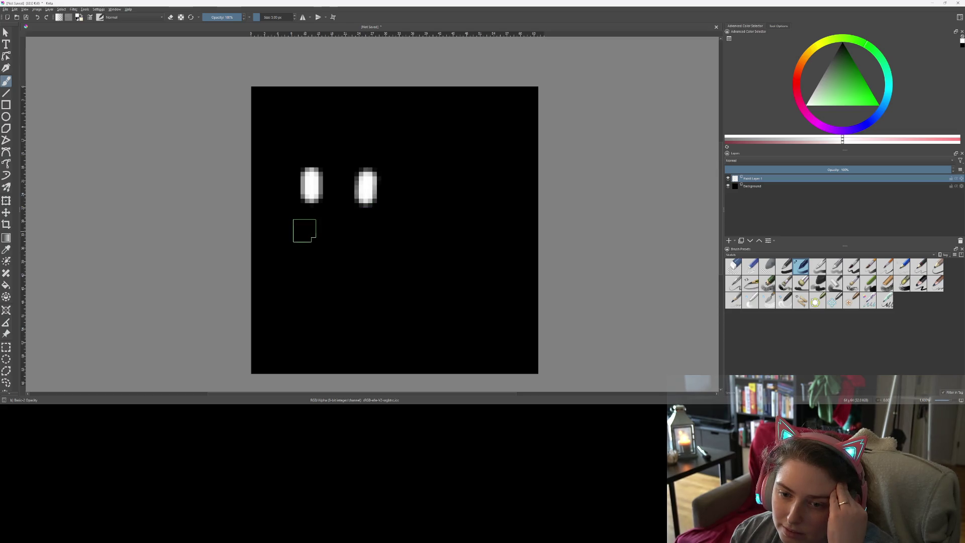
{"action": "mouse_move", "coordinate": [296, 225]}
{"action": "left_mouse_down"}
{"action": "mouse_move", "coordinate": [358, 256]}
{"action": "mouse_move", "coordinate": [370, 234]}
{"action": "left_mouse_up"}
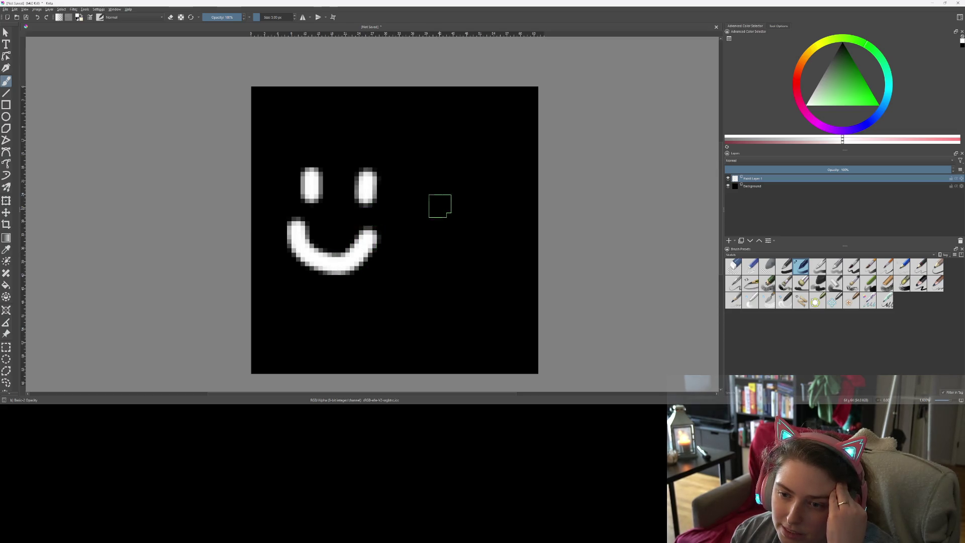
{"action": "mouse_move", "coordinate": [430, 188]}
{"action": "left_mouse_down"}
{"action": "mouse_move", "coordinate": [425, 221]}
{"action": "mouse_move", "coordinate": [438, 206]}
{"action": "mouse_move", "coordinate": [460, 207]}
{"action": "mouse_move", "coordinate": [491, 231]}
{"action": "mouse_move", "coordinate": [497, 206]}
{"action": "mouse_move", "coordinate": [520, 207]}
{"action": "left_mouse_up"}
{"action": "scroll", "coordinate": [403, 276], "scroll_direction": "down", "scroll_amount": 3}
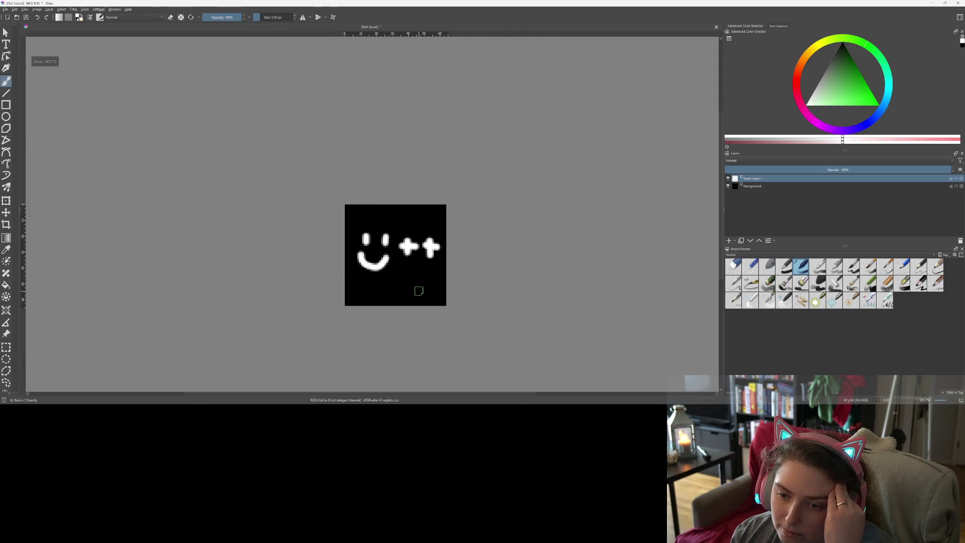
{"action": "scroll", "coordinate": [419, 291], "scroll_direction": "up", "scroll_amount": 5}
{"action": "scroll", "coordinate": [418, 290], "scroll_direction": "down", "scroll_amount": 4}
{"action": "key", "text": "ctrl+z"}
{"action": "key", "text": "ctrl+z"}
{"action": "key", "text": "ctrl+z"}
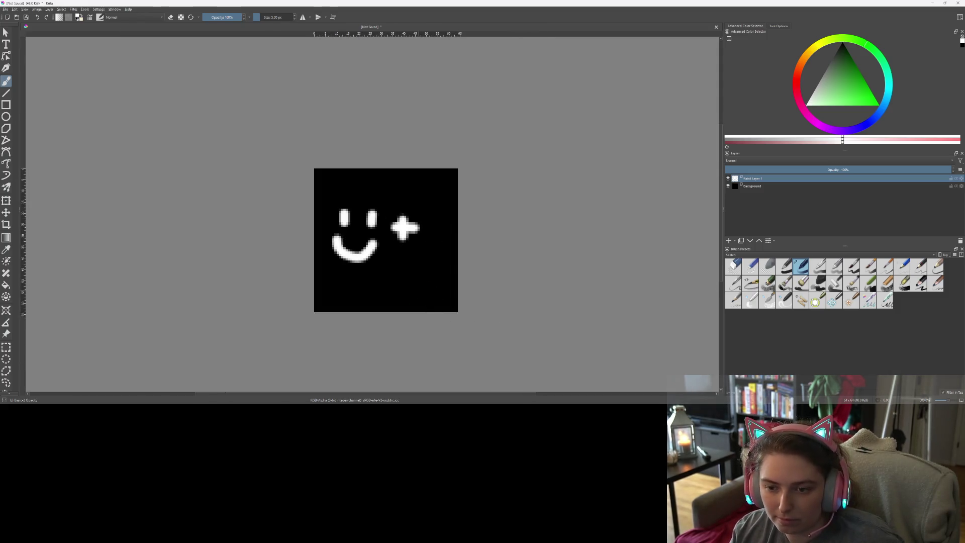
{"action": "key", "text": "ctrl+z"}
{"action": "key", "text": "ctrl+z"}
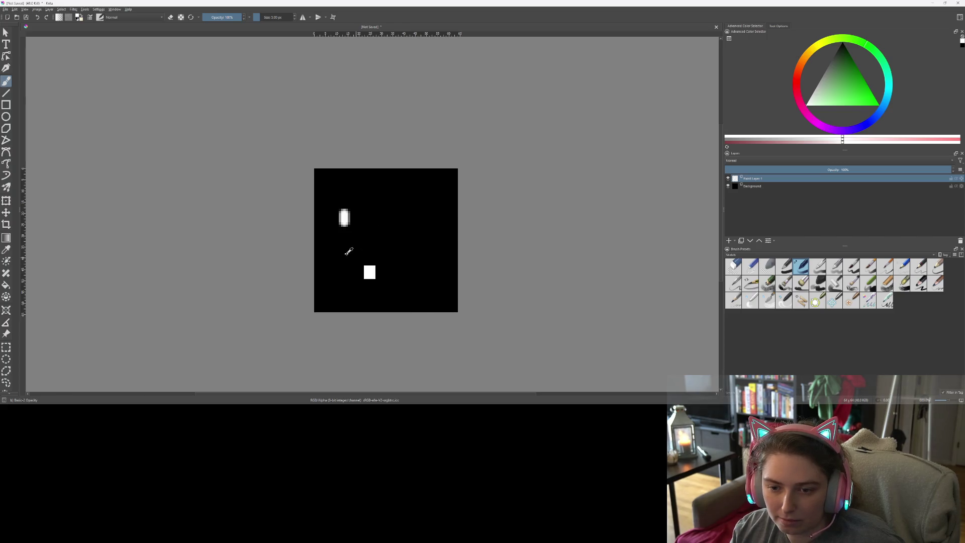
{"action": "key", "text": "ctrl+z"}
{"action": "key", "text": "ctrl+z"}
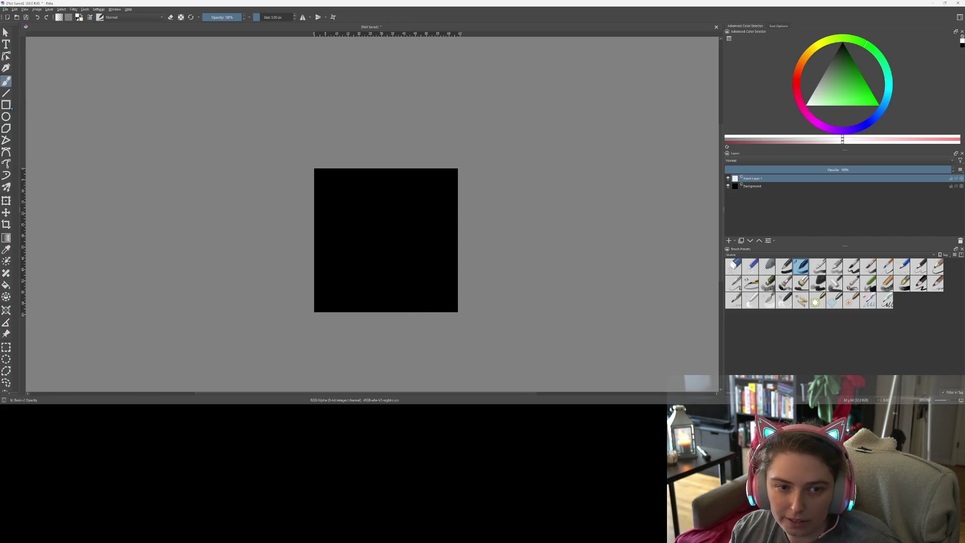
{"action": "left_click", "coordinate": [6, 117]}
{"action": "scroll", "coordinate": [297, 261], "scroll_direction": "up", "scroll_amount": 2}
Step: Draw a circle left of centre, nudge it down-right, fill it white, and paint over grey edge specks
{"action": "mouse_move", "coordinate": [365, 180]}
{"action": "left_mouse_down"}
{"action": "mouse_move", "coordinate": [455, 288]}
{"action": "mouse_move", "coordinate": [455, 267]}
{"action": "left_mouse_up"}
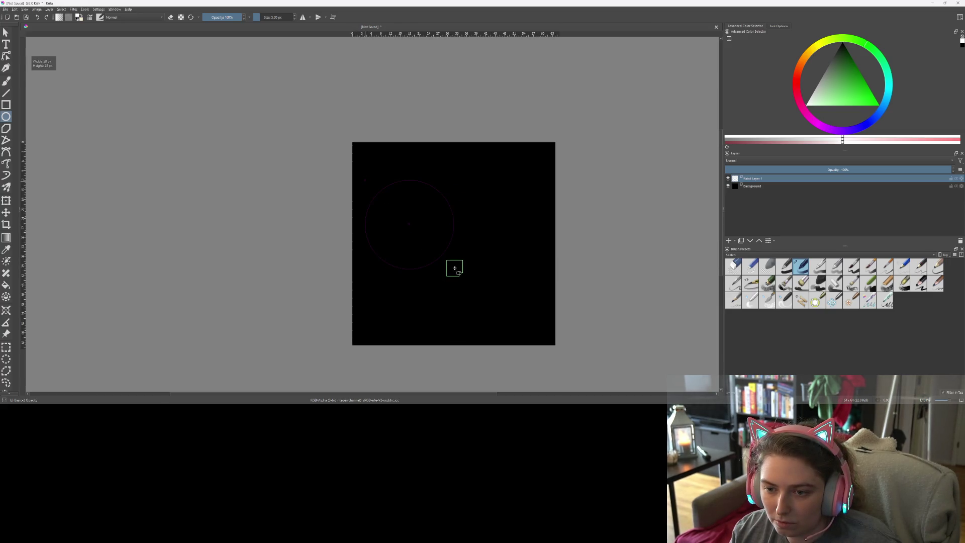
{"action": "key", "text": "g"}
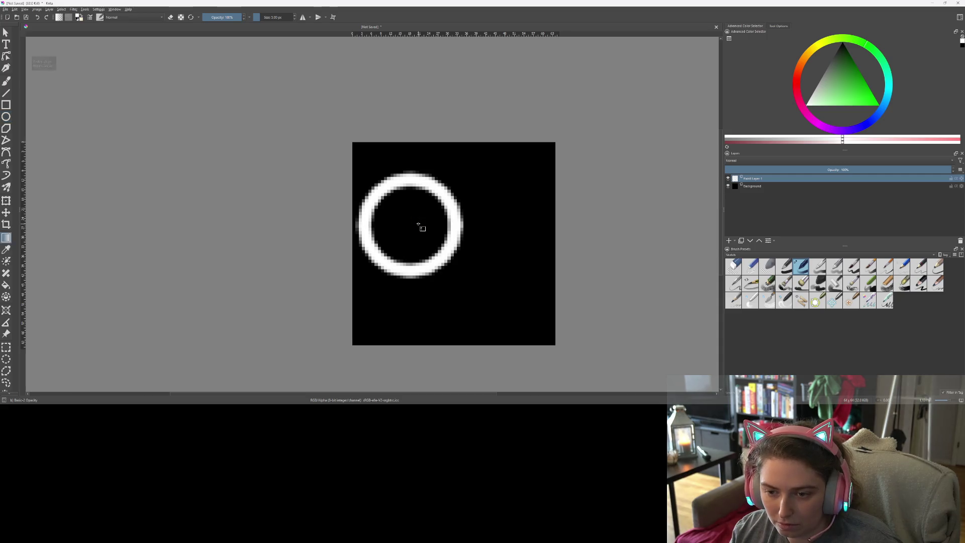
{"action": "key", "text": "t"}
{"action": "left_click_drag", "start_coordinate": [418, 223], "coordinate": [422, 242]}
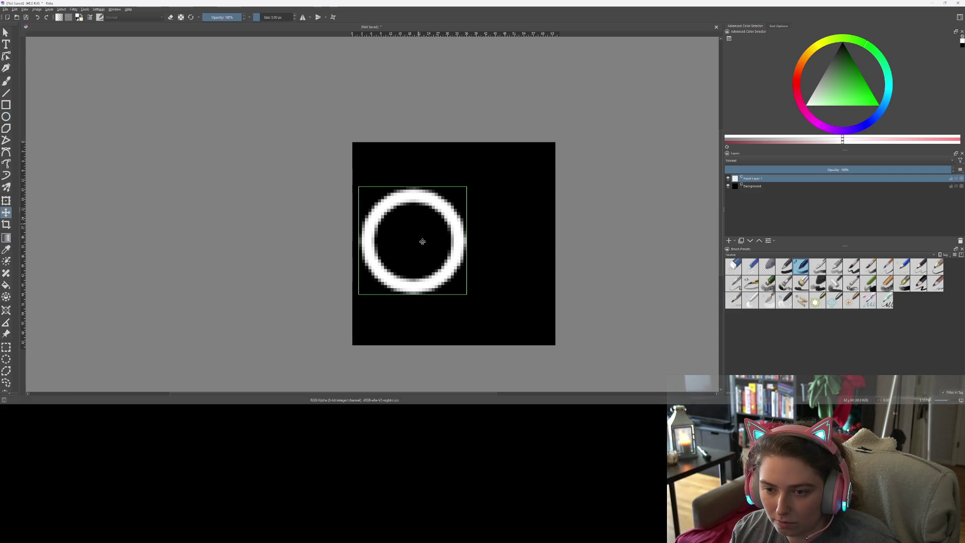
{"action": "key", "text": "b"}
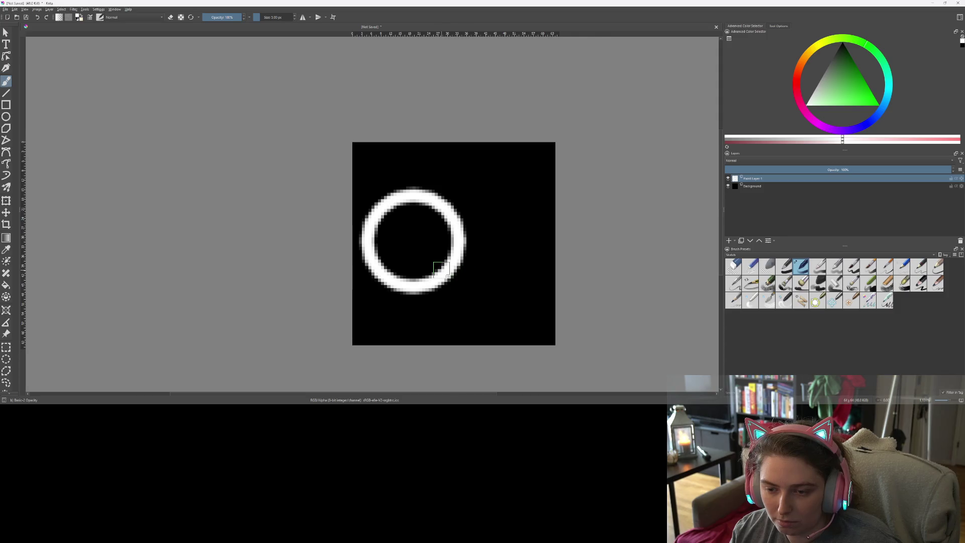
{"action": "scroll", "coordinate": [441, 270], "scroll_direction": "up", "scroll_amount": 2}
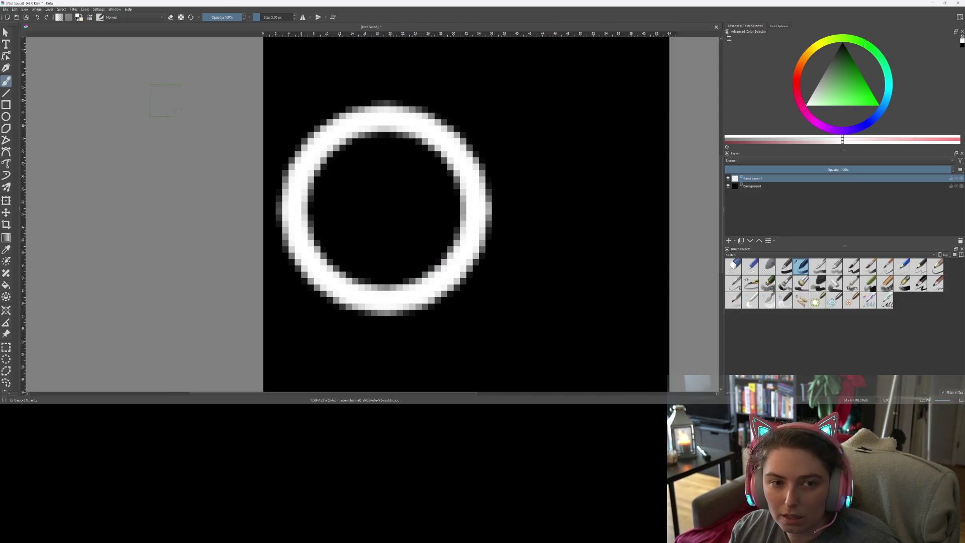
{"action": "key", "text": "f"}
{"action": "left_click", "coordinate": [395, 210]}
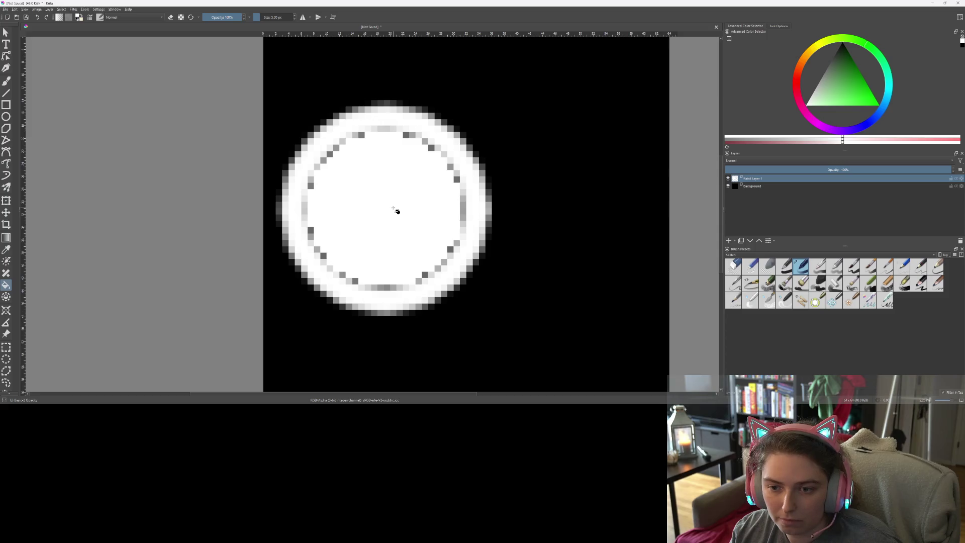
{"action": "key", "text": "b"}
{"action": "mouse_move", "coordinate": [382, 282]}
{"action": "left_mouse_down"}
{"action": "mouse_move", "coordinate": [427, 269]}
{"action": "mouse_move", "coordinate": [447, 243]}
{"action": "mouse_move", "coordinate": [456, 191]}
{"action": "mouse_move", "coordinate": [434, 147]}
{"action": "mouse_move", "coordinate": [391, 130]}
{"action": "mouse_move", "coordinate": [342, 143]}
{"action": "mouse_move", "coordinate": [309, 190]}
{"action": "mouse_move", "coordinate": [312, 248]}
{"action": "mouse_move", "coordinate": [370, 283]}
{"action": "mouse_move", "coordinate": [443, 252]}
{"action": "mouse_move", "coordinate": [455, 190]}
{"action": "mouse_move", "coordinate": [460, 211]}
{"action": "left_mouse_up"}
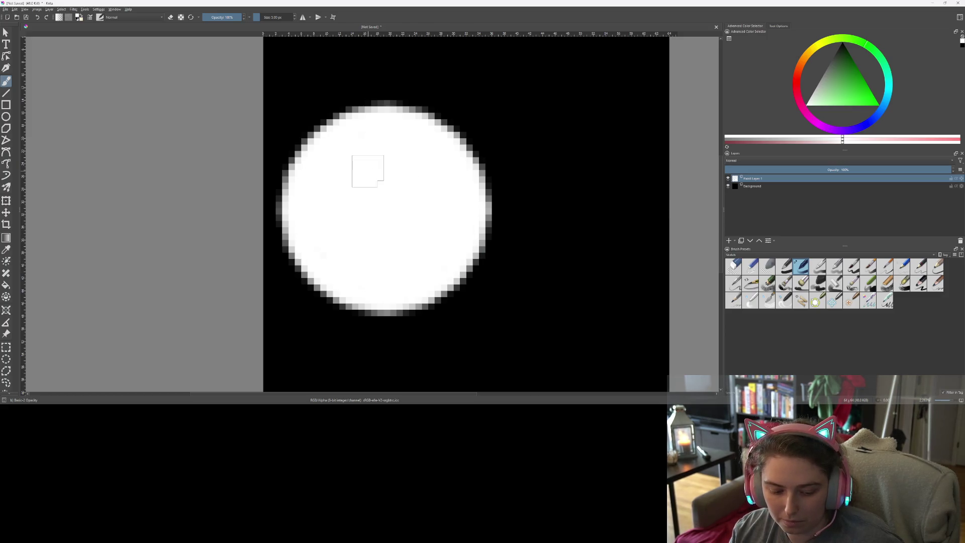
Step: Duplicate the white circle layer, hide the original, and turn on horizontal mirror painting centred on the circle
{"action": "key", "text": "ctrl+j"}
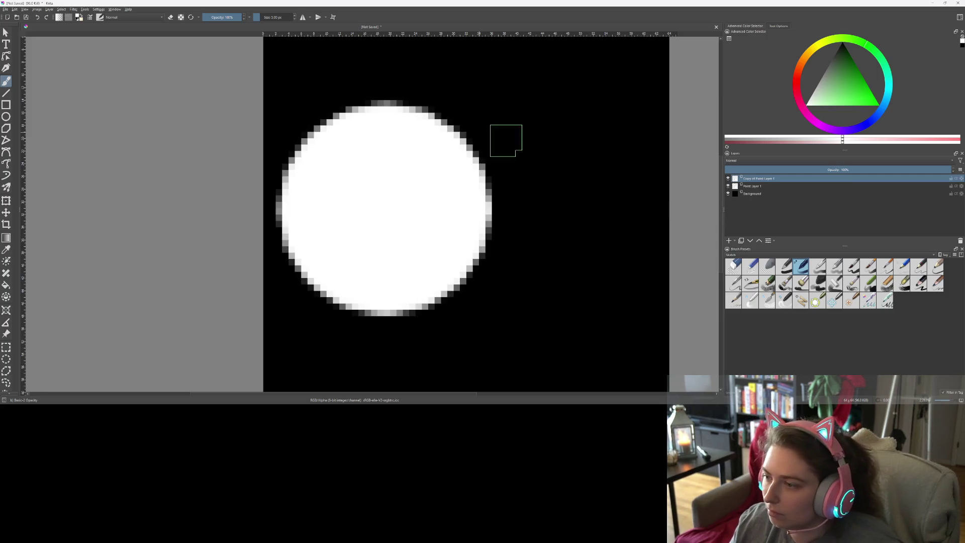
{"action": "left_click", "coordinate": [727, 186]}
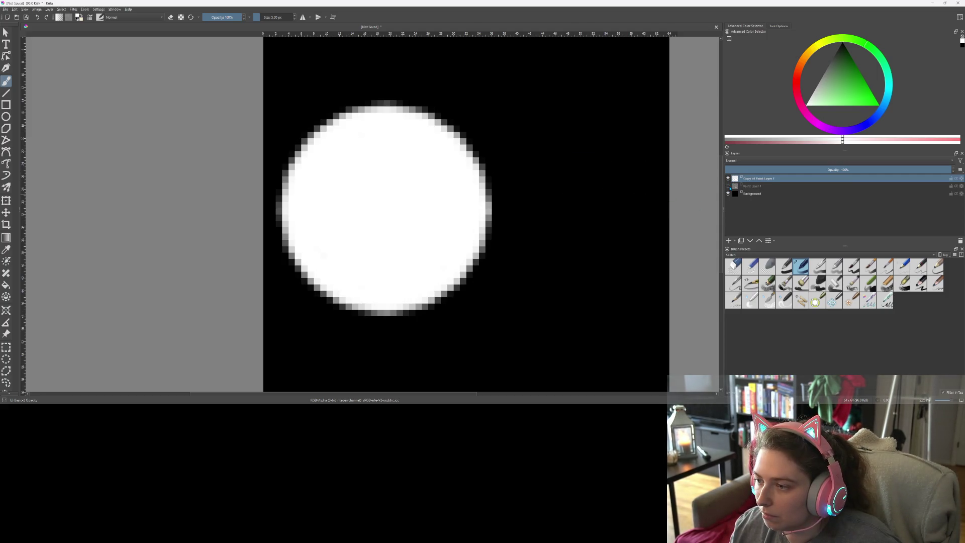
{"action": "key", "text": "e"}
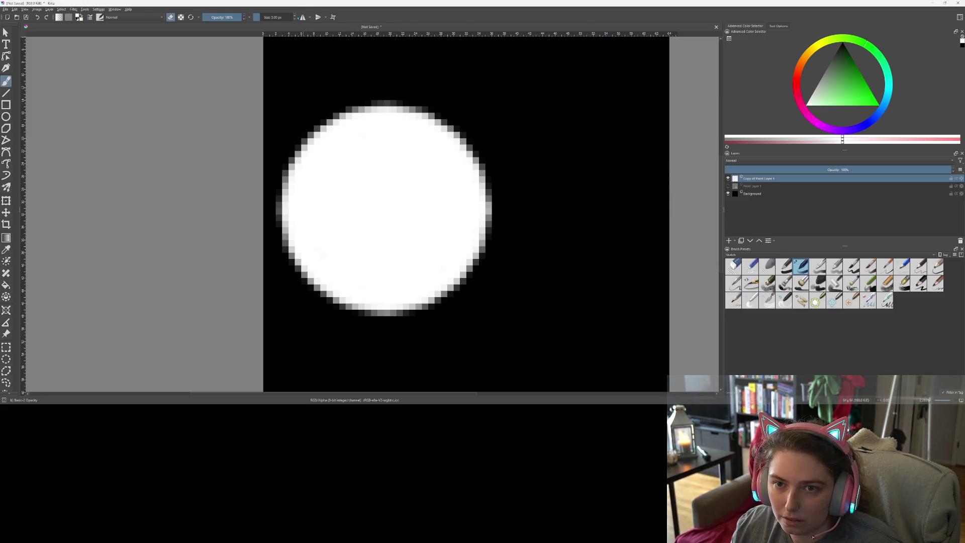
{"action": "left_click", "coordinate": [303, 18]}
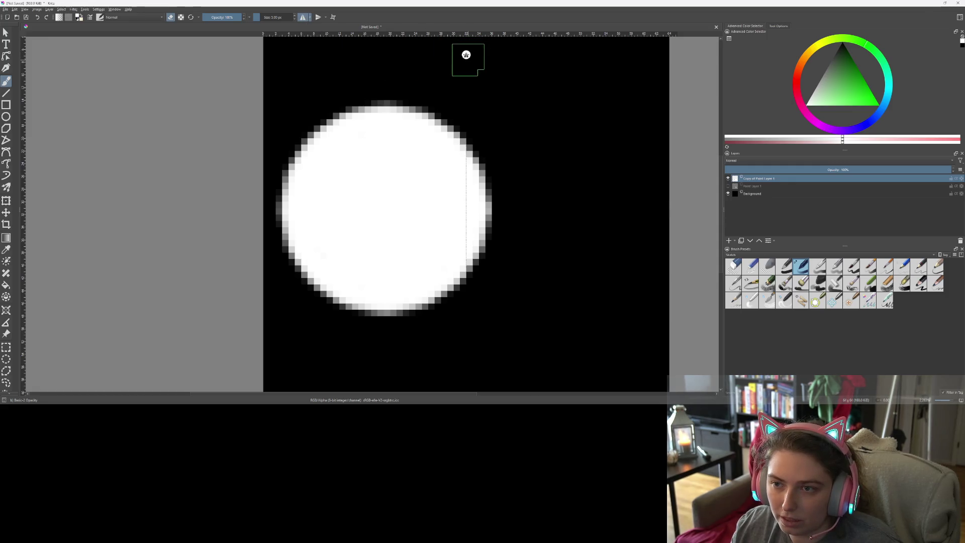
{"action": "left_click_drag", "start_coordinate": [466, 54], "coordinate": [387, 53]}
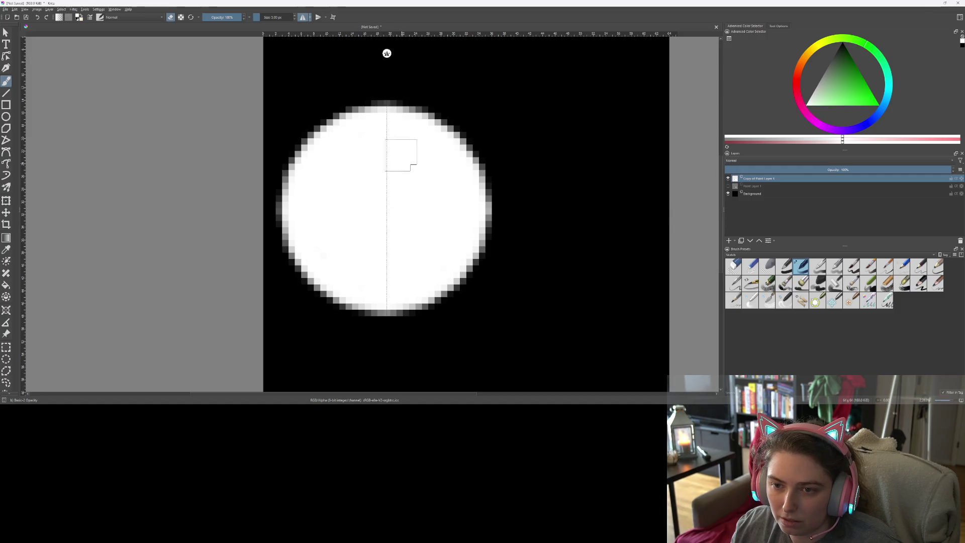
{"action": "left_click_drag", "start_coordinate": [387, 55], "coordinate": [383, 55]}
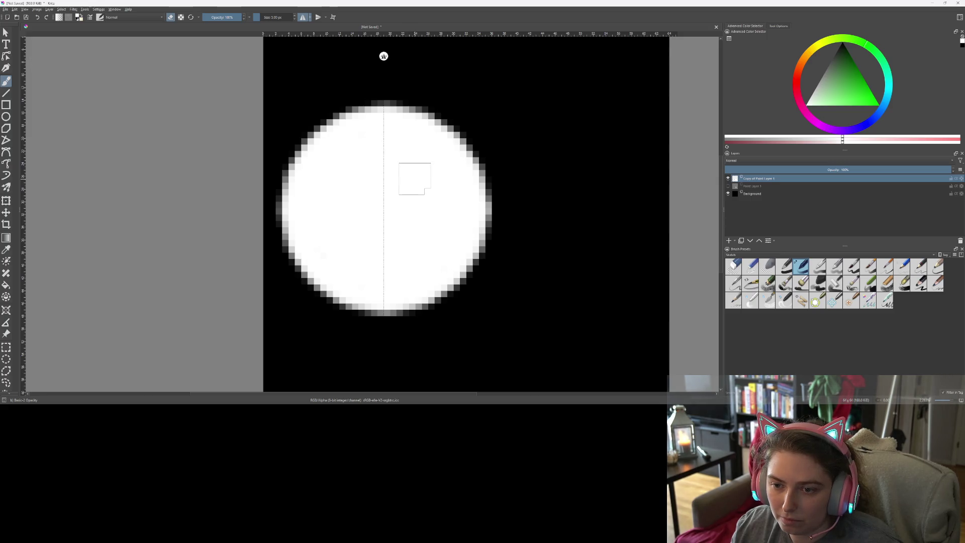
Step: Paint a pair of mirrored black eye dots on the circle and widen them
{"action": "left_click", "coordinate": [412, 177]}
{"action": "key", "text": "ctrl+z"}
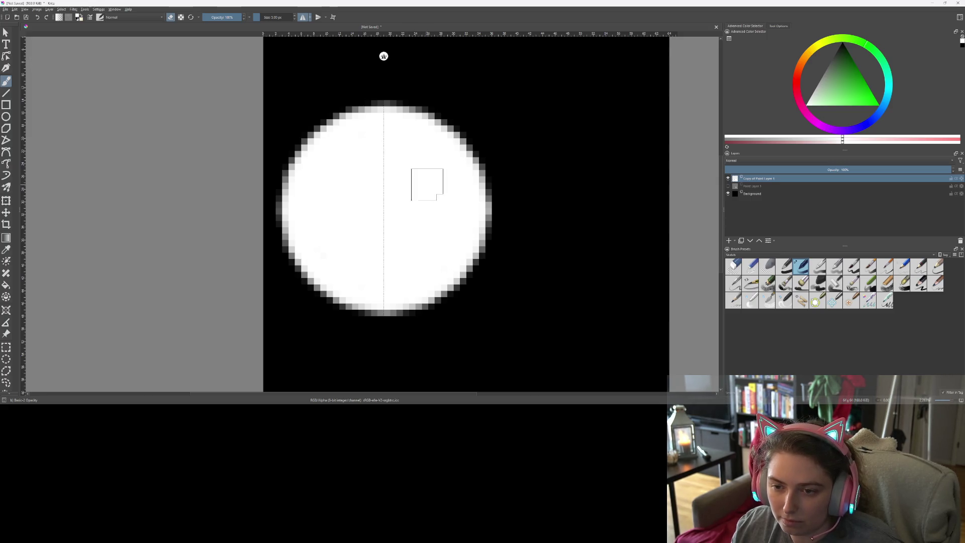
{"action": "left_click", "coordinate": [431, 184]}
{"action": "left_click", "coordinate": [430, 185]}
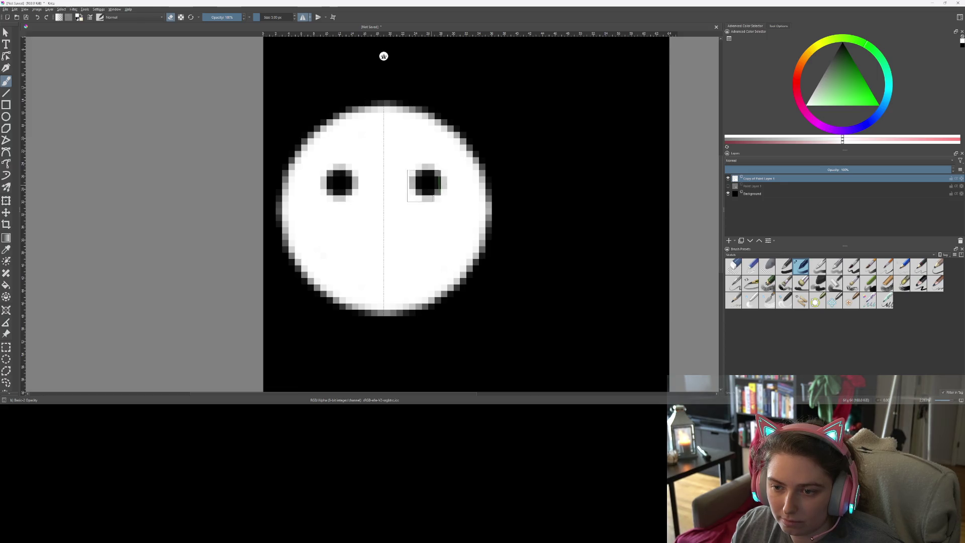
{"action": "left_click", "coordinate": [420, 190]}
{"action": "left_click_drag", "start_coordinate": [421, 190], "coordinate": [440, 188]}
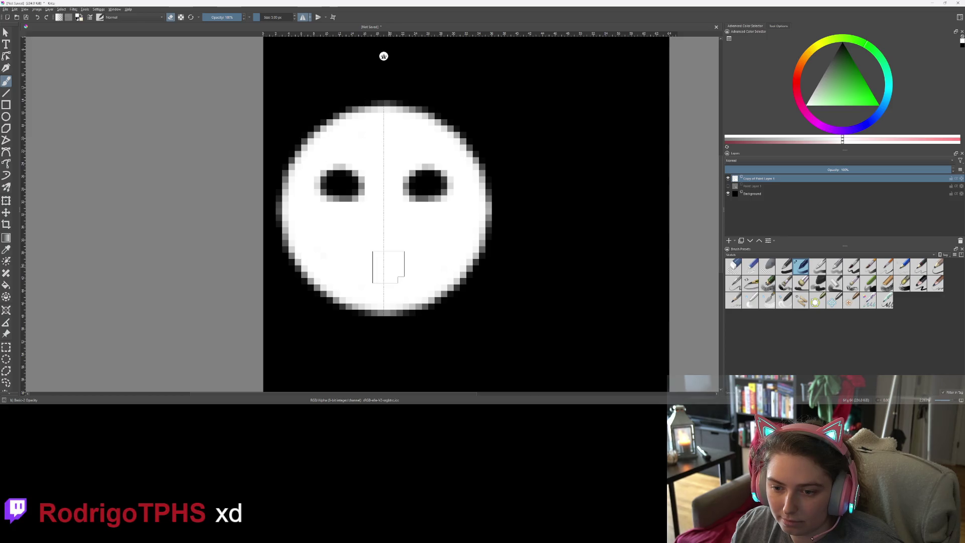
Step: Paint a mirrored smiling mouth, replacing the oversized first attempt with a smaller one
{"action": "mouse_move", "coordinate": [389, 266]}
{"action": "left_mouse_down"}
{"action": "mouse_move", "coordinate": [432, 258]}
{"action": "mouse_move", "coordinate": [438, 236]}
{"action": "left_mouse_up"}
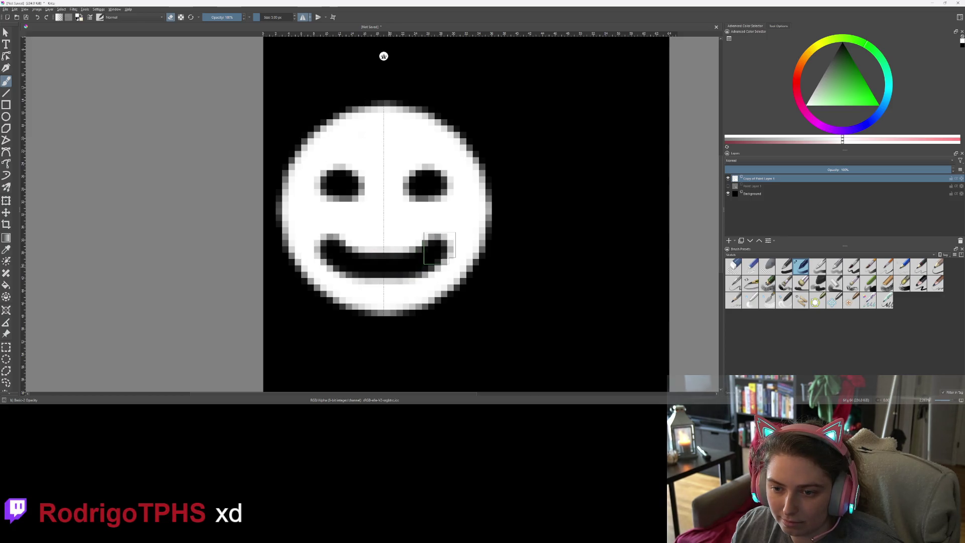
{"action": "scroll", "coordinate": [410, 298], "scroll_direction": "down", "scroll_amount": 5}
{"action": "scroll", "coordinate": [456, 316], "scroll_direction": "up", "scroll_amount": 10}
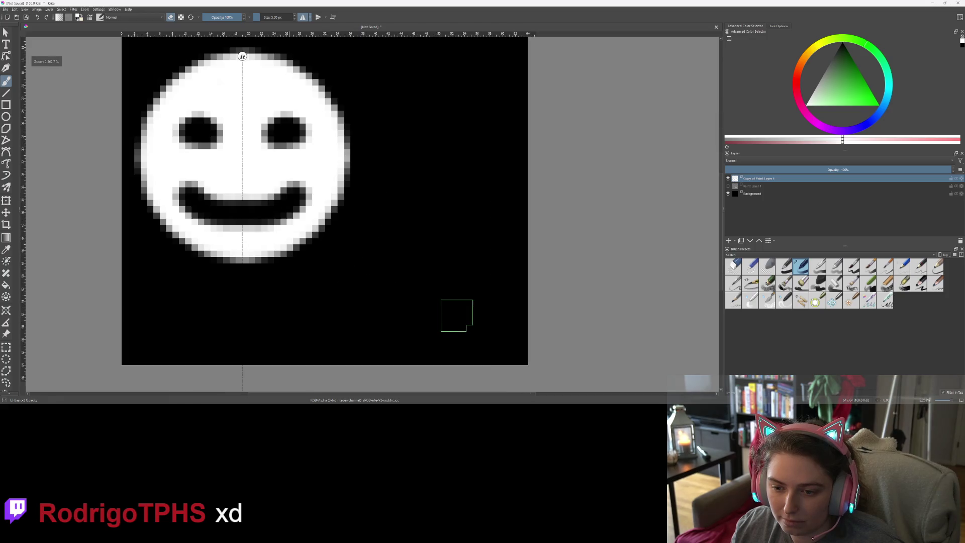
{"action": "key", "text": "ctrl+z"}
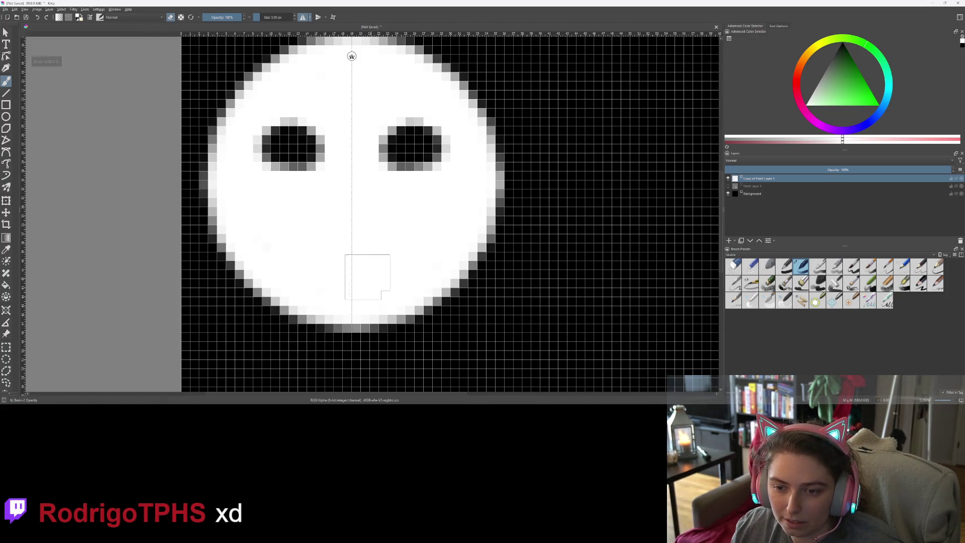
{"action": "left_click_drag", "start_coordinate": [357, 267], "coordinate": [405, 249]}
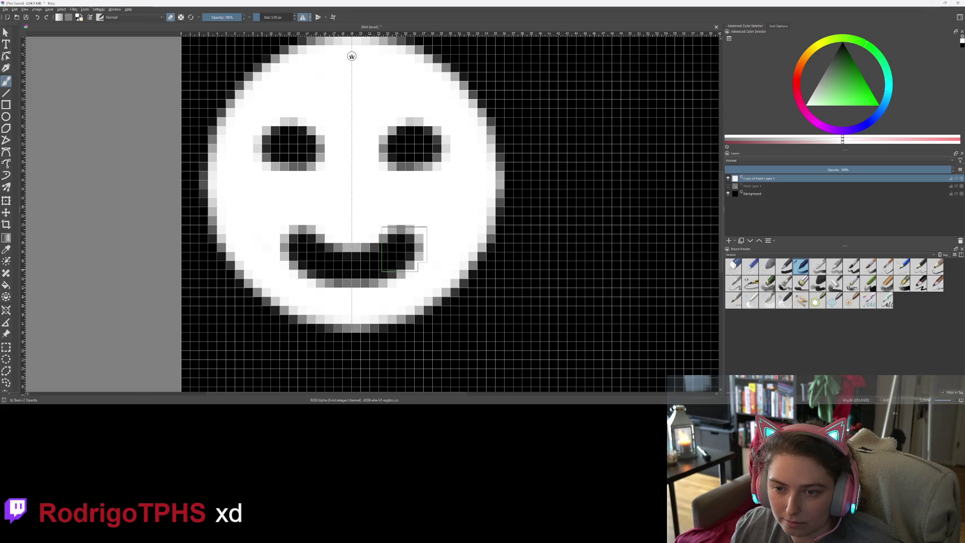
{"action": "scroll", "coordinate": [409, 279], "scroll_direction": "down", "scroll_amount": 4}
{"action": "scroll", "coordinate": [482, 327], "scroll_direction": "up", "scroll_amount": 1}
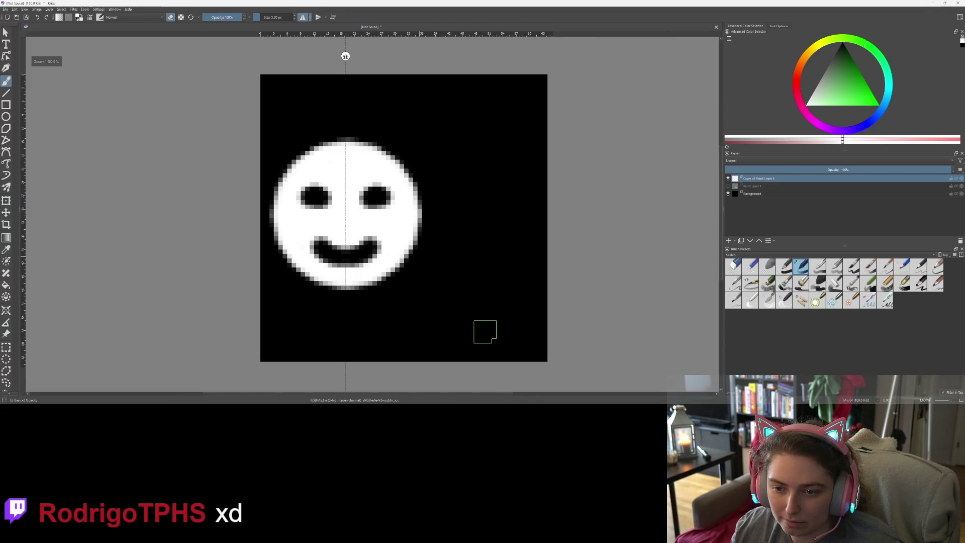
{"action": "scroll", "coordinate": [397, 217], "scroll_direction": "up", "scroll_amount": 3}
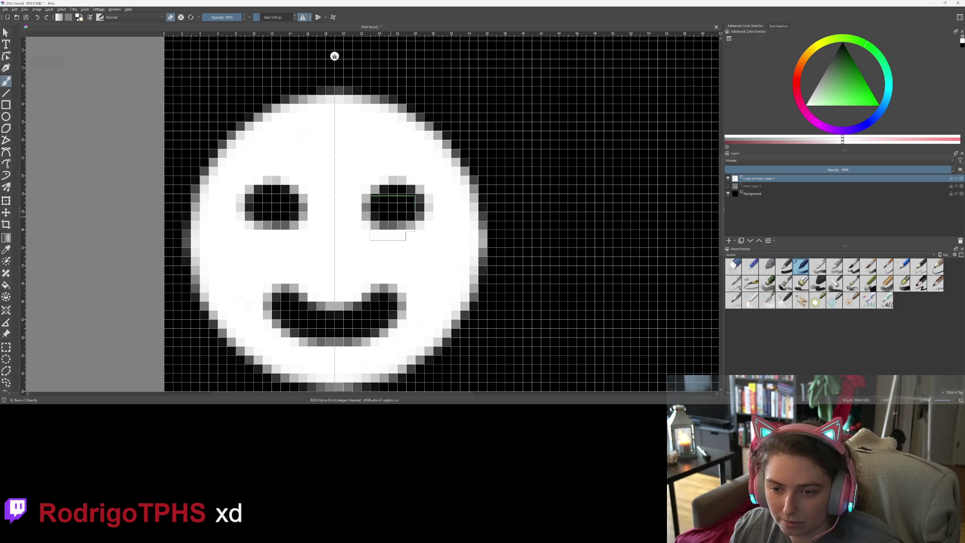
Step: Darken the lower pixels of both eyes and enlarge them in black
{"action": "left_click", "coordinate": [394, 217]}
{"action": "left_click", "coordinate": [404, 216]}
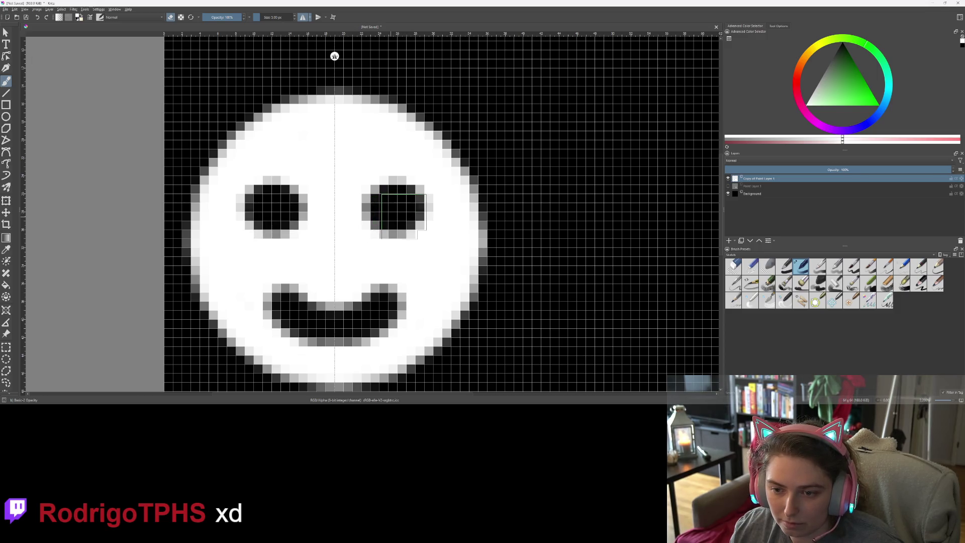
{"action": "scroll", "coordinate": [405, 216], "scroll_direction": "down", "scroll_amount": 5}
{"action": "scroll", "coordinate": [431, 290], "scroll_direction": "up", "scroll_amount": 4}
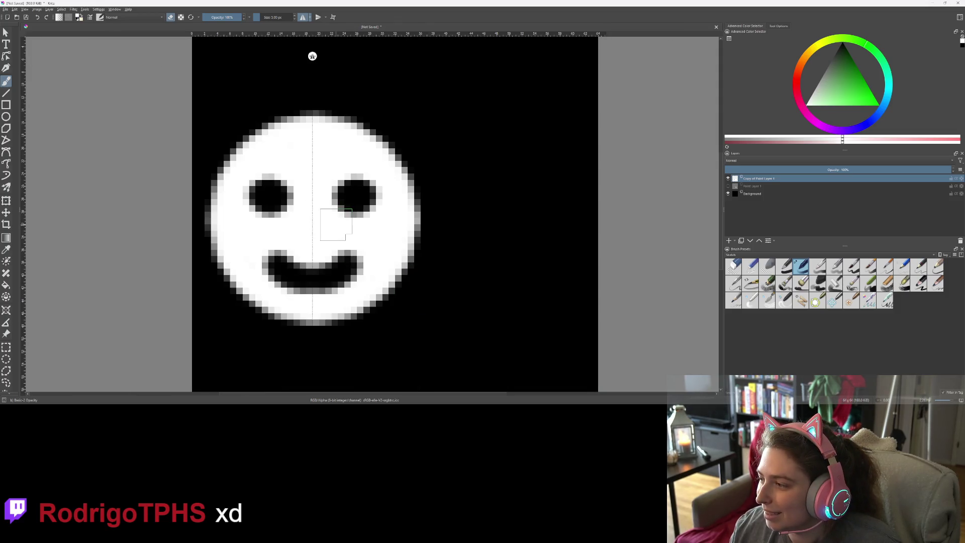
{"action": "scroll", "coordinate": [335, 224], "scroll_direction": "up", "scroll_amount": 2}
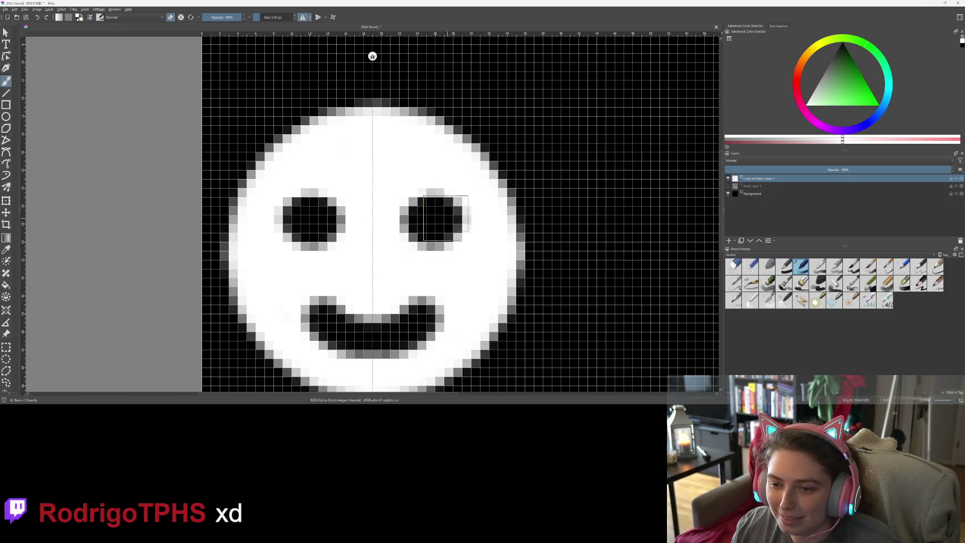
{"action": "mouse_move", "coordinate": [445, 215]}
{"action": "left_mouse_down"}
{"action": "mouse_move", "coordinate": [461, 211]}
{"action": "mouse_move", "coordinate": [467, 231]}
{"action": "mouse_move", "coordinate": [447, 254]}
{"action": "mouse_move", "coordinate": [438, 245]}
{"action": "left_mouse_up"}
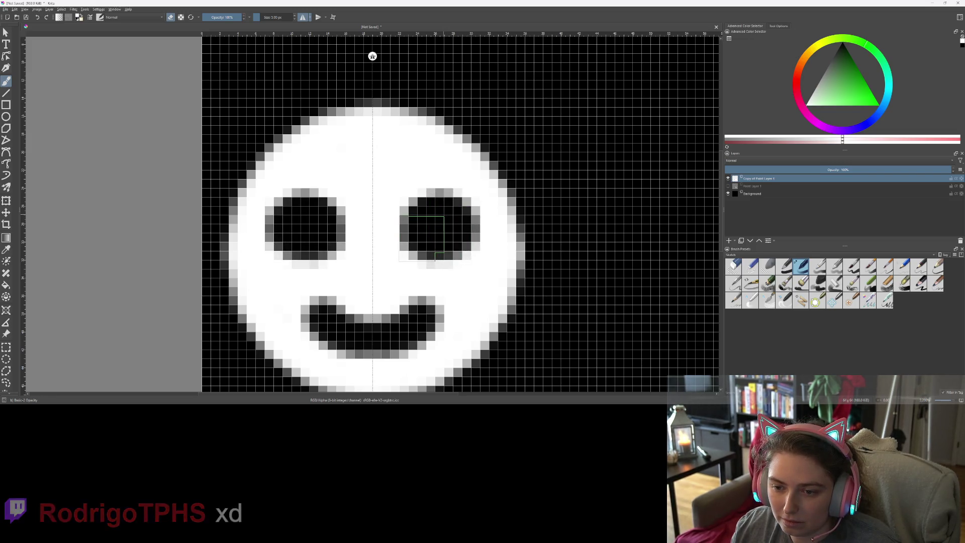
{"action": "scroll", "coordinate": [426, 238], "scroll_direction": "down", "scroll_amount": 5}
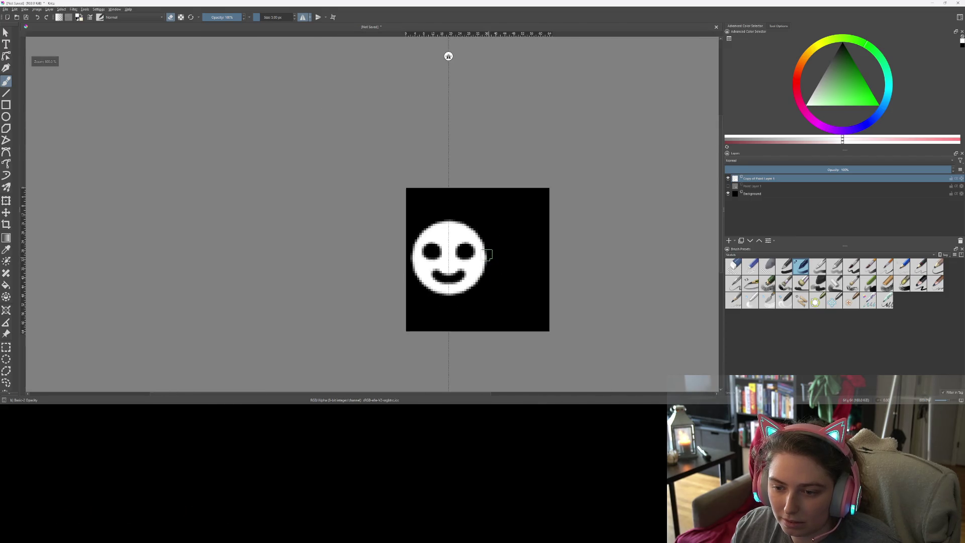
{"action": "scroll", "coordinate": [488, 255], "scroll_direction": "up", "scroll_amount": 4}
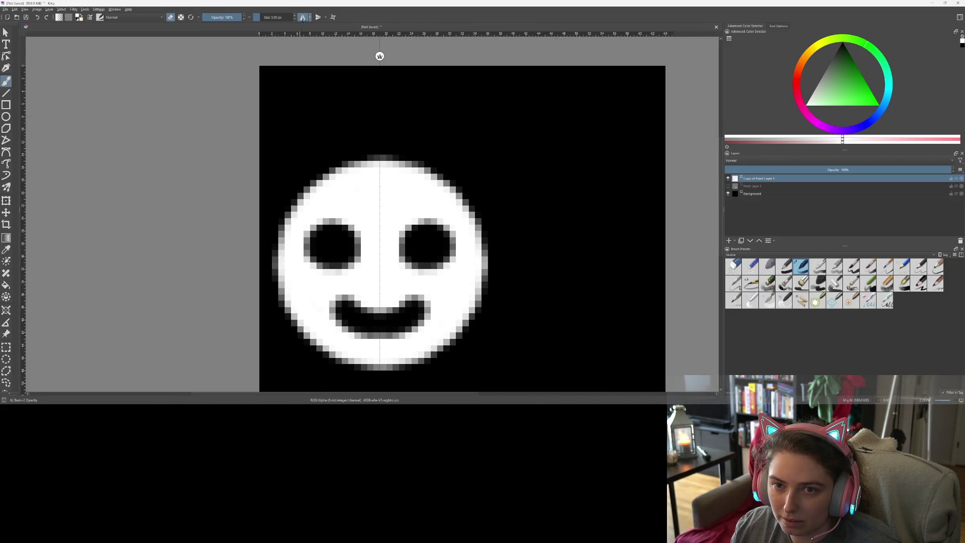
Step: Toggle mirror painting and paint over the eyes in white to shrink them
{"action": "left_click", "coordinate": [302, 18]}
{"action": "scroll", "coordinate": [518, 286], "scroll_direction": "down", "scroll_amount": 4}
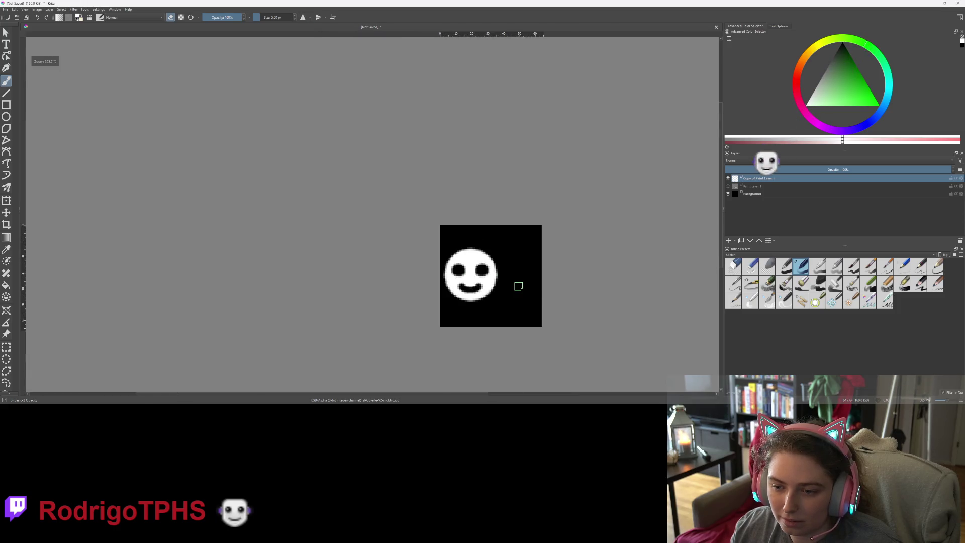
{"action": "scroll", "coordinate": [518, 286], "scroll_direction": "down", "scroll_amount": 1}
{"action": "scroll", "coordinate": [521, 287], "scroll_direction": "up", "scroll_amount": 4}
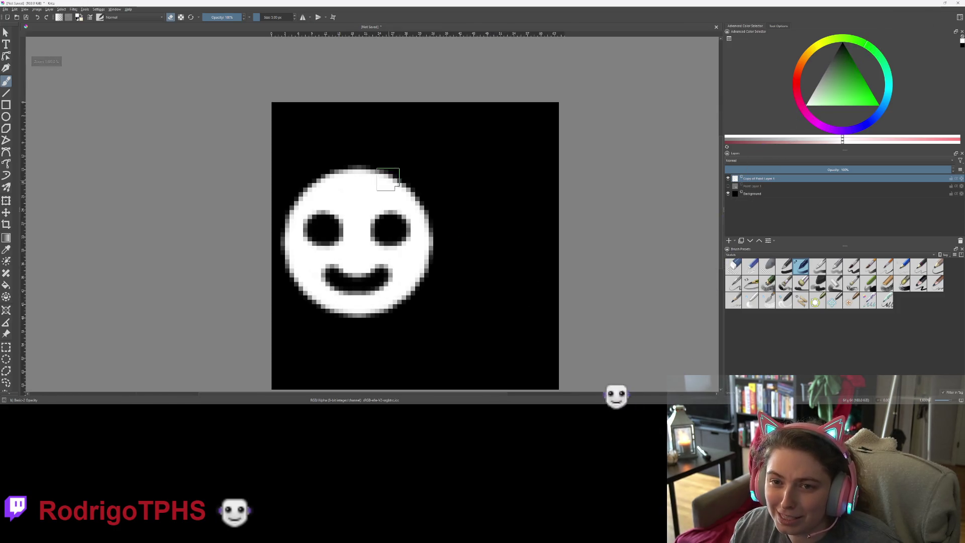
{"action": "key", "text": "m"}
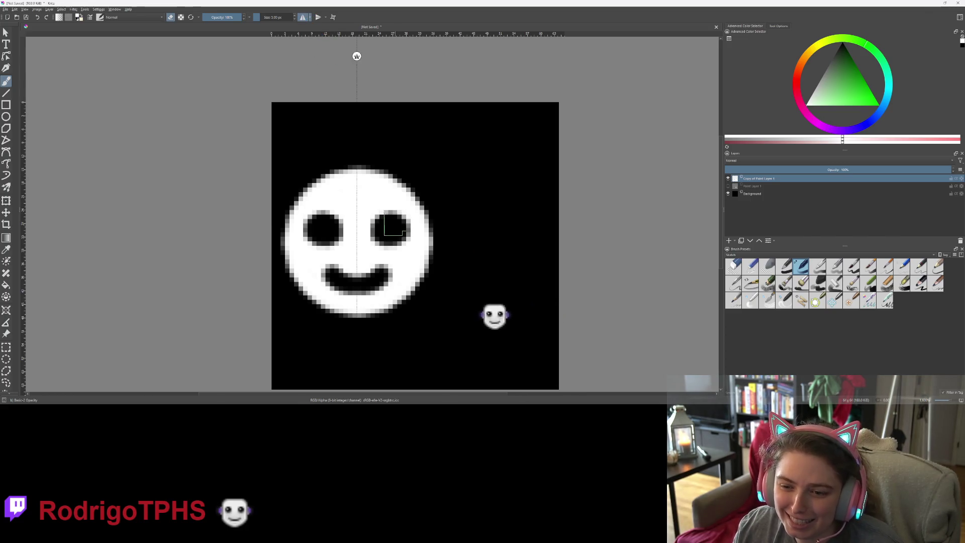
{"action": "scroll", "coordinate": [395, 226], "scroll_direction": "up", "scroll_amount": 2}
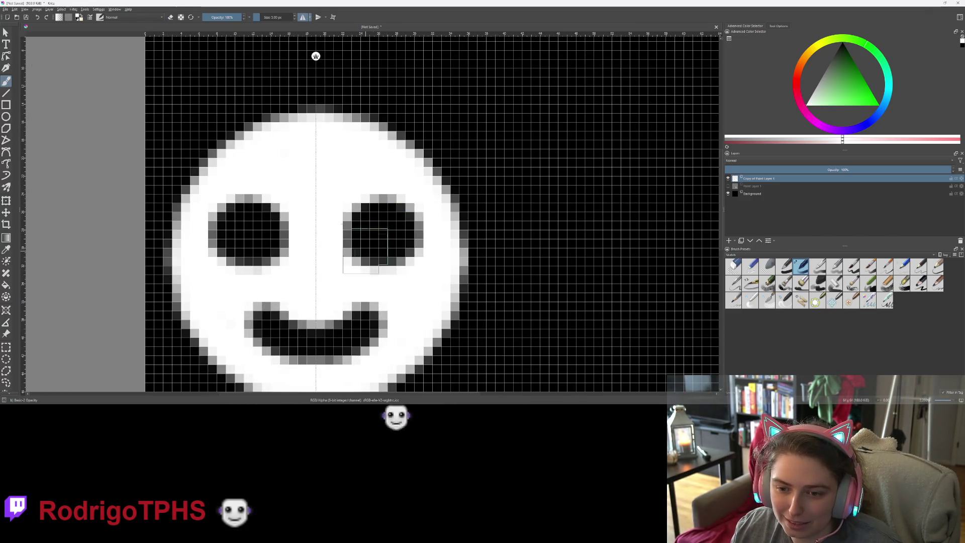
{"action": "mouse_move", "coordinate": [366, 249]}
{"action": "left_mouse_down"}
{"action": "mouse_move", "coordinate": [352, 236]}
{"action": "mouse_move", "coordinate": [397, 256]}
{"action": "mouse_move", "coordinate": [412, 222]}
{"action": "mouse_move", "coordinate": [368, 239]}
{"action": "mouse_move", "coordinate": [384, 220]}
{"action": "mouse_move", "coordinate": [371, 232]}
{"action": "left_mouse_up"}
{"action": "key", "text": "e"}
{"action": "left_click", "coordinate": [358, 227]}
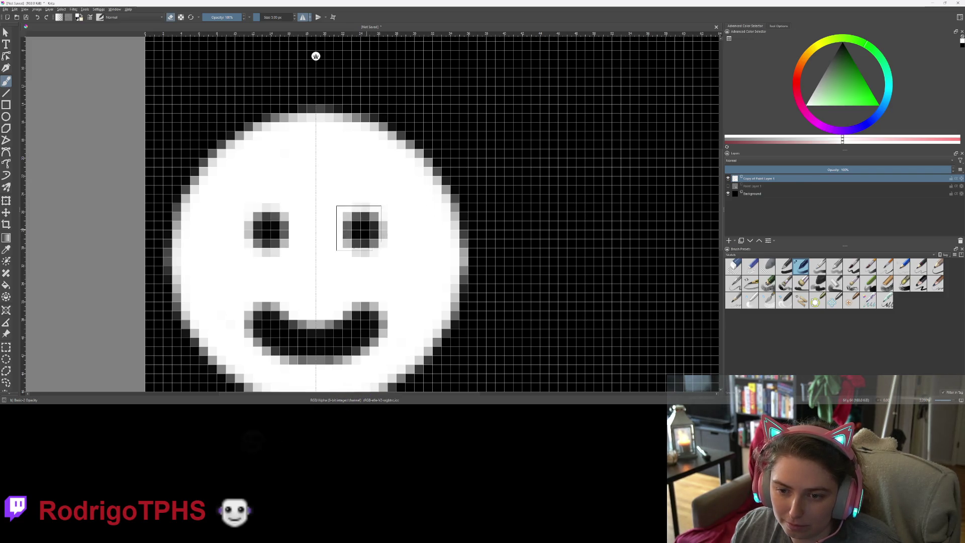
Step: Repaint small mirrored dark eye dots, undoing the oversized attempts
{"action": "scroll", "coordinate": [512, 299], "scroll_direction": "down", "scroll_amount": 3}
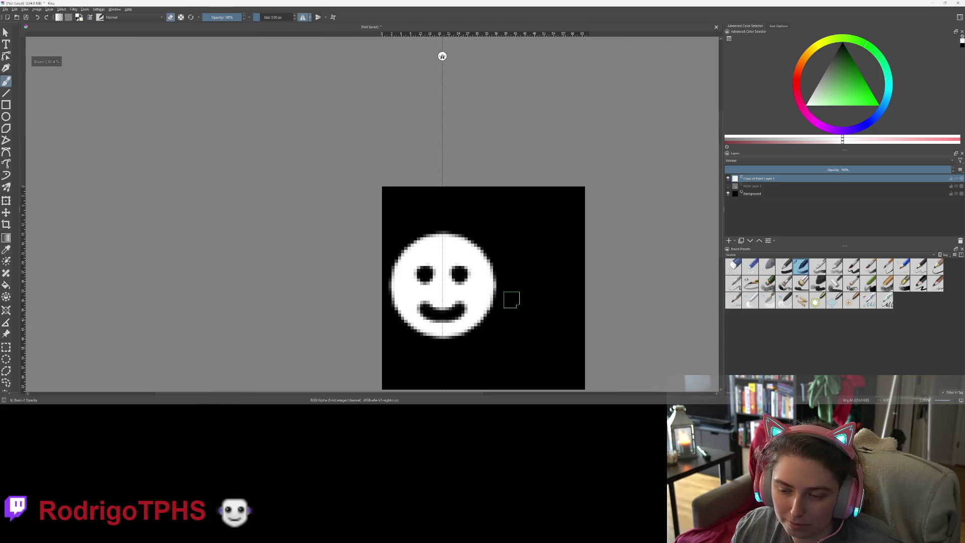
{"action": "key", "text": "ctrl+z"}
{"action": "scroll", "coordinate": [486, 296], "scroll_direction": "up", "scroll_amount": 2}
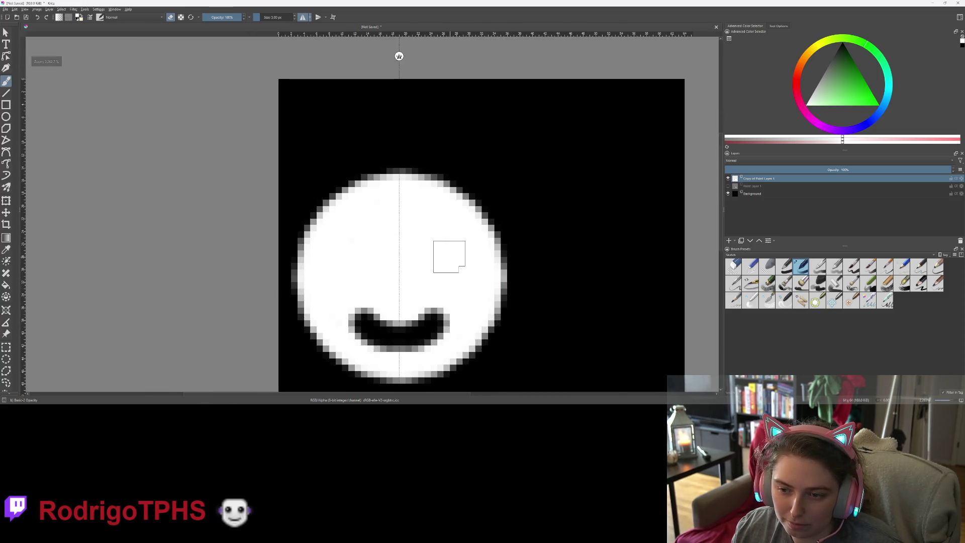
{"action": "scroll", "coordinate": [449, 256], "scroll_direction": "down", "scroll_amount": 1}
{"action": "left_click", "coordinate": [448, 256]}
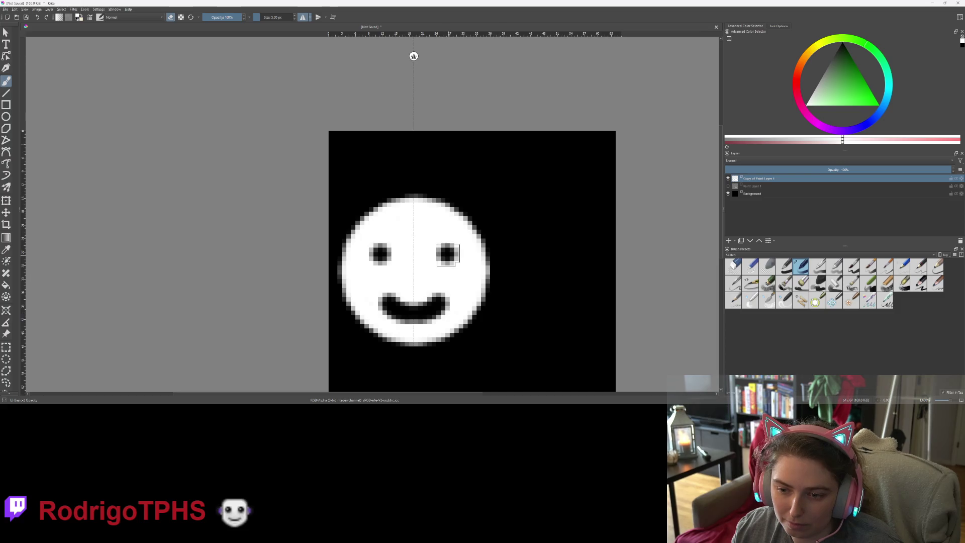
{"action": "left_click_drag", "start_coordinate": [448, 255], "coordinate": [454, 261]}
{"action": "key", "text": "ctrl+z"}
{"action": "key", "text": "ctrl+z"}
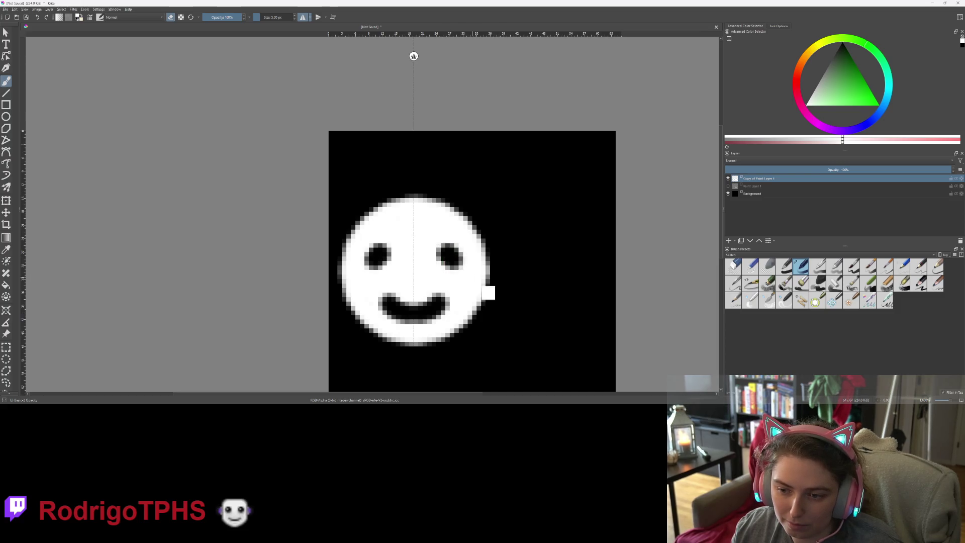
{"action": "left_click_drag", "start_coordinate": [455, 259], "coordinate": [457, 255]}
{"action": "key", "text": "ctrl+z"}
Step: Move the mirror axis to the right of the smiley face
{"action": "scroll", "coordinate": [563, 308], "scroll_direction": "down", "scroll_amount": 2}
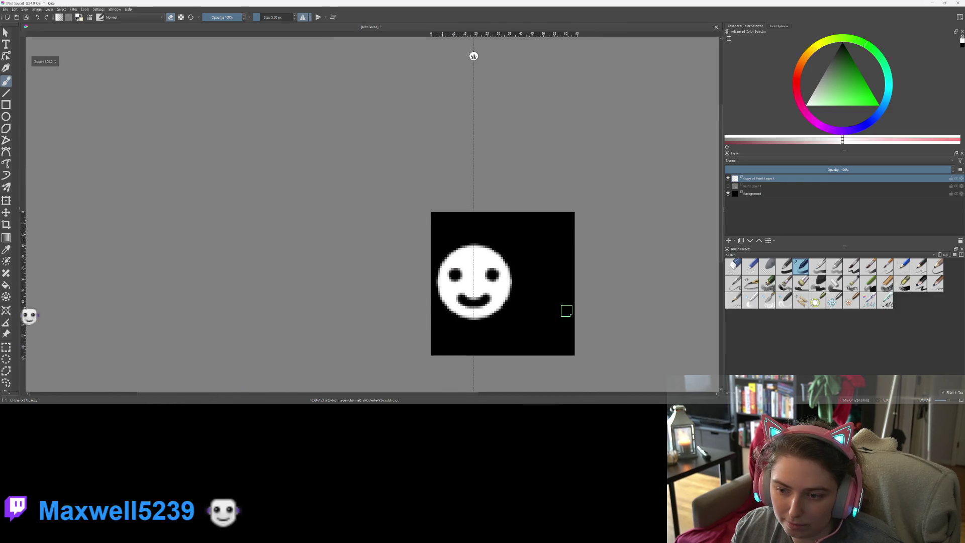
{"action": "scroll", "coordinate": [562, 309], "scroll_direction": "down", "scroll_amount": 3}
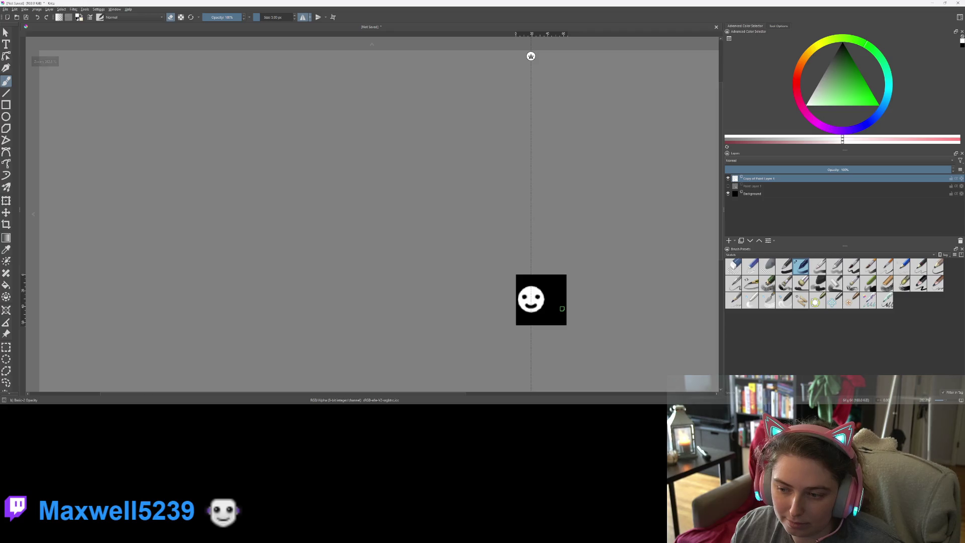
{"action": "scroll", "coordinate": [562, 308], "scroll_direction": "up", "scroll_amount": 5}
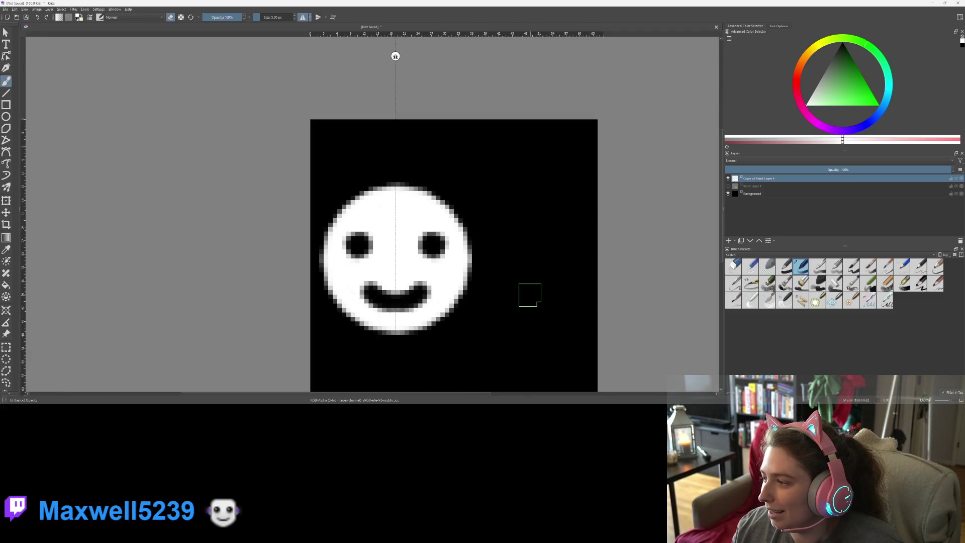
{"action": "scroll", "coordinate": [511, 291], "scroll_direction": "down", "scroll_amount": 1}
{"action": "scroll", "coordinate": [493, 292], "scroll_direction": "up", "scroll_amount": 1}
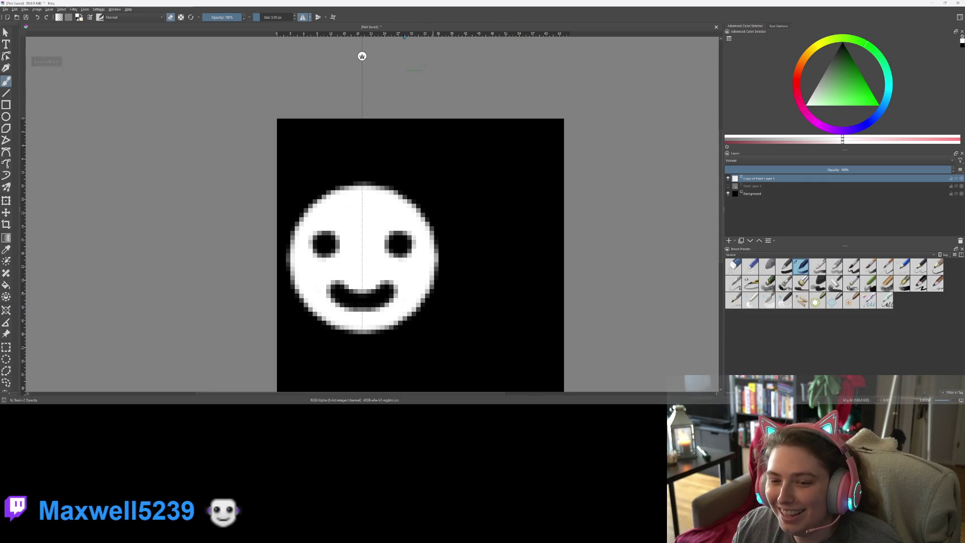
{"action": "left_click", "coordinate": [303, 18]}
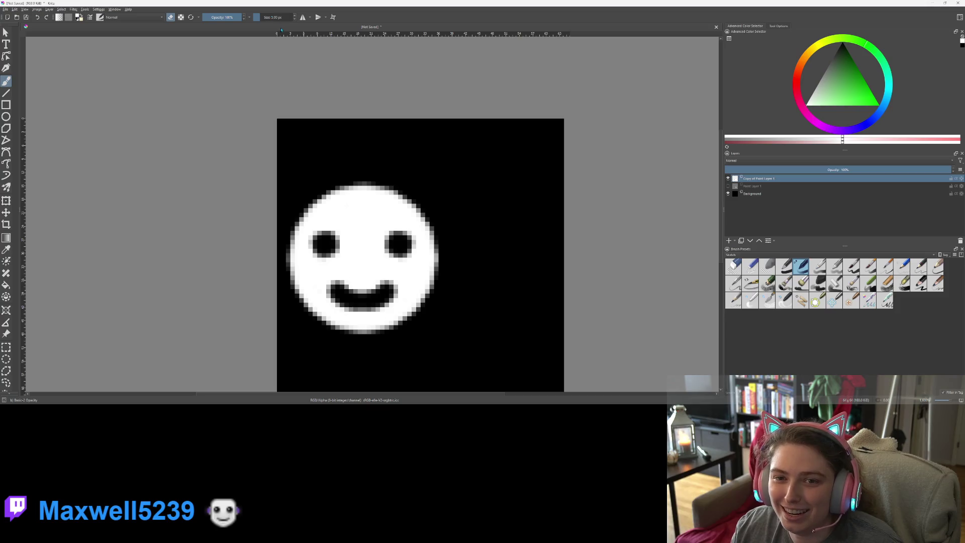
{"action": "left_click", "coordinate": [303, 18]}
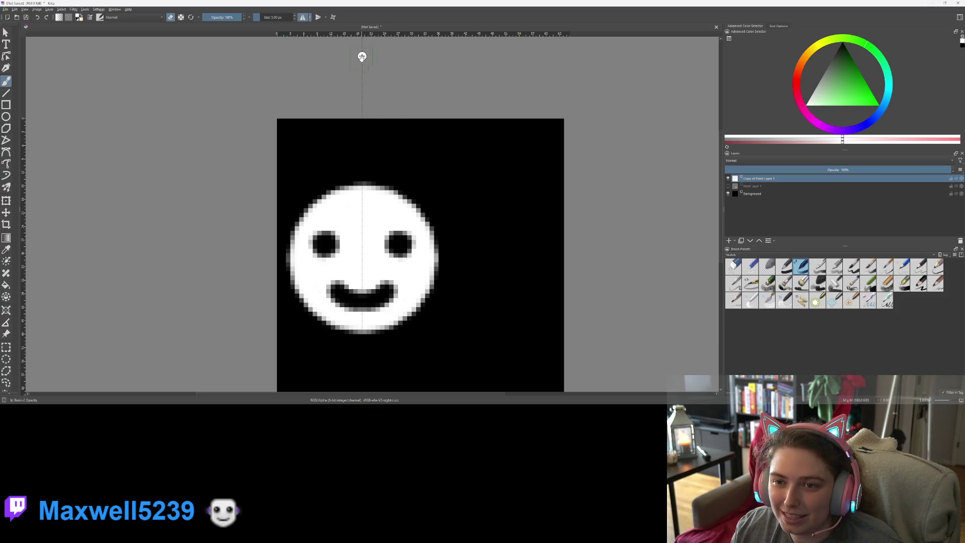
{"action": "left_click_drag", "start_coordinate": [362, 56], "coordinate": [501, 79]}
Step: On a new layer, paint a white plus sign right of the smiley and duplicate that layer
{"action": "left_click", "coordinate": [729, 241]}
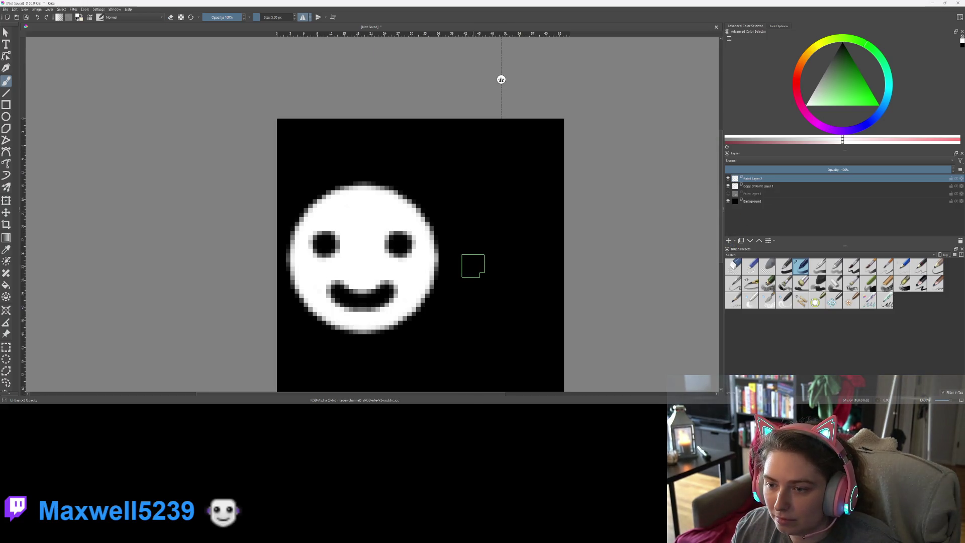
{"action": "mouse_move", "coordinate": [473, 265]}
{"action": "left_mouse_down"}
{"action": "mouse_move", "coordinate": [498, 269]}
{"action": "mouse_move", "coordinate": [500, 236]}
{"action": "left_mouse_up"}
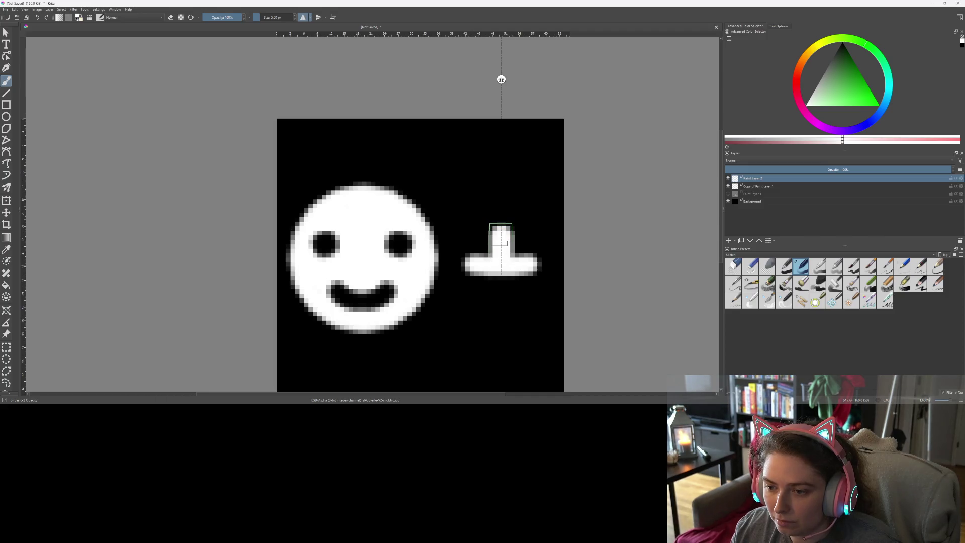
{"action": "left_click_drag", "start_coordinate": [500, 270], "coordinate": [502, 296]}
{"action": "scroll", "coordinate": [502, 297], "scroll_direction": "down", "scroll_amount": 3}
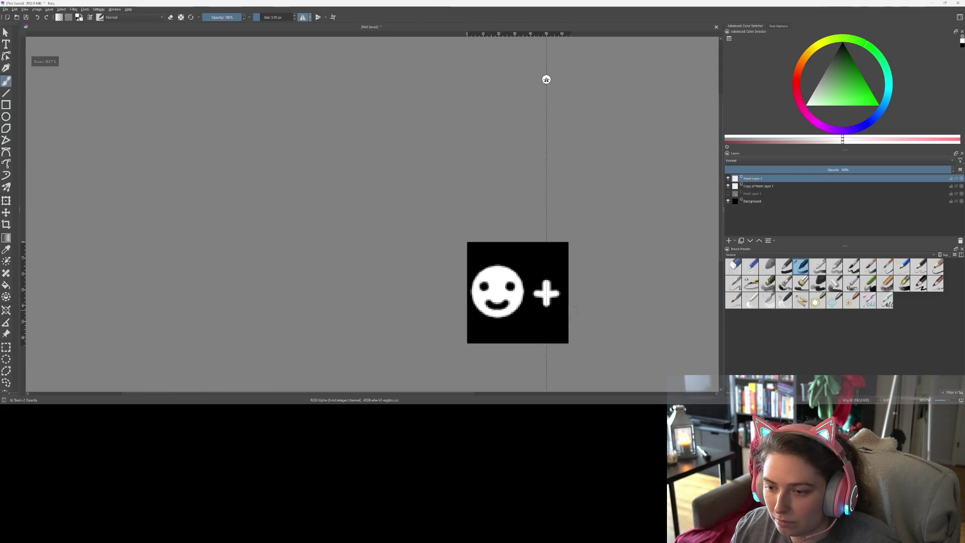
{"action": "scroll", "coordinate": [553, 302], "scroll_direction": "up", "scroll_amount": 1}
{"action": "scroll", "coordinate": [529, 285], "scroll_direction": "up", "scroll_amount": 2}
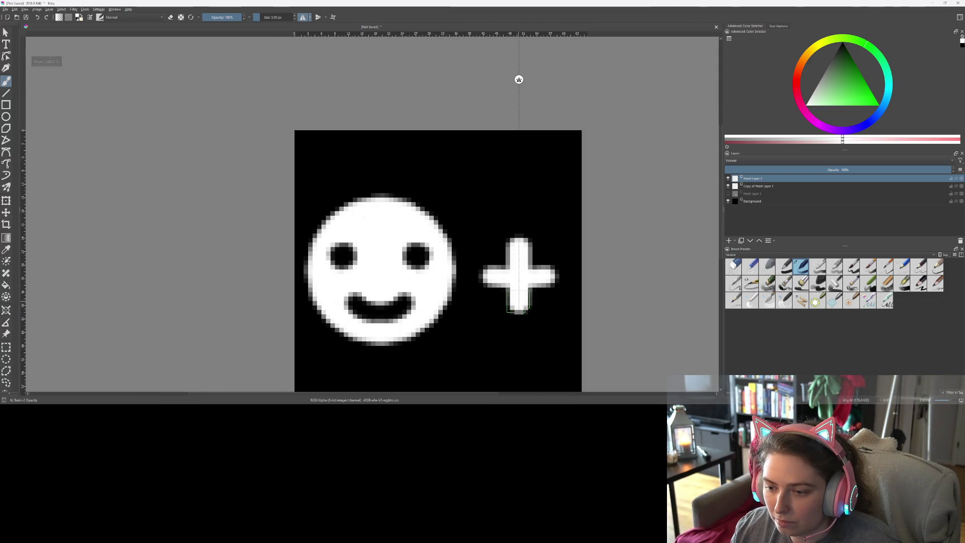
{"action": "left_click_drag", "start_coordinate": [522, 307], "coordinate": [522, 310]}
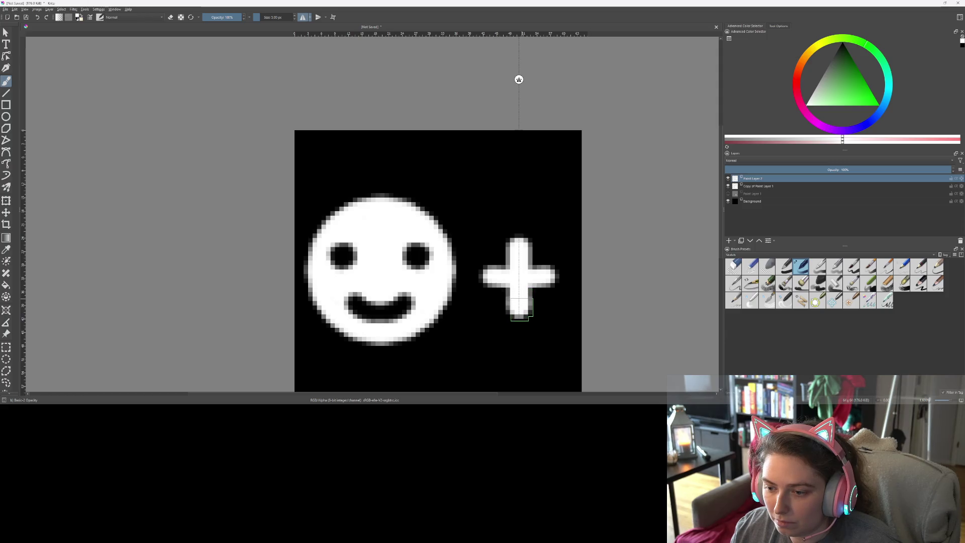
{"action": "scroll", "coordinate": [568, 323], "scroll_direction": "down", "scroll_amount": 1}
{"action": "scroll", "coordinate": [569, 323], "scroll_direction": "up", "scroll_amount": 3}
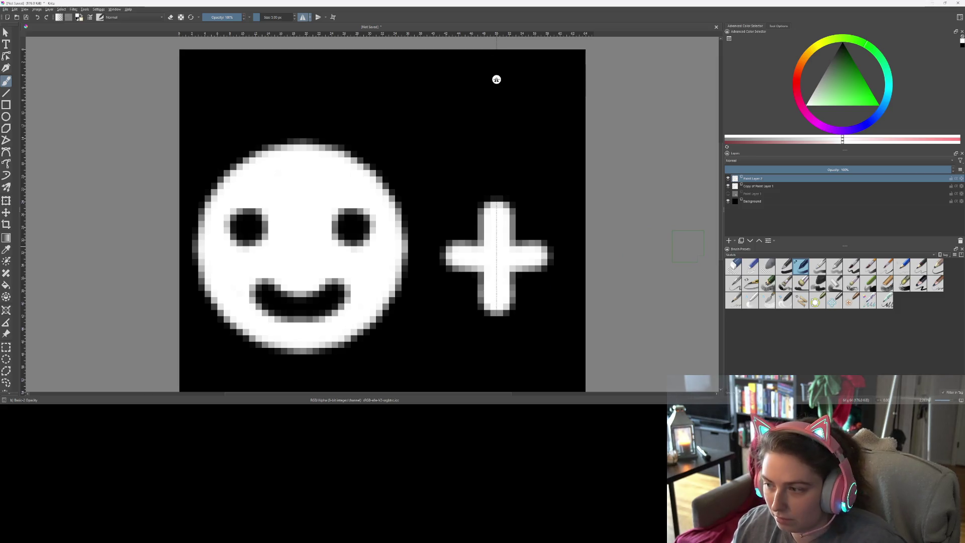
{"action": "left_click_drag", "start_coordinate": [690, 244], "coordinate": [690, 245]}
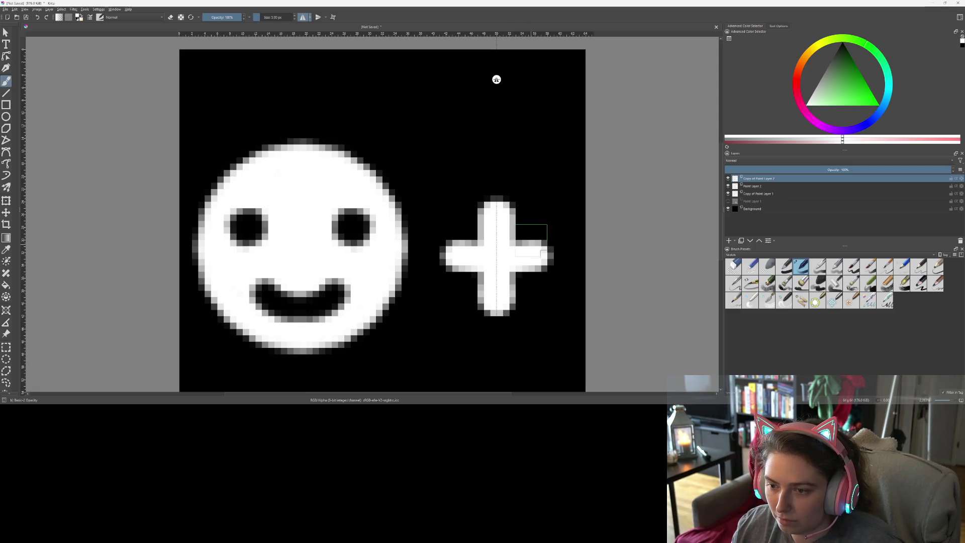
Step: Erase the copied plus's vertical stem into a minus, hiding Paint Layer 2 and the Background
{"action": "key", "text": "e"}
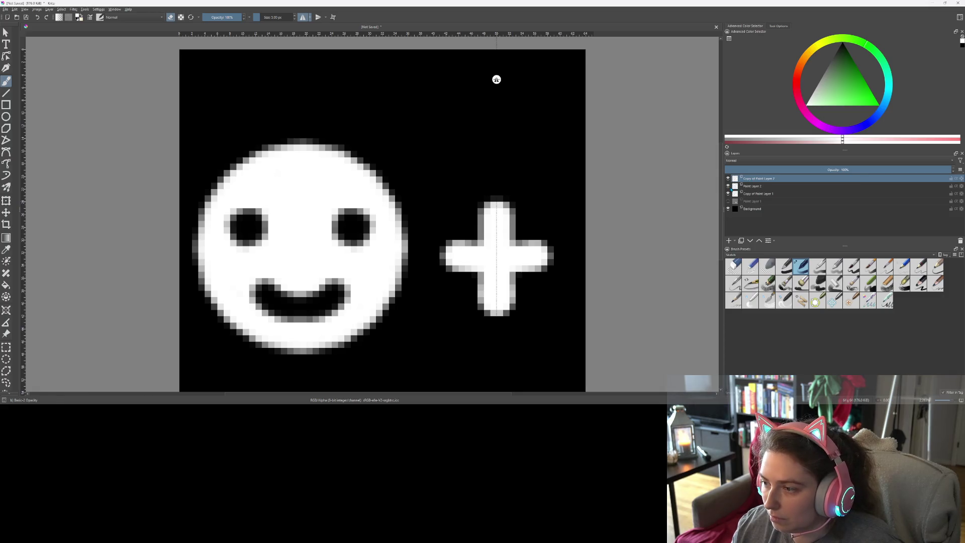
{"action": "left_click", "coordinate": [728, 186]}
{"action": "mouse_move", "coordinate": [483, 294]}
{"action": "left_mouse_down"}
{"action": "mouse_move", "coordinate": [503, 289]}
{"action": "mouse_move", "coordinate": [484, 289]}
{"action": "mouse_move", "coordinate": [524, 312]}
{"action": "left_mouse_up"}
{"action": "scroll", "coordinate": [502, 337], "scroll_direction": "down", "scroll_amount": 5}
{"action": "scroll", "coordinate": [532, 349], "scroll_direction": "up", "scroll_amount": 3}
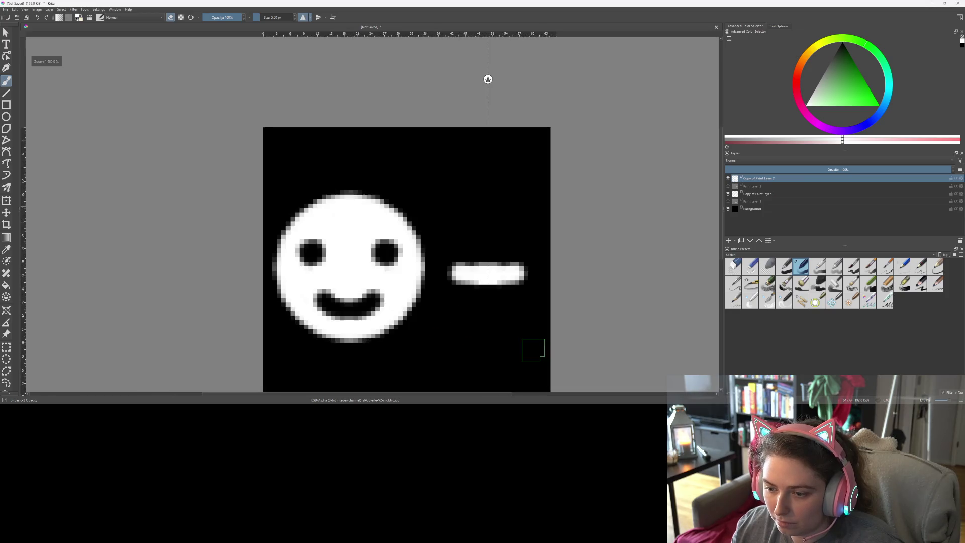
{"action": "scroll", "coordinate": [532, 350], "scroll_direction": "down", "scroll_amount": 2}
{"action": "scroll", "coordinate": [557, 347], "scroll_direction": "up", "scroll_amount": 2}
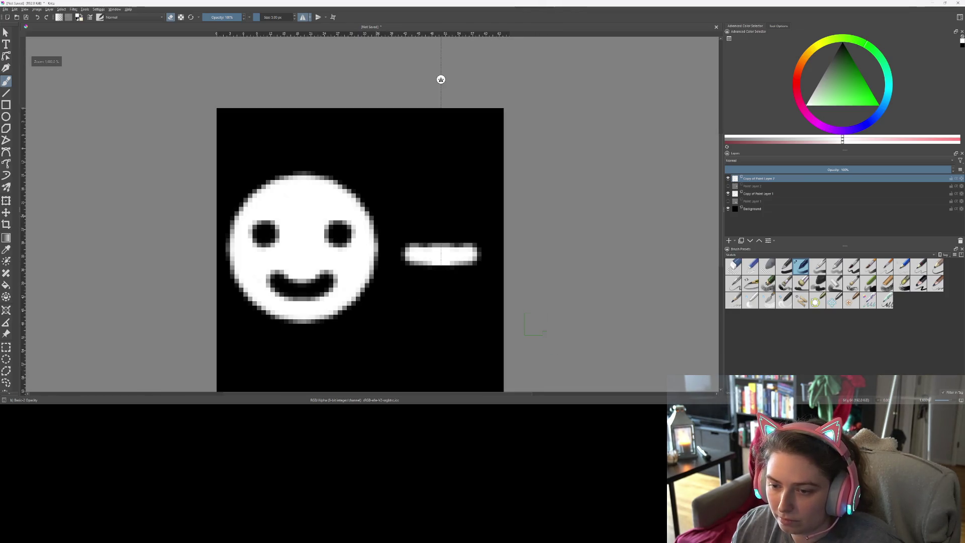
{"action": "scroll", "coordinate": [629, 275], "scroll_direction": "down", "scroll_amount": 1}
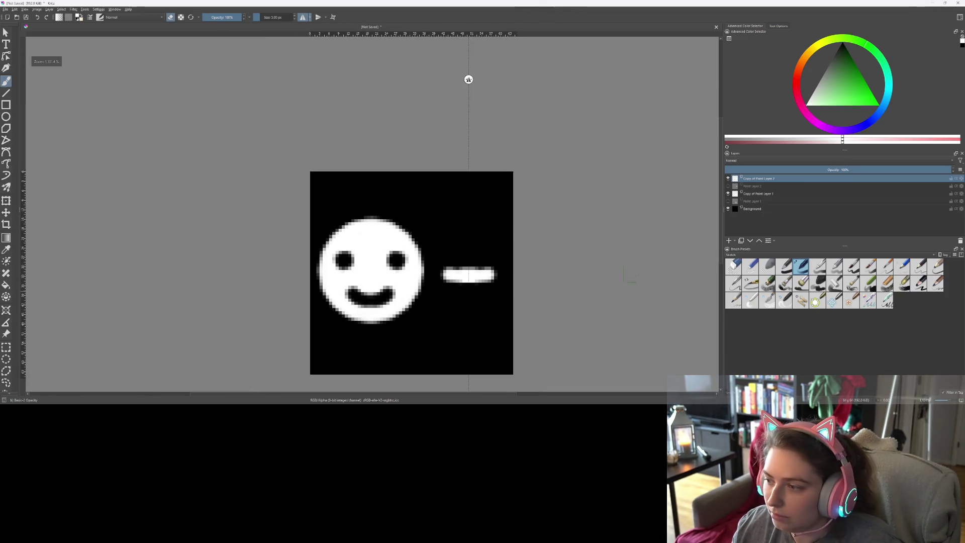
{"action": "left_click", "coordinate": [727, 209]}
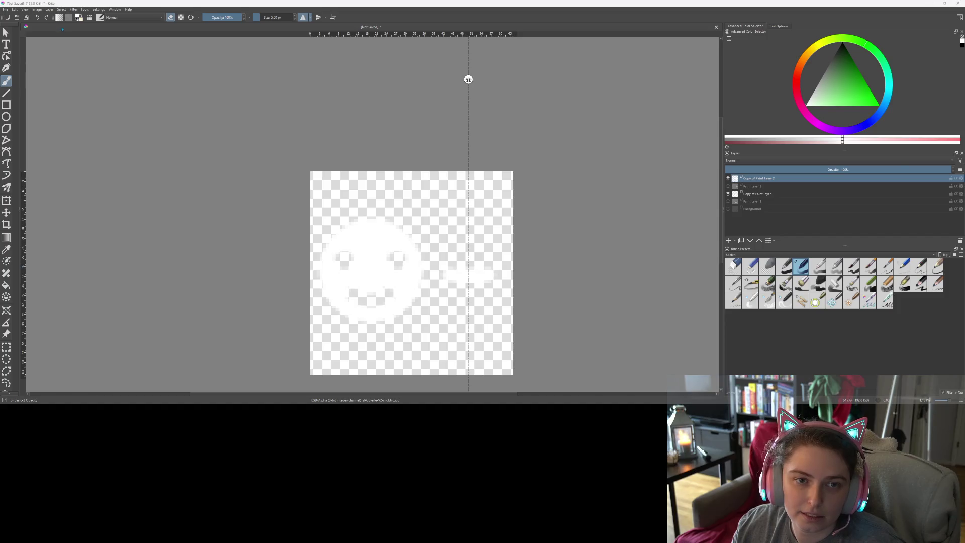
Step: Save the document as relationship_popups.kra in a new YoinkyBoinky folder
{"action": "key", "text": "ctrl+s"}
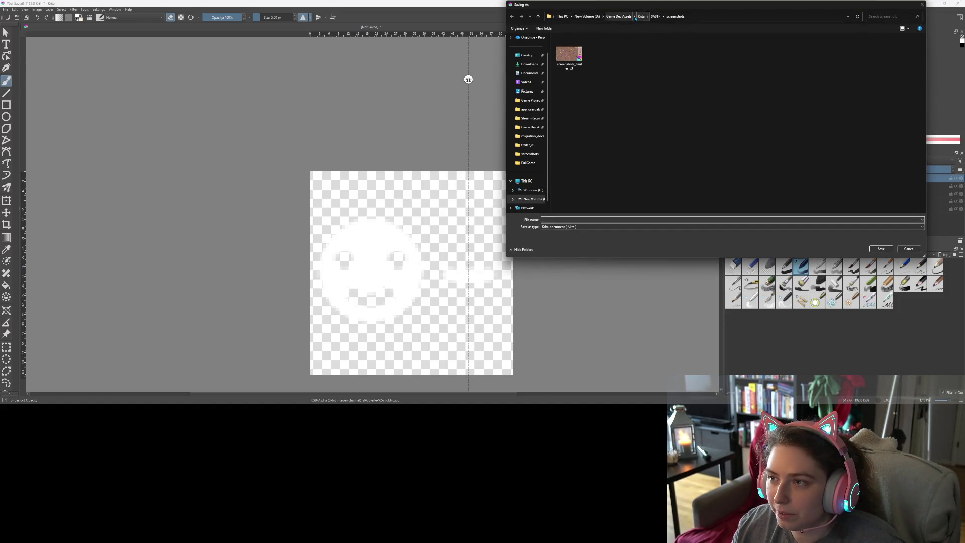
{"action": "left_click", "coordinate": [641, 16]}
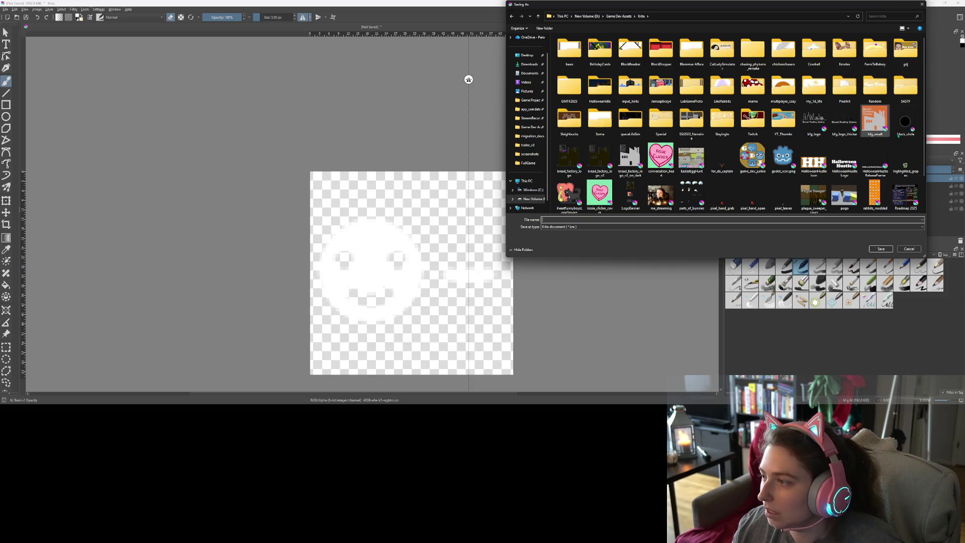
{"action": "right_click", "coordinate": [919, 150]}
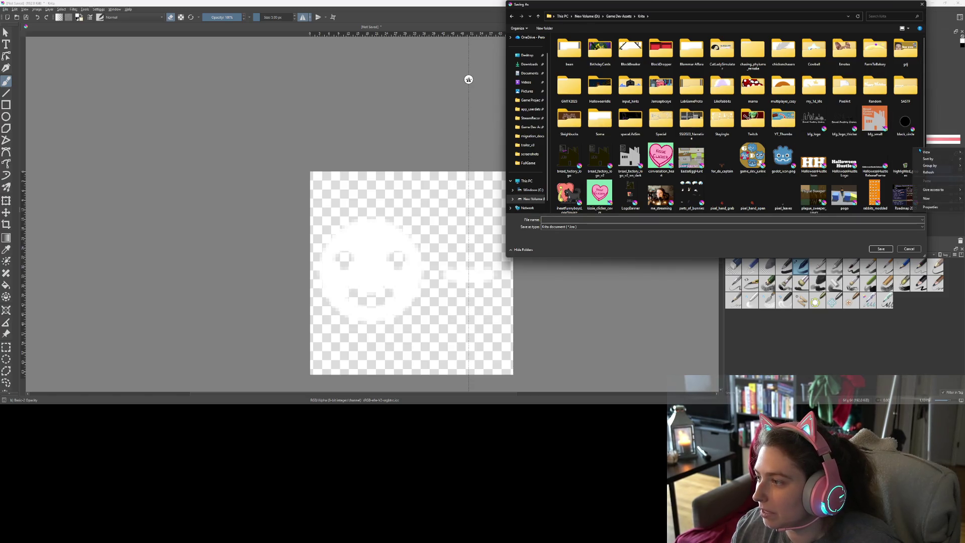
{"action": "mouse_move", "coordinate": [937, 198]}
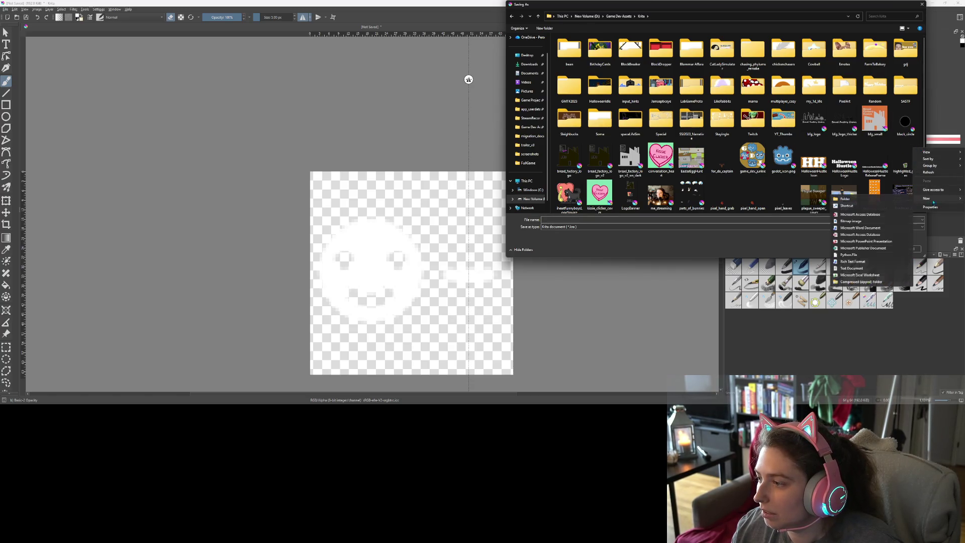
{"action": "left_click", "coordinate": [855, 199]}
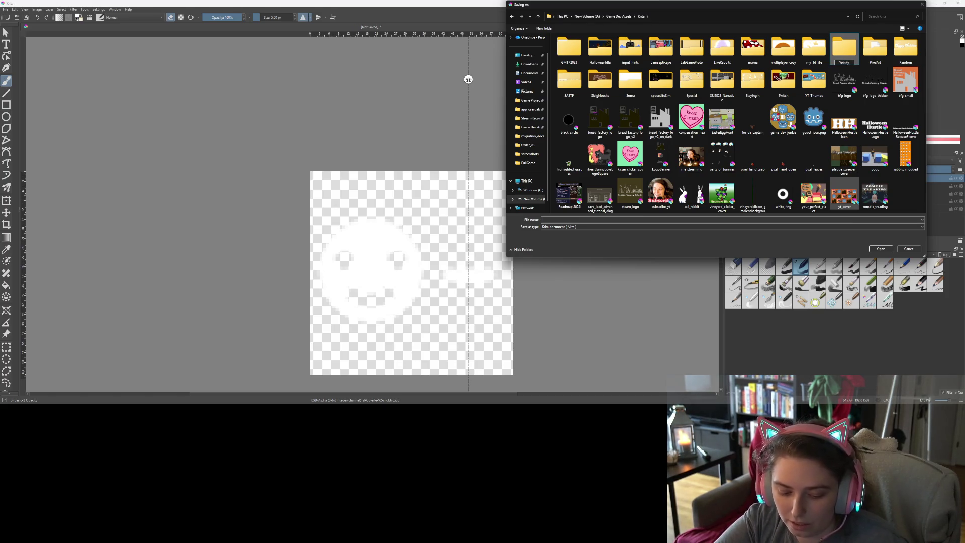
{"action": "type", "text": "Boinky"}
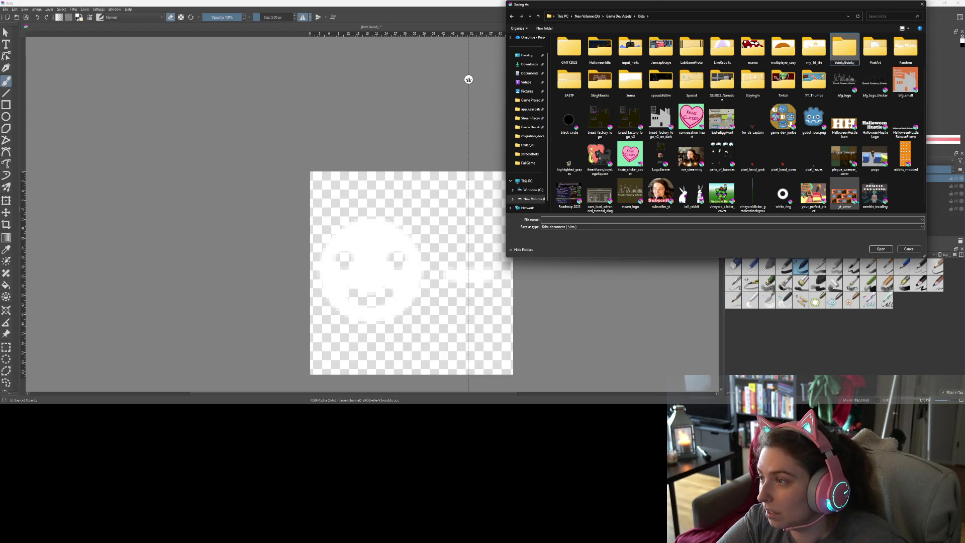
{"action": "key", "text": "Return"}
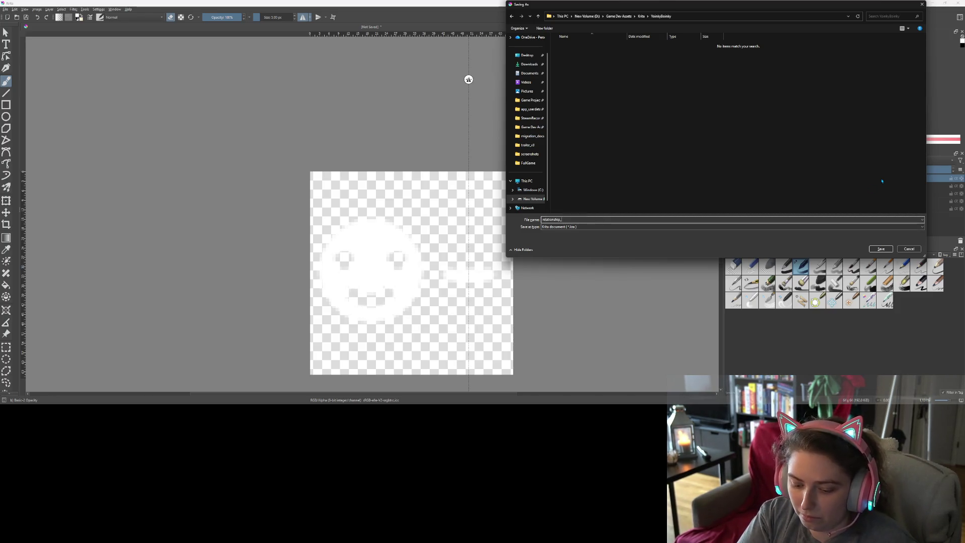
{"action": "type", "text": "ups"}
{"action": "key", "text": "Return"}
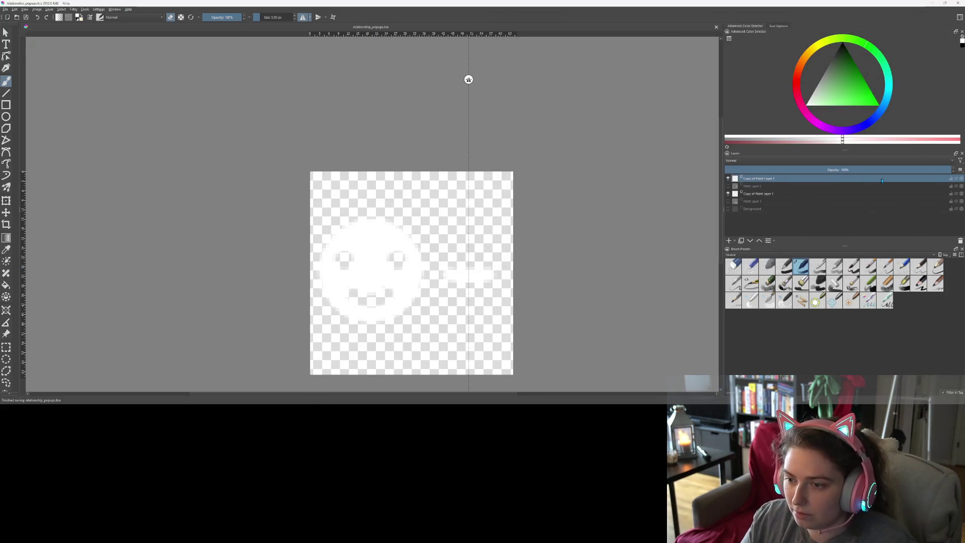
Step: Export the image as PNG named rel_popup_friend_down.png, accepting the alpha-channel PNG options
{"action": "key", "text": "alt+f"}
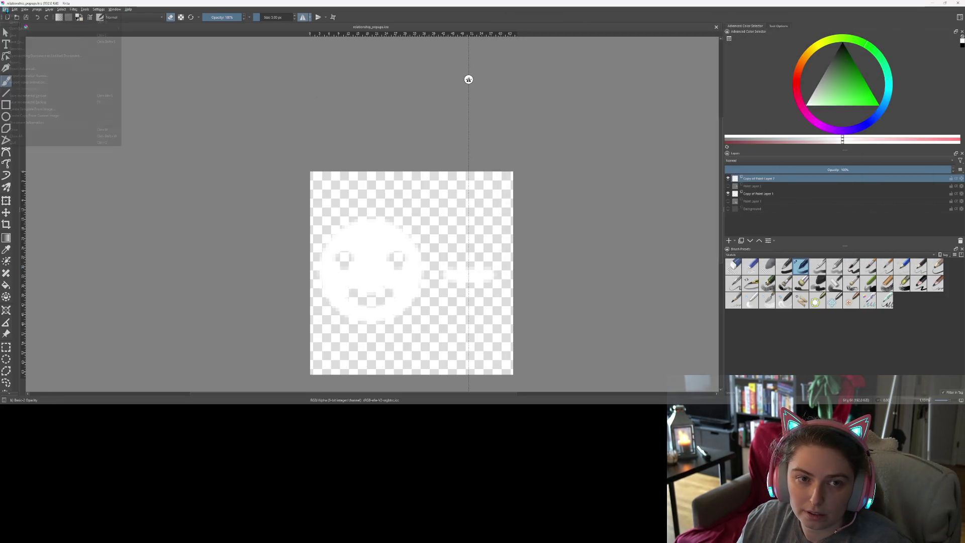
{"action": "key", "text": "Down"}
{"action": "key", "text": "Down"}
{"action": "key", "text": "Down"}
{"action": "key", "text": "Return"}
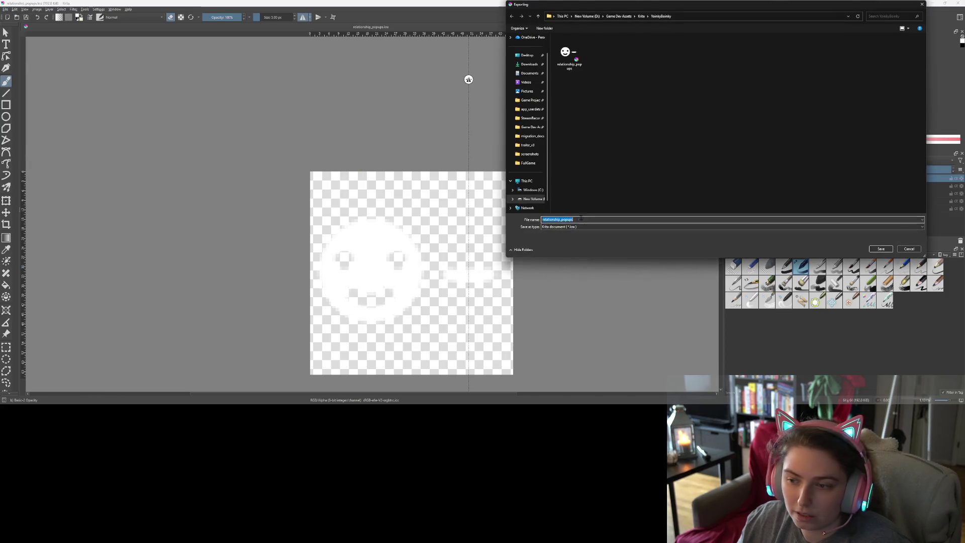
{"action": "left_click", "coordinate": [568, 227]}
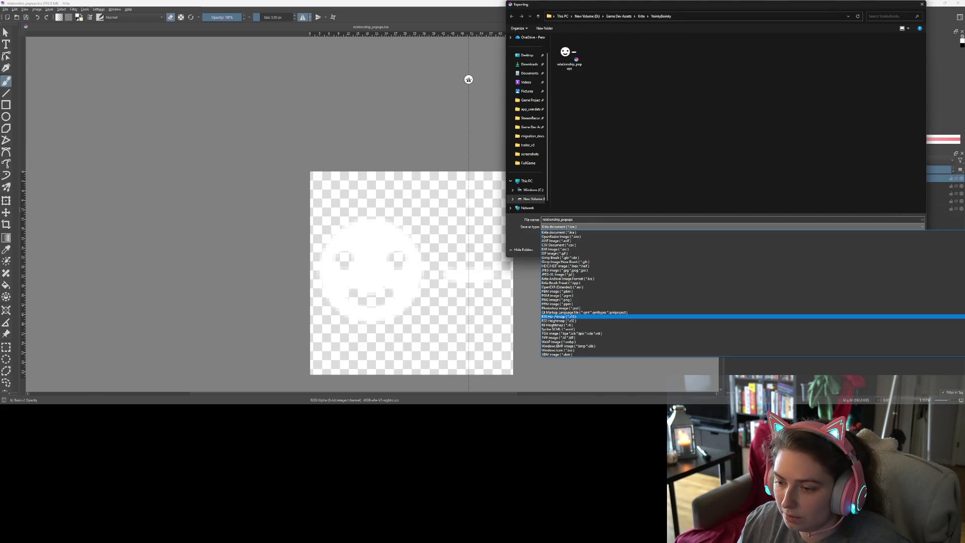
{"action": "left_click", "coordinate": [565, 300]}
{"action": "double_click", "coordinate": [563, 220]}
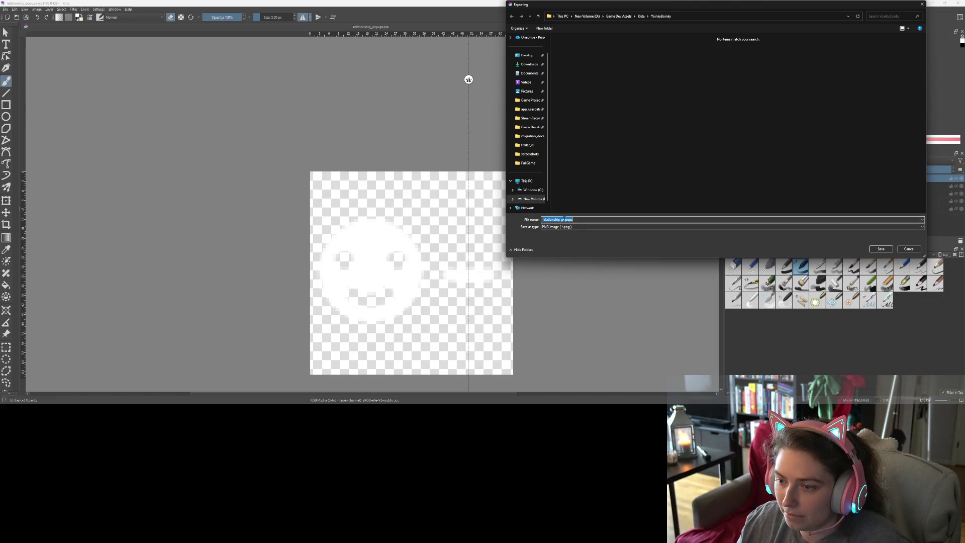
{"action": "type", "text": "frie"}
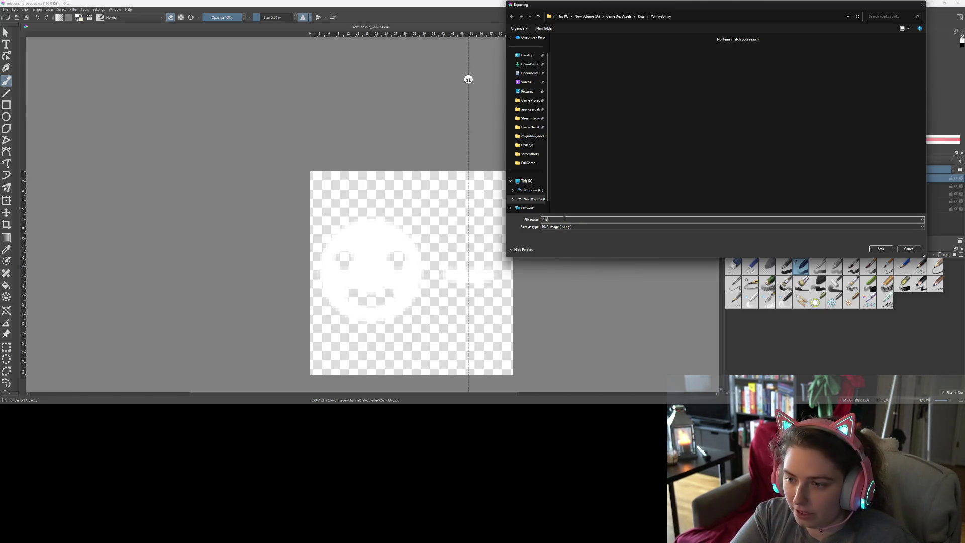
{"action": "key", "text": "BackSpace"}
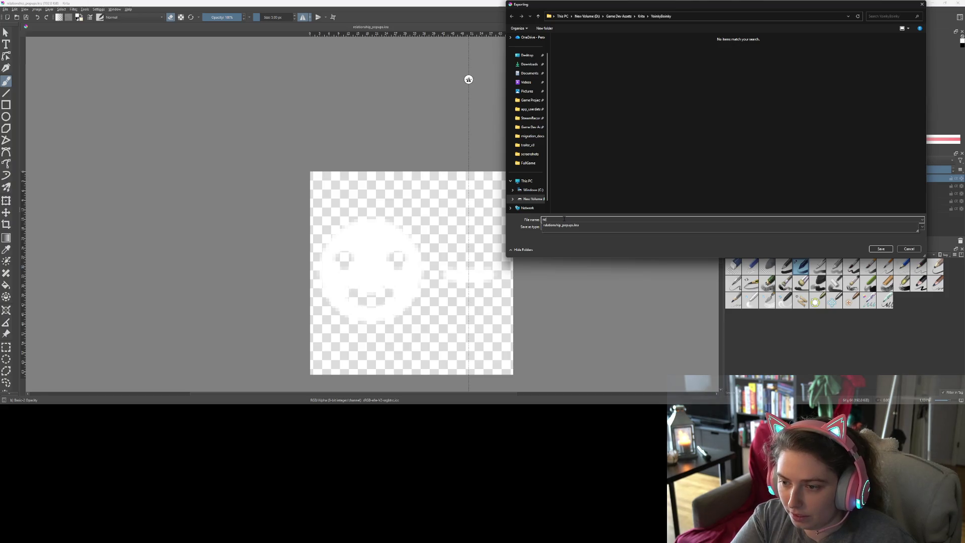
{"action": "type", "text": "rel_popup_friend_down"}
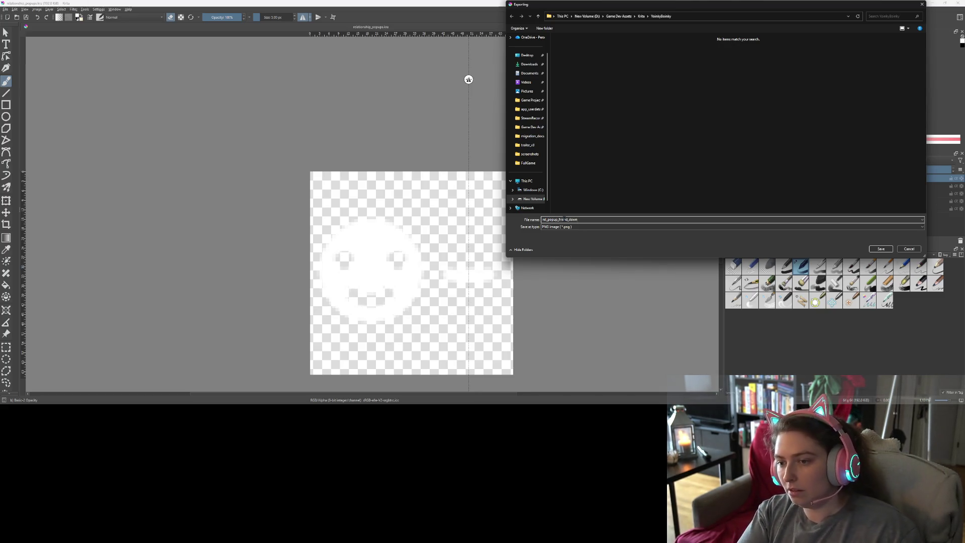
{"action": "key", "text": "Return"}
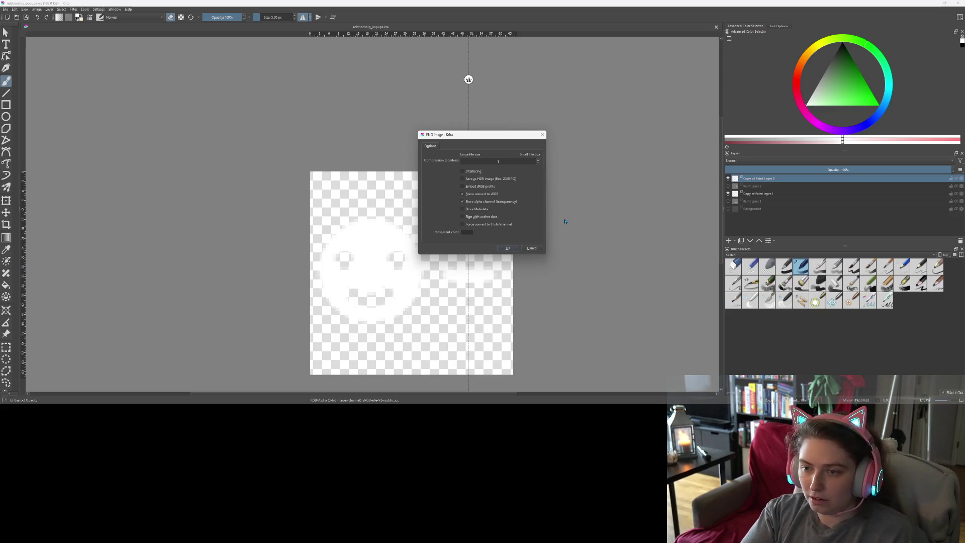
{"action": "key", "text": "Return"}
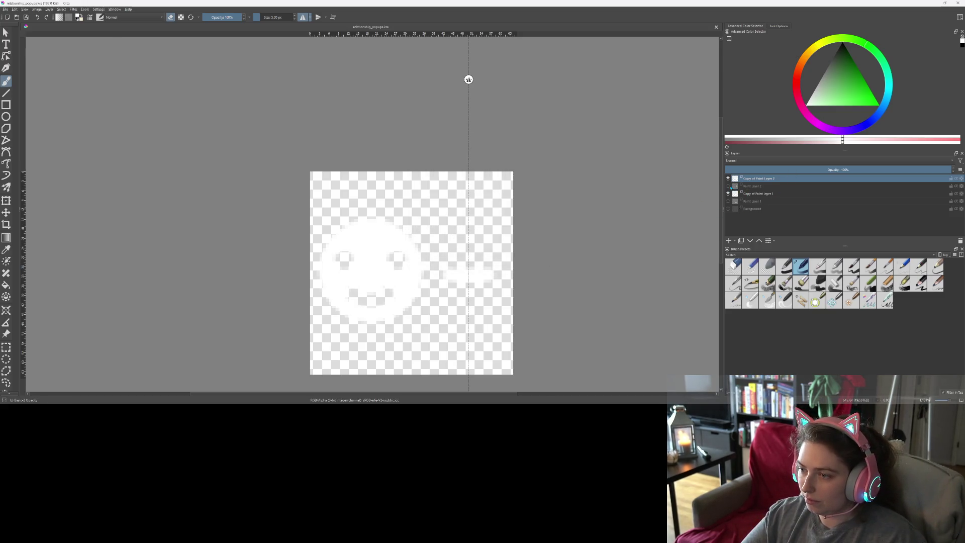
Step: Swap the minus layer for the plus layer, export rel_popup_friend_up.png, and show the black background
{"action": "left_click", "coordinate": [728, 186]}
{"action": "left_click", "coordinate": [728, 179]}
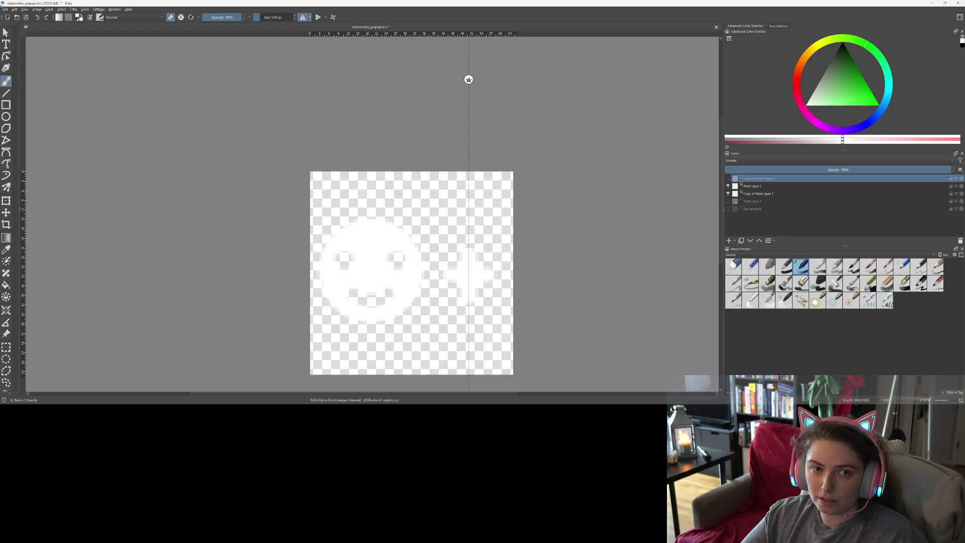
{"action": "left_click", "coordinate": [5, 10]}
{"action": "left_click", "coordinate": [20, 66]}
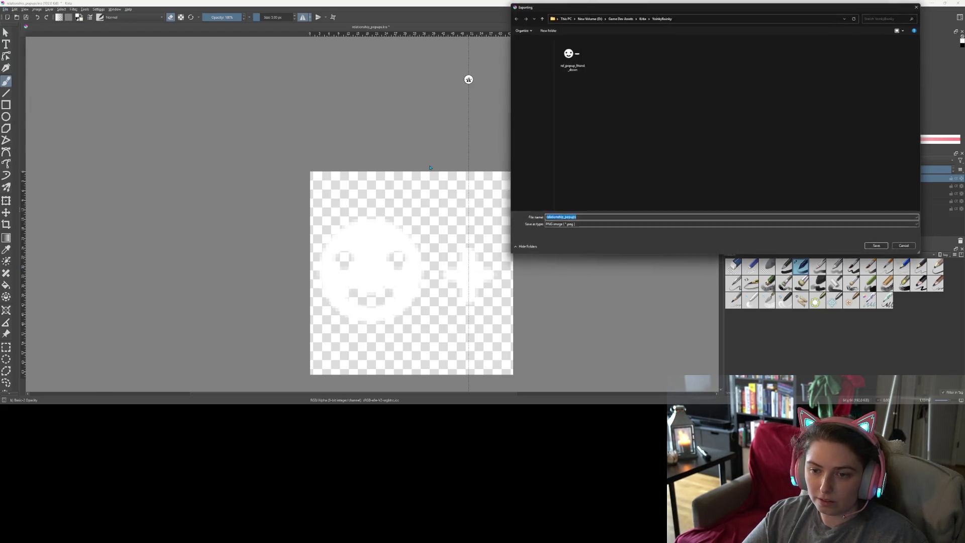
{"action": "left_click", "coordinate": [569, 54]}
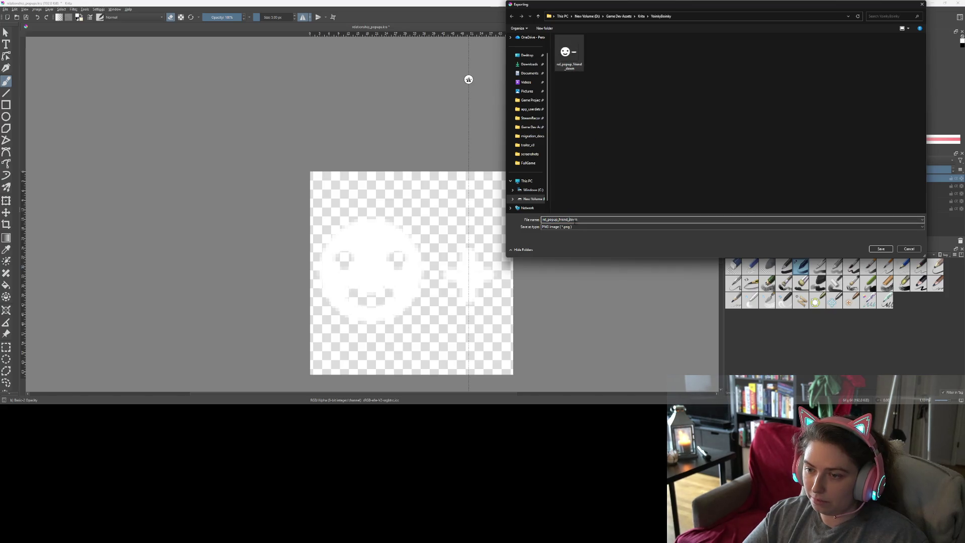
{"action": "left_click", "coordinate": [589, 220]}
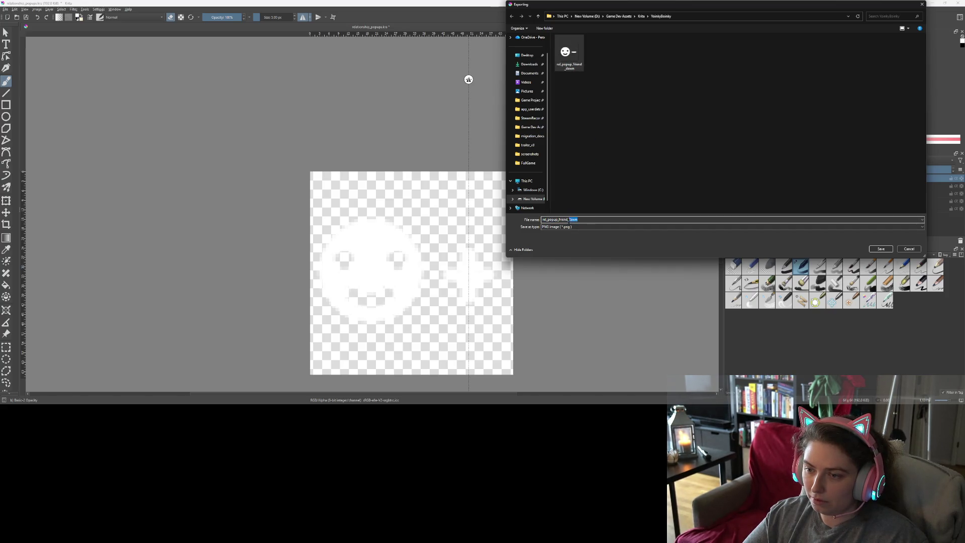
{"action": "type", "text": "up"}
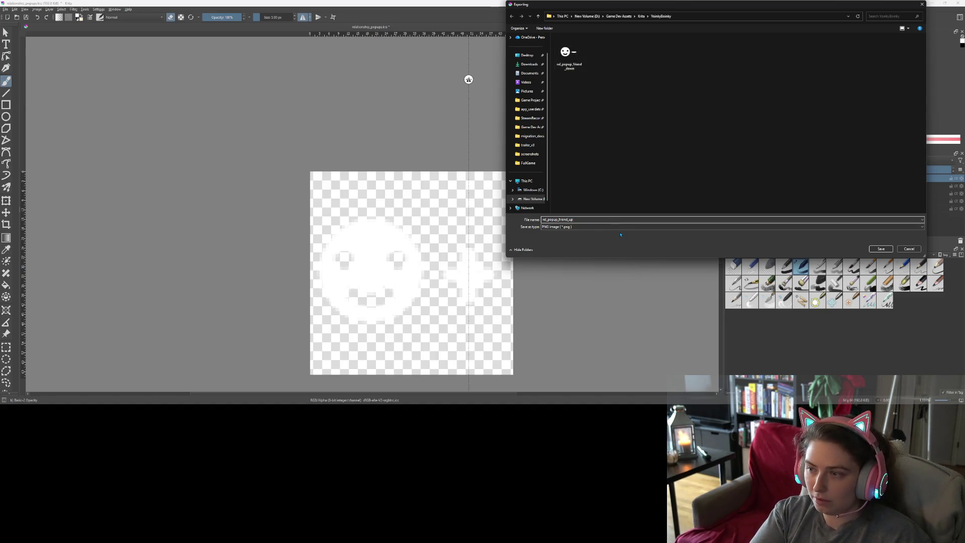
{"action": "key", "text": "Return"}
{"action": "key", "text": "Return"}
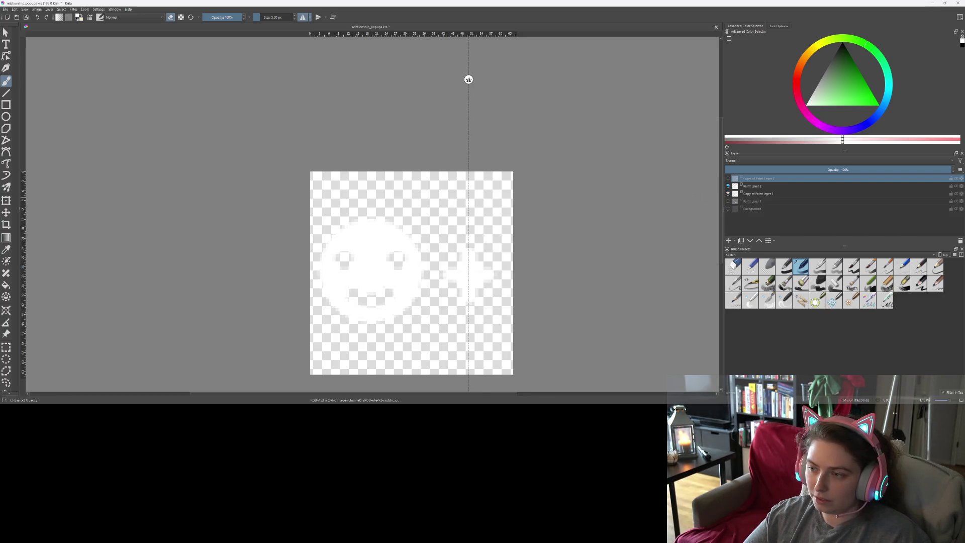
{"action": "left_click", "coordinate": [728, 209]}
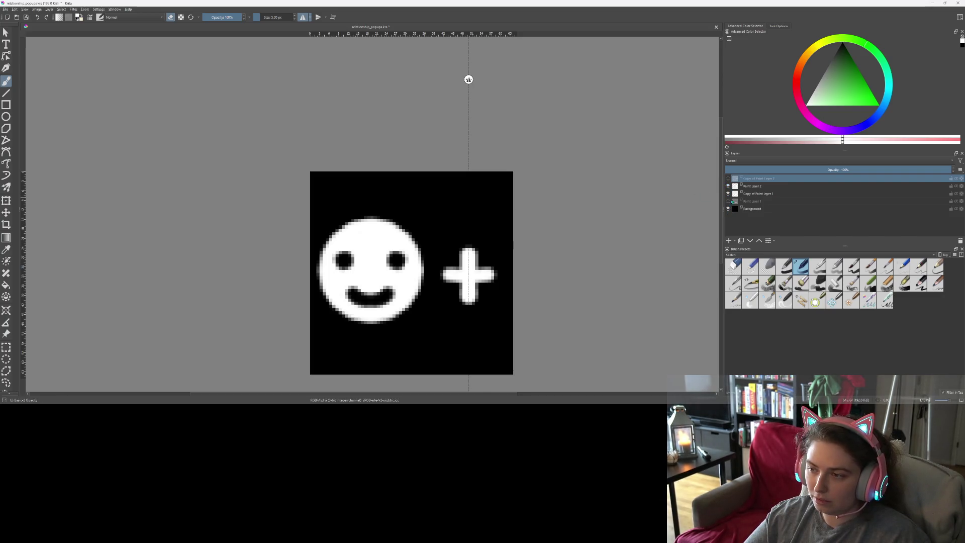
Step: Add an empty layer above the smiley copy, dim the smiley to 28% opacity, and recentre the mirror axis
{"action": "left_click", "coordinate": [753, 201]}
{"action": "key", "text": "Page_Up"}
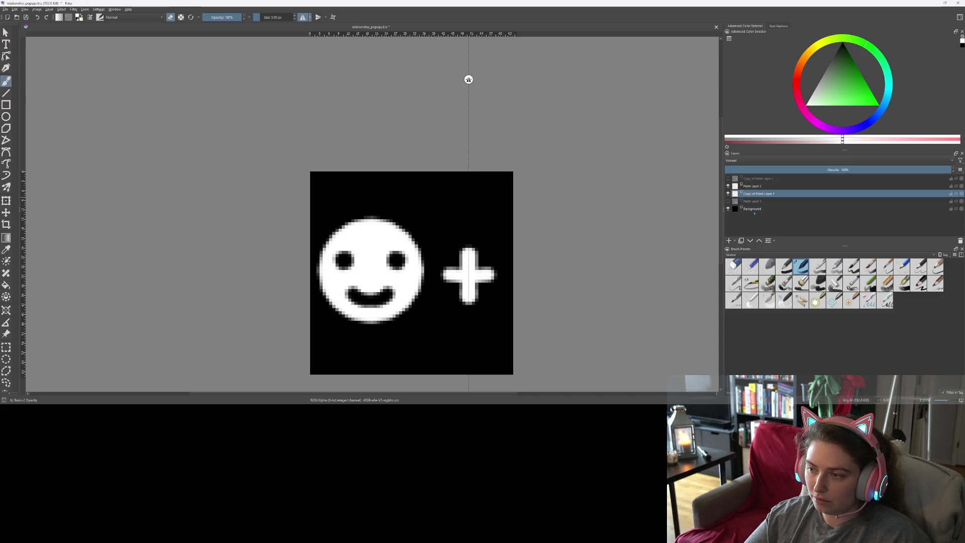
{"action": "left_click", "coordinate": [729, 241]}
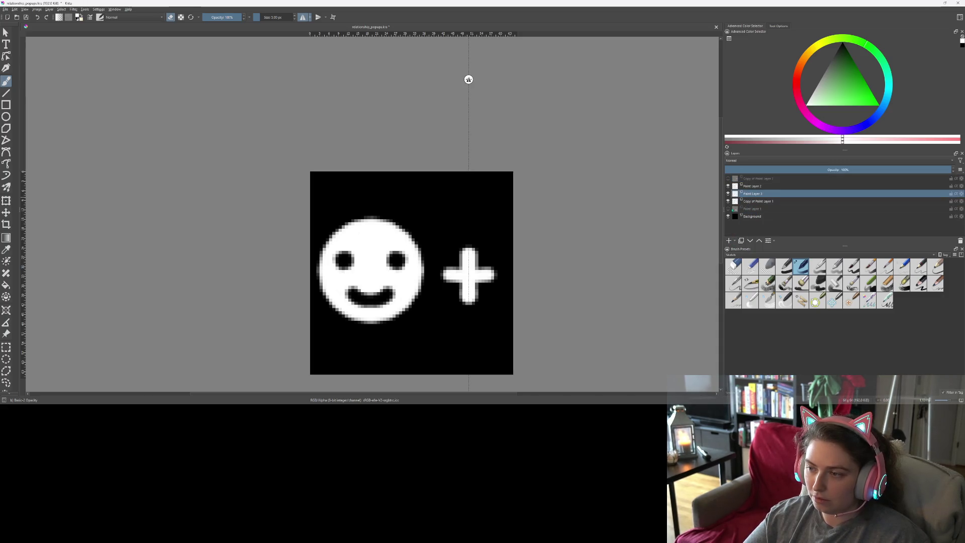
{"action": "scroll", "coordinate": [387, 237], "scroll_direction": "up", "scroll_amount": 4}
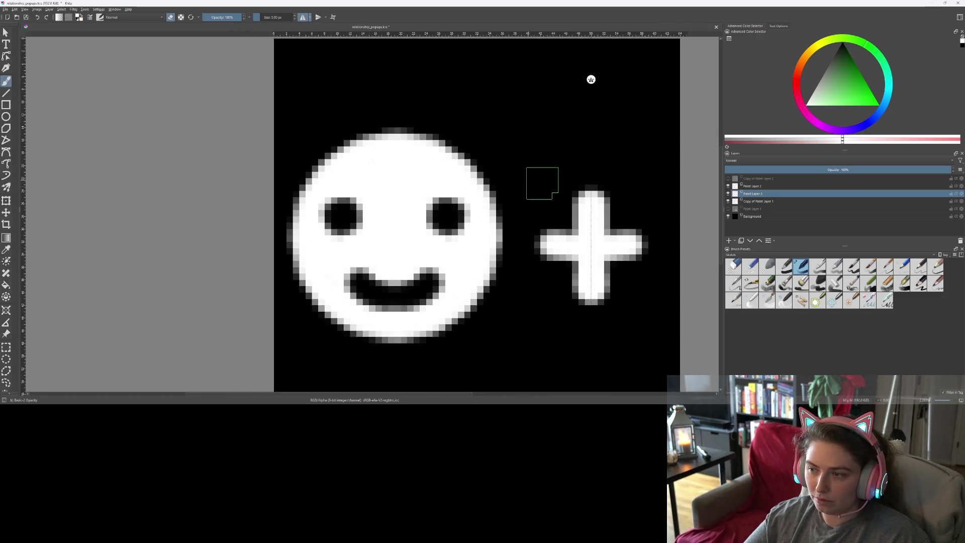
{"action": "left_click", "coordinate": [763, 202]}
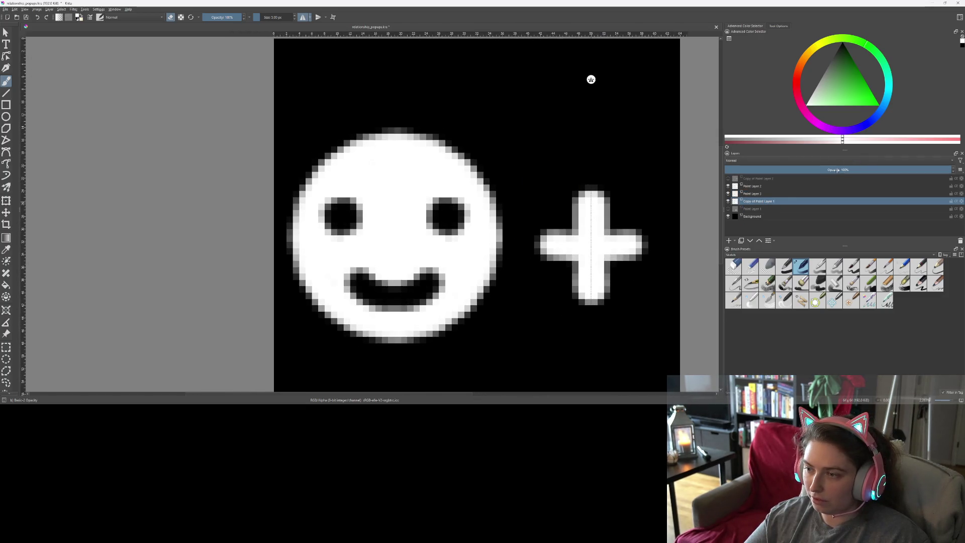
{"action": "left_click_drag", "start_coordinate": [835, 170], "coordinate": [788, 170]}
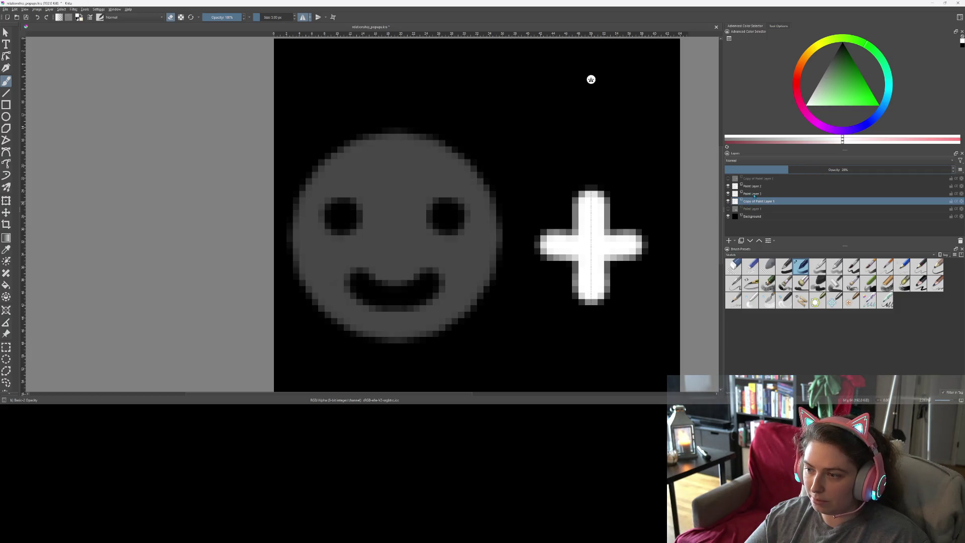
{"action": "left_click", "coordinate": [754, 195]}
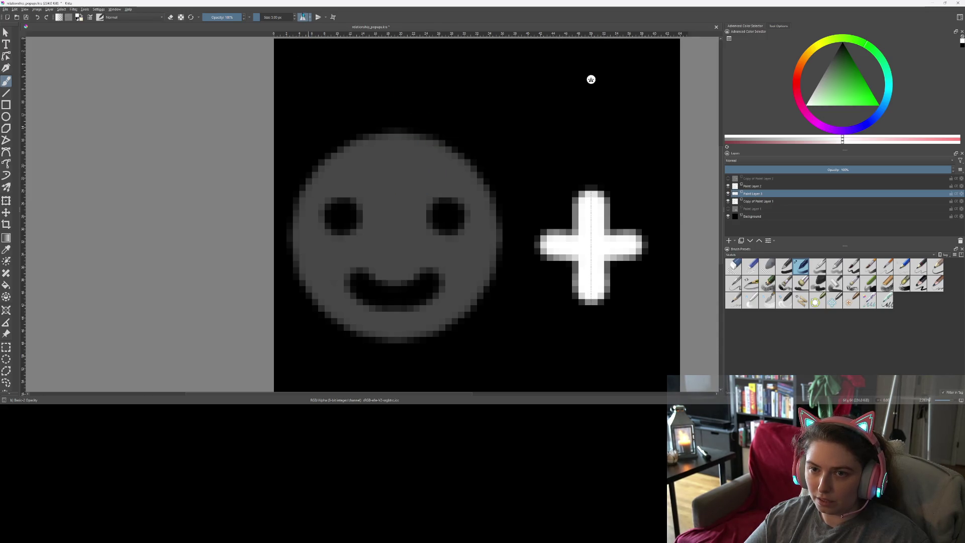
{"action": "left_click_drag", "start_coordinate": [591, 79], "coordinate": [530, 81]}
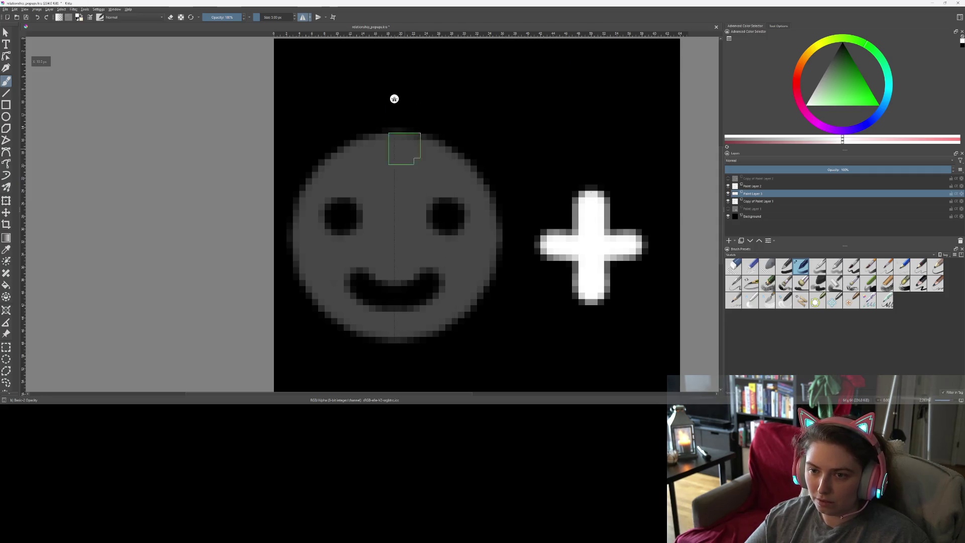
Step: Paint a first mirrored white arc over the top of the dimmed smiley
{"action": "mouse_move", "coordinate": [406, 154]}
{"action": "left_mouse_down"}
{"action": "mouse_move", "coordinate": [444, 132]}
{"action": "mouse_move", "coordinate": [470, 147]}
{"action": "mouse_move", "coordinate": [480, 214]}
{"action": "mouse_move", "coordinate": [470, 256]}
{"action": "mouse_move", "coordinate": [402, 309]}
{"action": "left_mouse_up"}
{"action": "key", "text": "minus"}
{"action": "key", "text": "minus"}
{"action": "key", "text": "minus"}
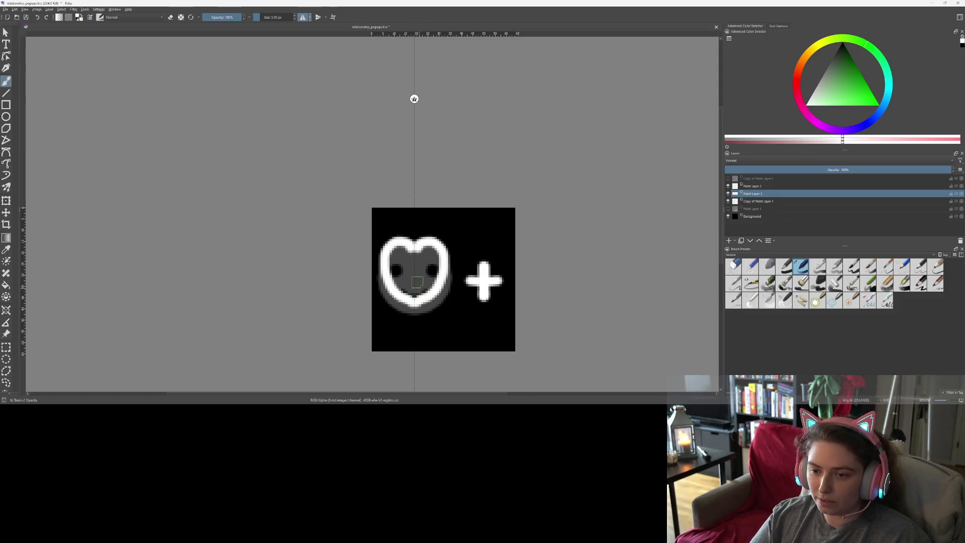
{"action": "scroll", "coordinate": [418, 282], "scroll_direction": "up", "scroll_amount": 3}
{"action": "key", "text": "Delete"}
{"action": "scroll", "coordinate": [461, 329], "scroll_direction": "down", "scroll_amount": 1}
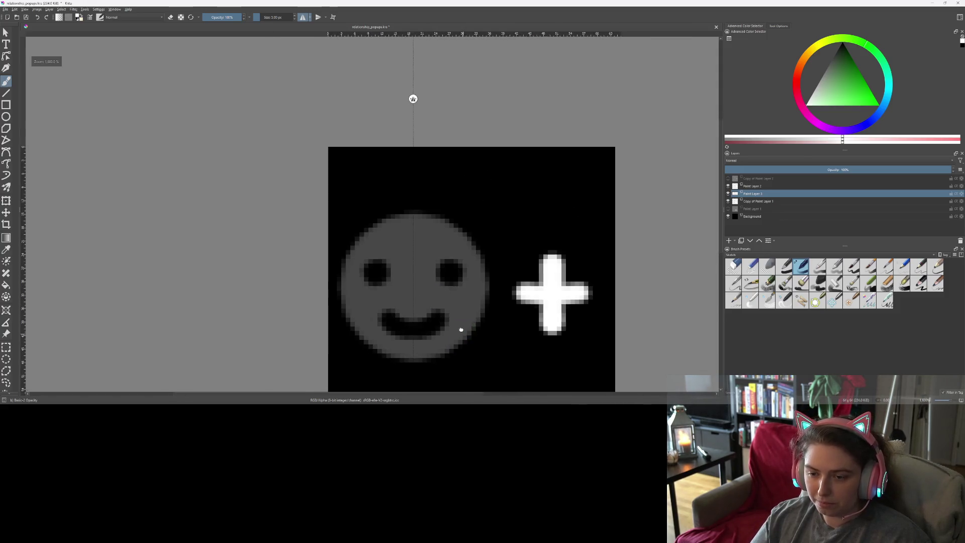
{"action": "scroll", "coordinate": [442, 281], "scroll_direction": "down", "scroll_amount": 1}
{"action": "scroll", "coordinate": [430, 279], "scroll_direction": "up", "scroll_amount": 2}
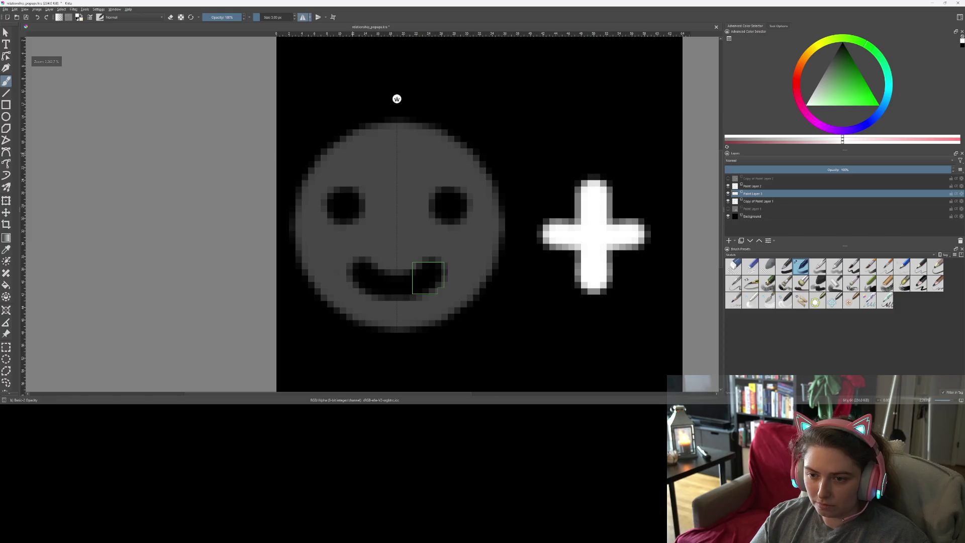
Step: Redraw the mirrored white heart outline around the smiley until it looks right
{"action": "mouse_move", "coordinate": [397, 145]}
{"action": "left_mouse_down"}
{"action": "mouse_move", "coordinate": [395, 189]}
{"action": "mouse_move", "coordinate": [404, 158]}
{"action": "mouse_move", "coordinate": [442, 124]}
{"action": "mouse_move", "coordinate": [480, 143]}
{"action": "mouse_move", "coordinate": [510, 211]}
{"action": "mouse_move", "coordinate": [478, 274]}
{"action": "mouse_move", "coordinate": [402, 301]}
{"action": "left_mouse_up"}
{"action": "key", "text": "ctrl+z"}
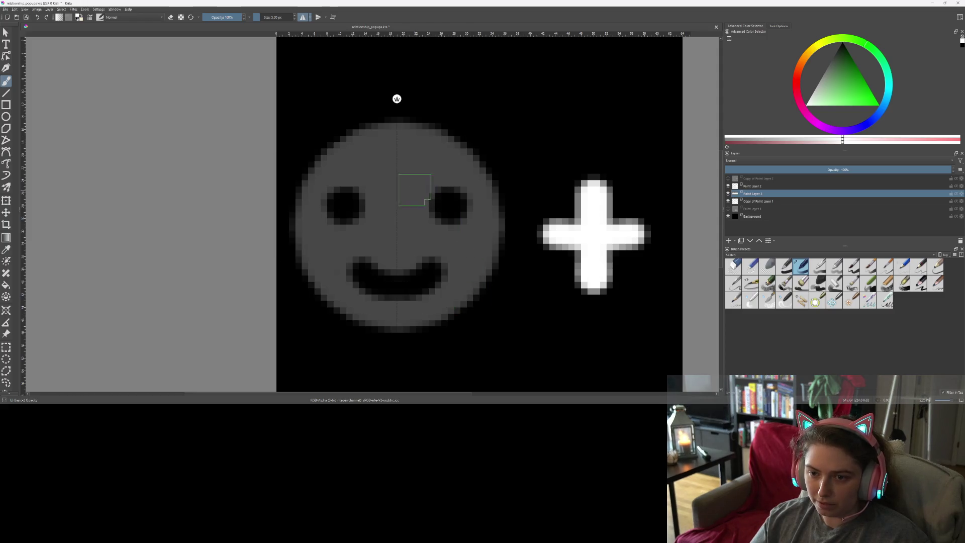
{"action": "mouse_move", "coordinate": [400, 159]}
{"action": "left_mouse_down"}
{"action": "mouse_move", "coordinate": [447, 129]}
{"action": "mouse_move", "coordinate": [490, 171]}
{"action": "mouse_move", "coordinate": [495, 226]}
{"action": "mouse_move", "coordinate": [466, 271]}
{"action": "mouse_move", "coordinate": [402, 313]}
{"action": "left_mouse_up"}
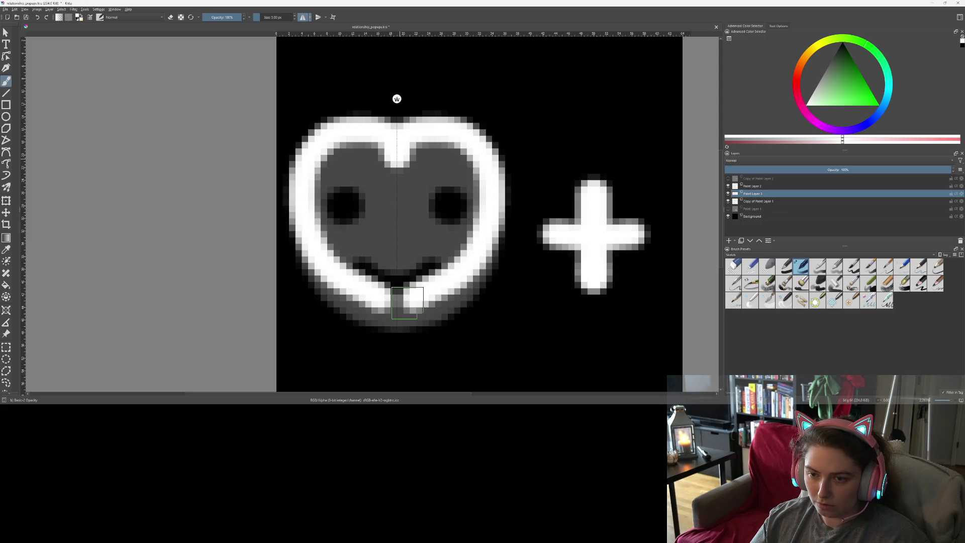
{"action": "key", "text": "ctrl+z"}
{"action": "mouse_move", "coordinate": [395, 164]}
{"action": "left_mouse_down"}
{"action": "mouse_move", "coordinate": [363, 141]}
{"action": "mouse_move", "coordinate": [329, 135]}
{"action": "mouse_move", "coordinate": [305, 162]}
{"action": "mouse_move", "coordinate": [301, 217]}
{"action": "mouse_move", "coordinate": [342, 337]}
{"action": "mouse_move", "coordinate": [396, 343]}
{"action": "left_mouse_up"}
{"action": "key", "text": "ctrl+z"}
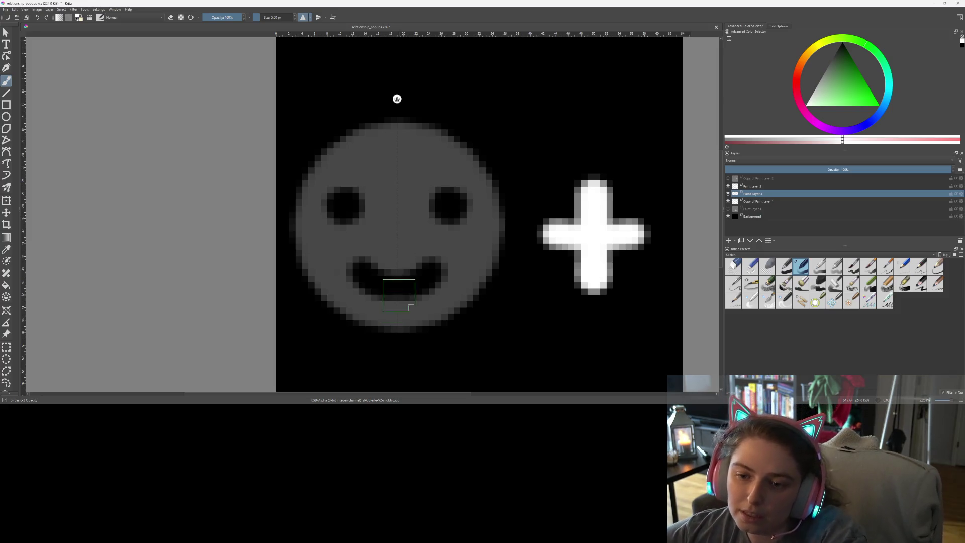
{"action": "mouse_move", "coordinate": [390, 161]}
{"action": "left_mouse_down"}
{"action": "mouse_move", "coordinate": [327, 133]}
{"action": "mouse_move", "coordinate": [300, 180]}
{"action": "mouse_move", "coordinate": [314, 254]}
{"action": "mouse_move", "coordinate": [397, 325]}
{"action": "mouse_move", "coordinate": [407, 319]}
{"action": "left_mouse_up"}
{"action": "scroll", "coordinate": [412, 309], "scroll_direction": "down", "scroll_amount": 2}
{"action": "scroll", "coordinate": [411, 305], "scroll_direction": "up", "scroll_amount": 5}
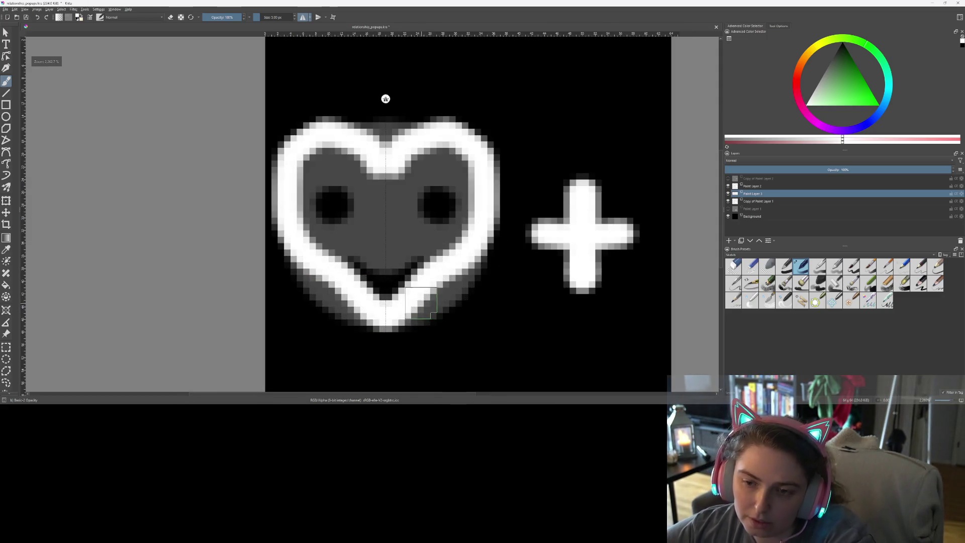
{"action": "scroll", "coordinate": [375, 259], "scroll_direction": "down", "scroll_amount": 3}
Step: Fill the heart outline solid white and brush over its grey edge pixels
{"action": "key", "text": "f"}
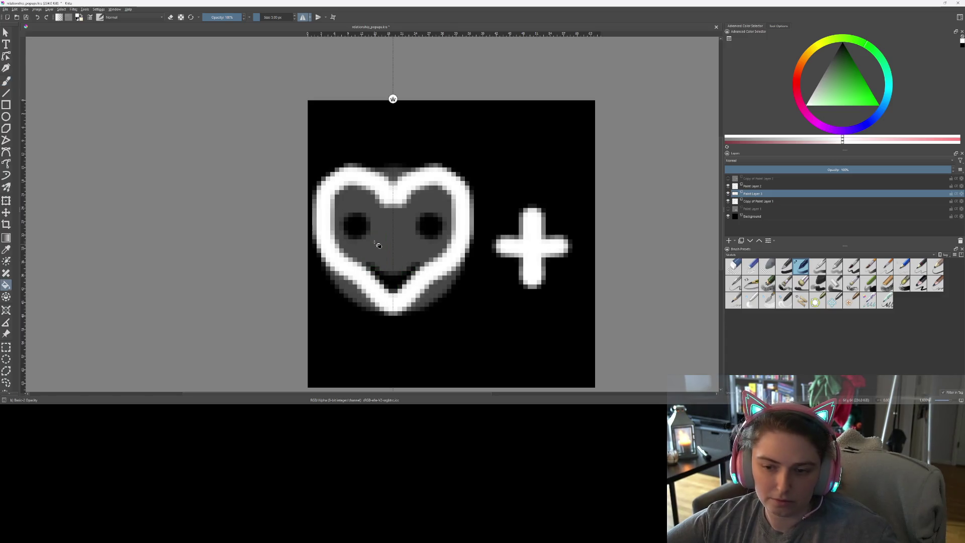
{"action": "left_click", "coordinate": [376, 241]}
{"action": "key", "text": "b"}
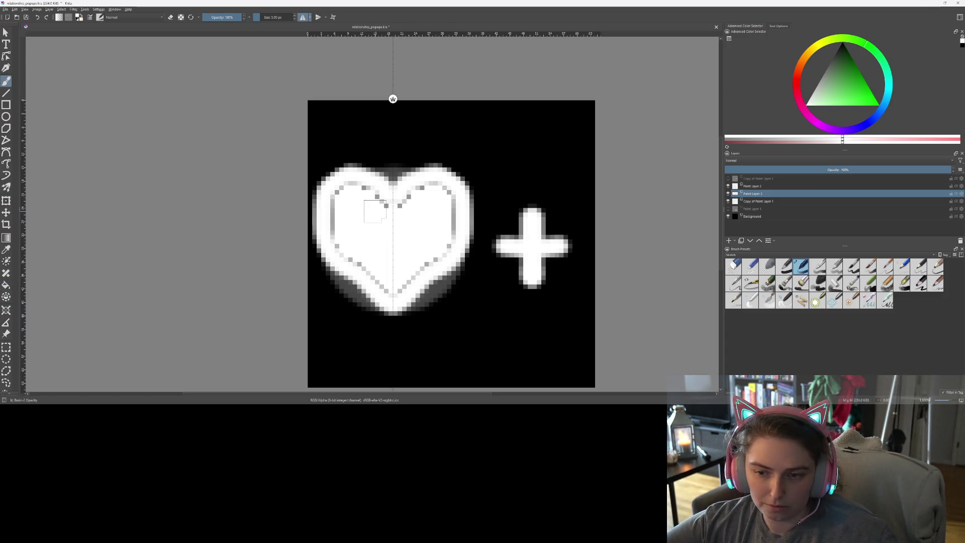
{"action": "mouse_move", "coordinate": [386, 210]}
{"action": "left_mouse_down"}
{"action": "mouse_move", "coordinate": [358, 191]}
{"action": "mouse_move", "coordinate": [334, 194]}
{"action": "mouse_move", "coordinate": [332, 226]}
{"action": "mouse_move", "coordinate": [389, 295]}
{"action": "left_mouse_up"}
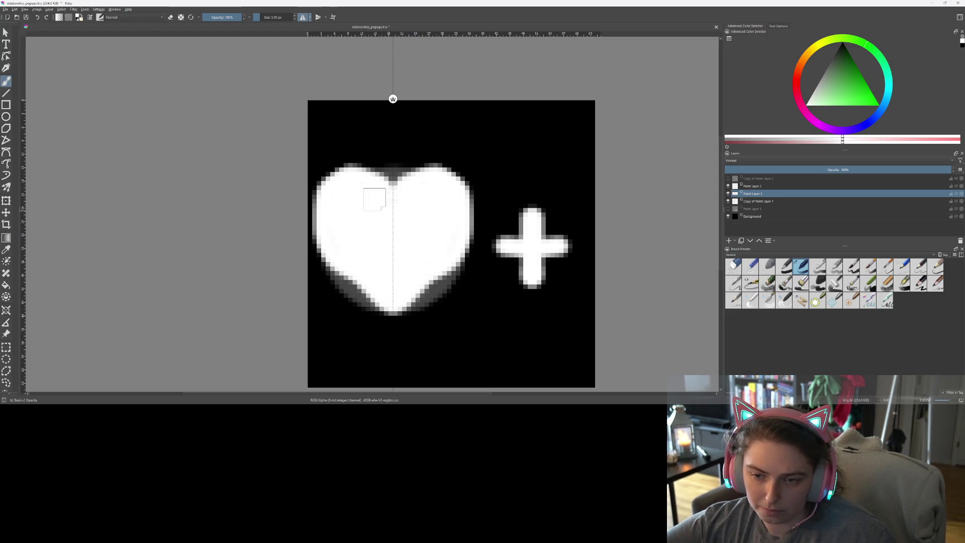
{"action": "scroll", "coordinate": [388, 206], "scroll_direction": "down", "scroll_amount": 3}
{"action": "scroll", "coordinate": [431, 276], "scroll_direction": "up", "scroll_amount": 3}
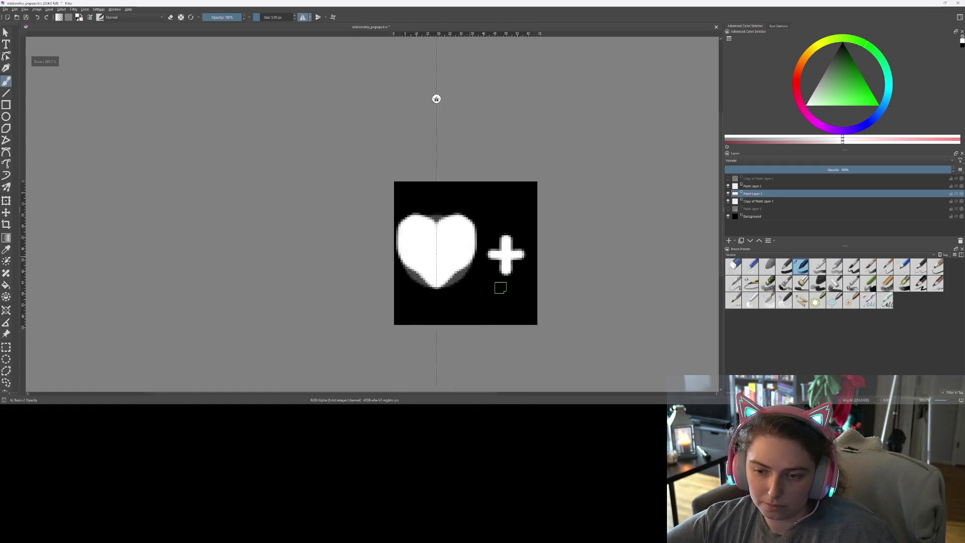
{"action": "scroll", "coordinate": [385, 248], "scroll_direction": "up", "scroll_amount": 2}
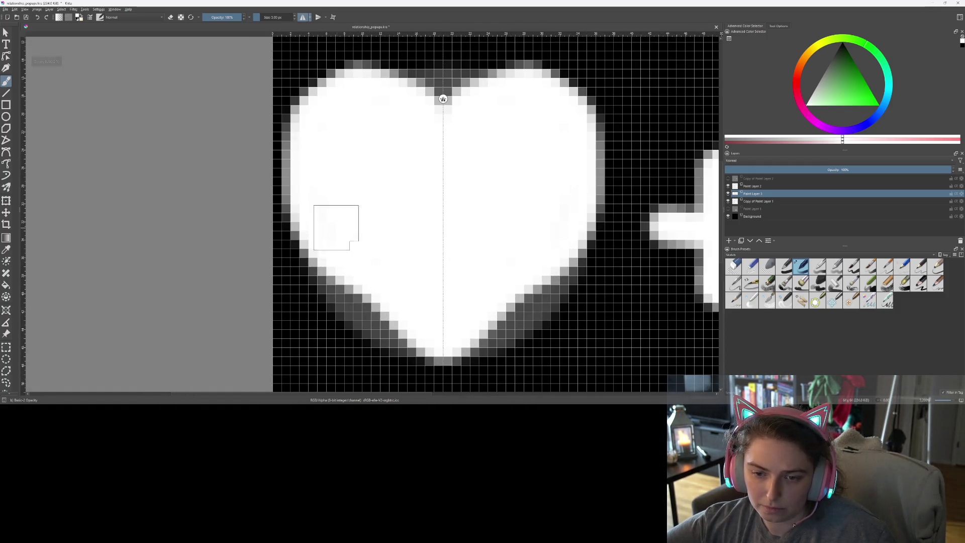
{"action": "left_click_drag", "start_coordinate": [345, 255], "coordinate": [449, 356]}
{"action": "scroll", "coordinate": [443, 99], "scroll_direction": "down", "scroll_amount": 3}
{"action": "scroll", "coordinate": [462, 330], "scroll_direction": "down", "scroll_amount": 2}
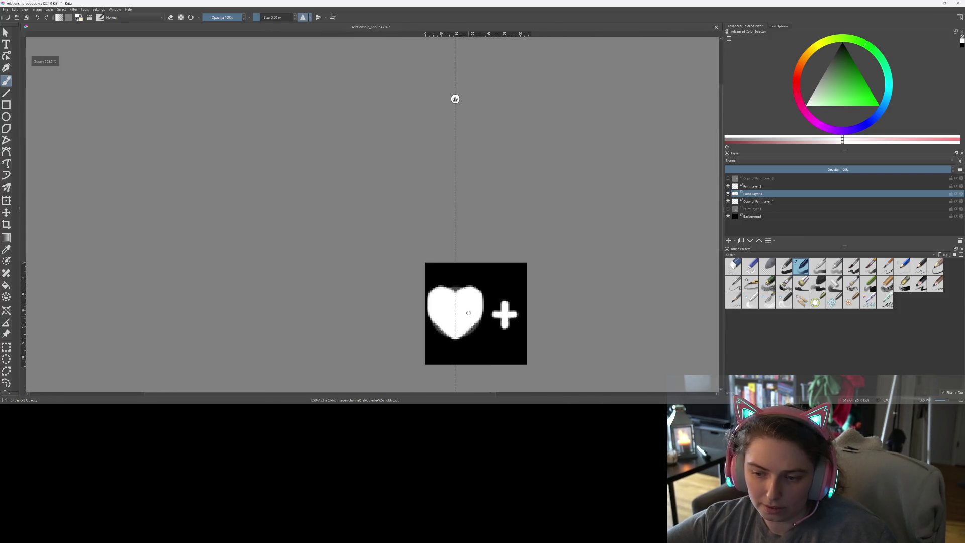
{"action": "scroll", "coordinate": [423, 222], "scroll_direction": "up", "scroll_amount": 4}
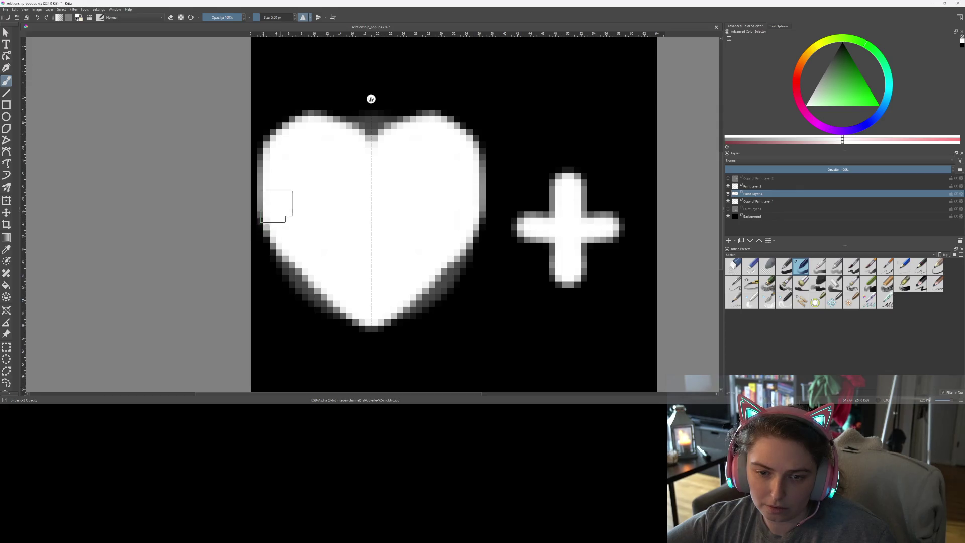
{"action": "mouse_move", "coordinate": [275, 203]}
{"action": "left_mouse_down"}
{"action": "mouse_move", "coordinate": [275, 163]}
{"action": "mouse_move", "coordinate": [276, 215]}
{"action": "left_mouse_up"}
{"action": "scroll", "coordinate": [336, 239], "scroll_direction": "down", "scroll_amount": 3}
{"action": "scroll", "coordinate": [395, 264], "scroll_direction": "up", "scroll_amount": 2}
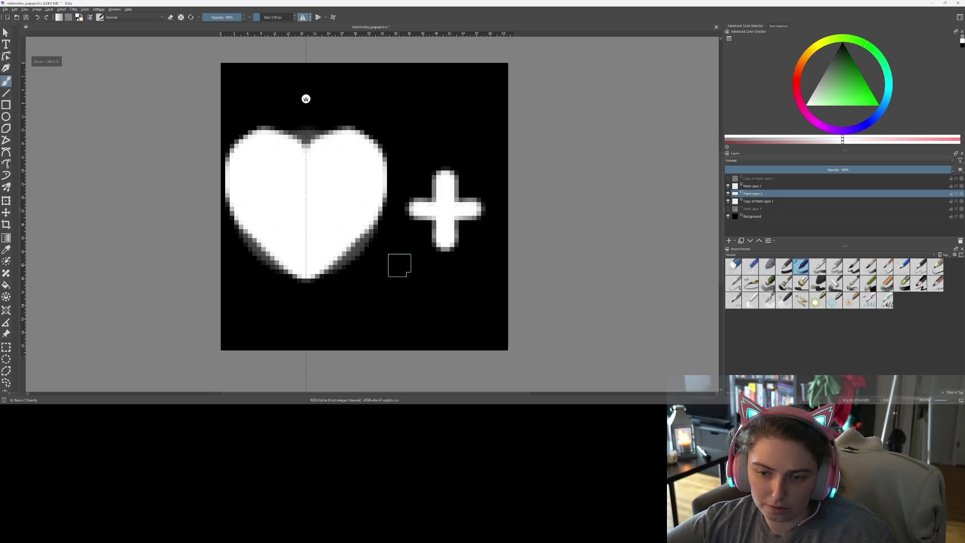
Step: Restore the smiley guide layer to 100% opacity, then hide it
{"action": "left_click", "coordinate": [769, 202]}
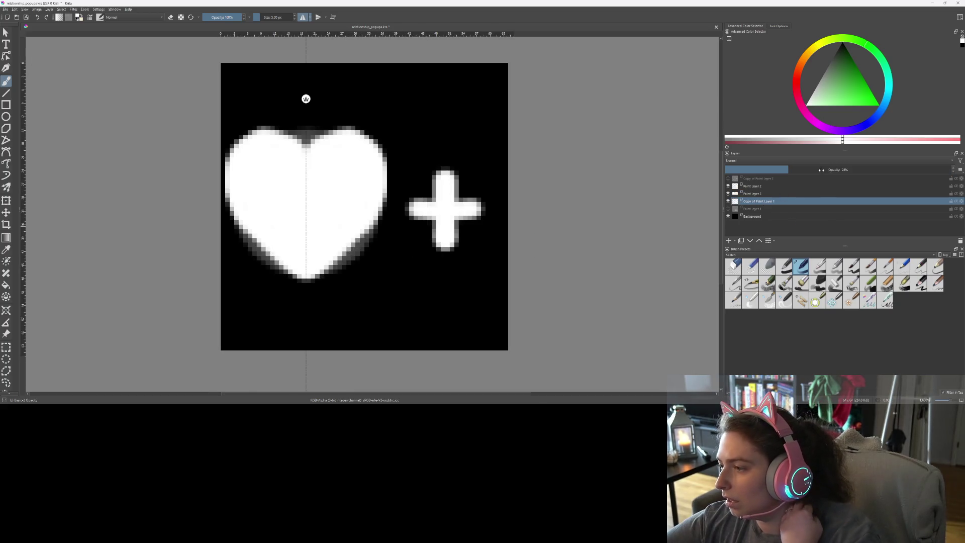
{"action": "left_click_drag", "start_coordinate": [820, 170], "coordinate": [953, 170]}
{"action": "left_click", "coordinate": [728, 201]}
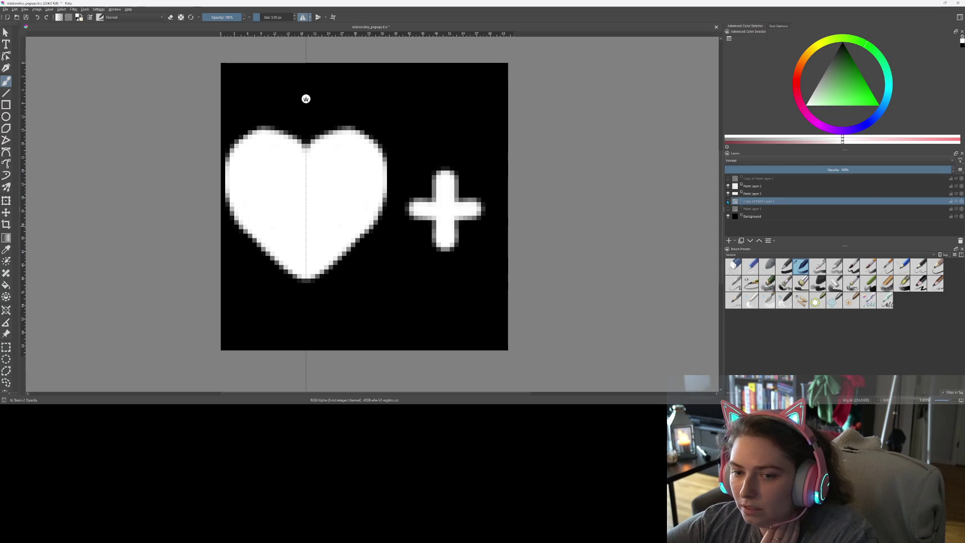
{"action": "scroll", "coordinate": [568, 219], "scroll_direction": "down", "scroll_amount": 1}
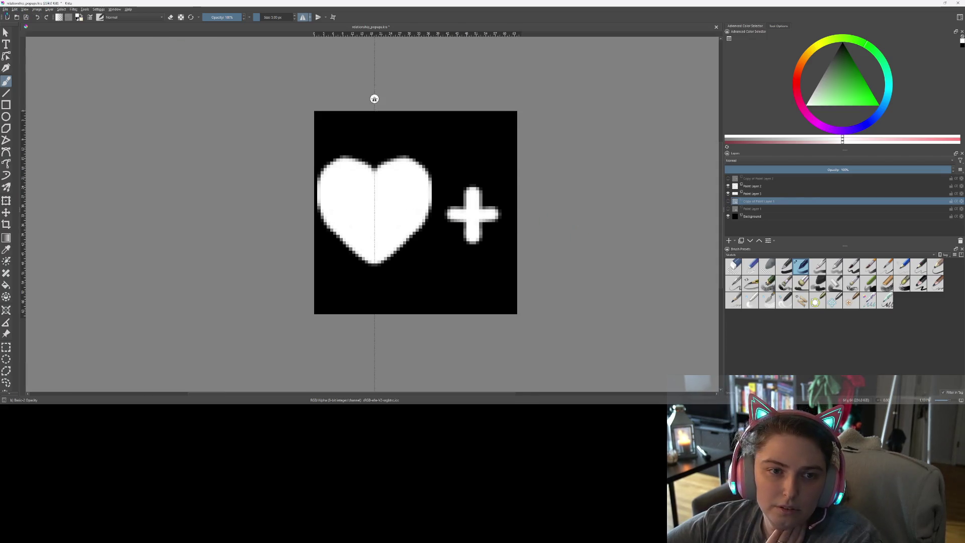
Step: Export the heart-and-plus icon as rel_popup_rom_up.png
{"action": "left_click", "coordinate": [5, 9]}
{"action": "left_click", "coordinate": [30, 65]}
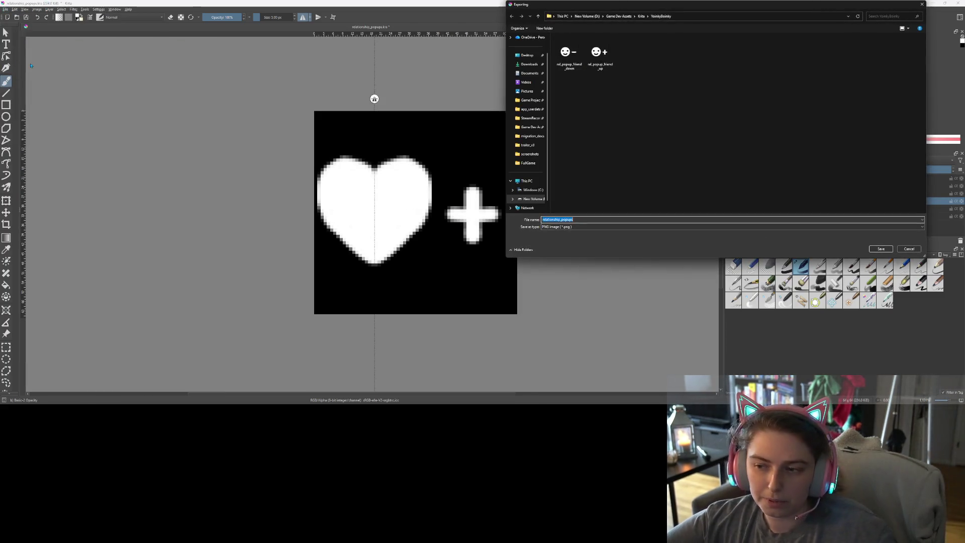
{"action": "left_click", "coordinate": [599, 53]}
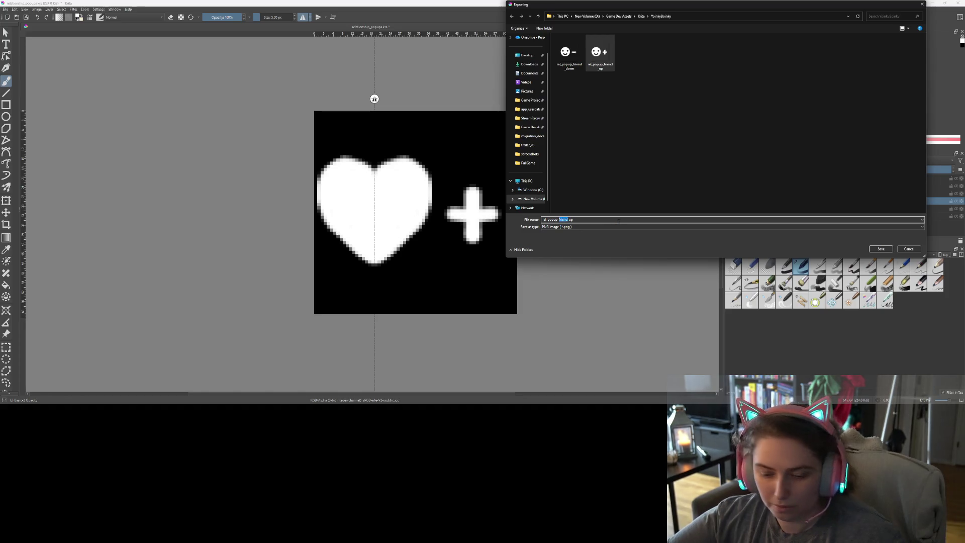
{"action": "type", "text": "f"}
{"action": "key", "text": "Return"}
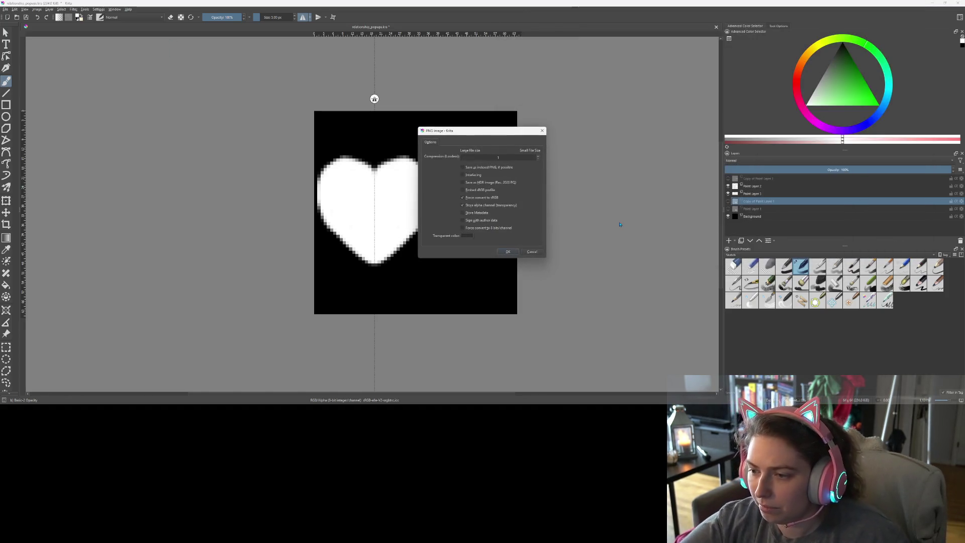
{"action": "key", "text": "Return"}
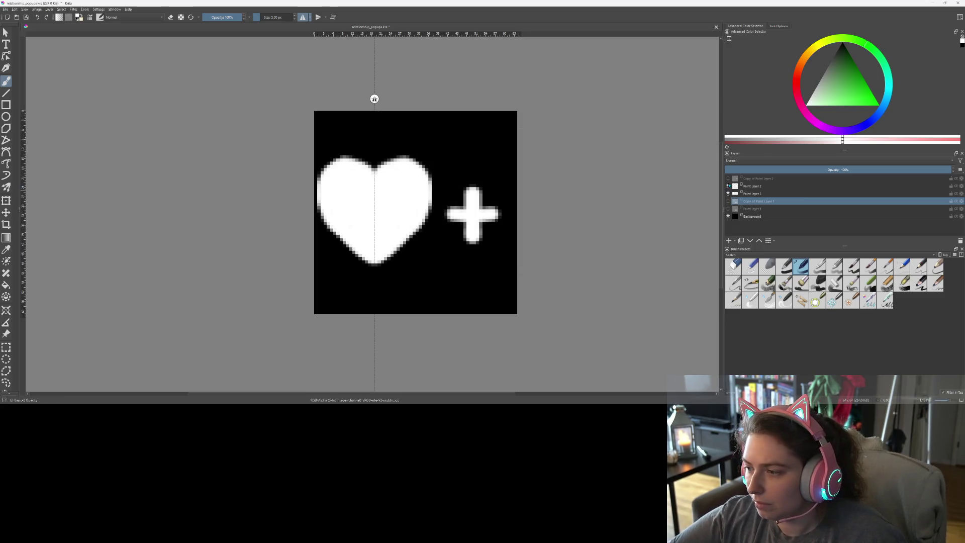
Step: Swap the plus sign layer for the minus sign layer and save relationship_popups
{"action": "left_click", "coordinate": [727, 186]}
{"action": "left_click", "coordinate": [727, 178]}
{"action": "left_click", "coordinate": [27, 18]}
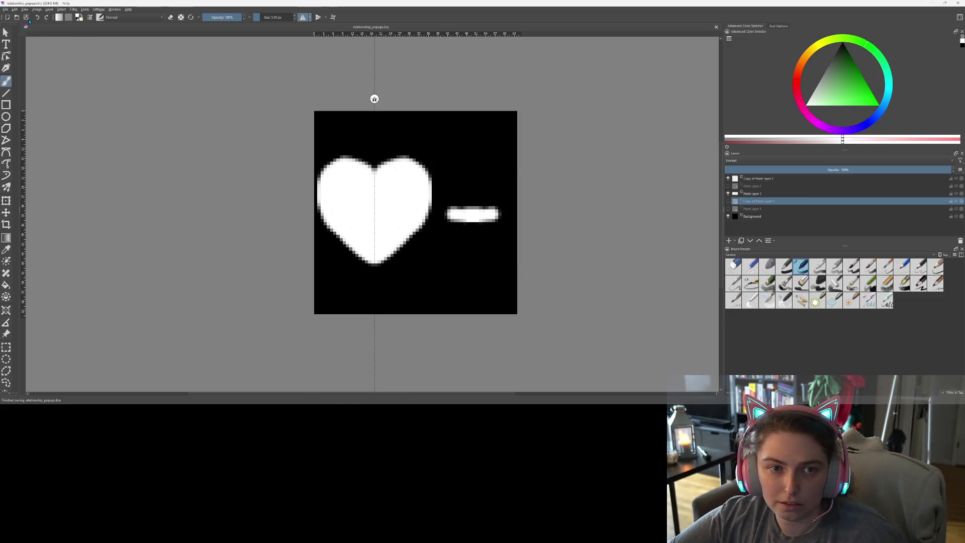
Step: Start another export from rel_popup_rom_up, cancel it, and show the plus layer again
{"action": "left_click", "coordinate": [5, 9]}
{"action": "left_click", "coordinate": [20, 63]}
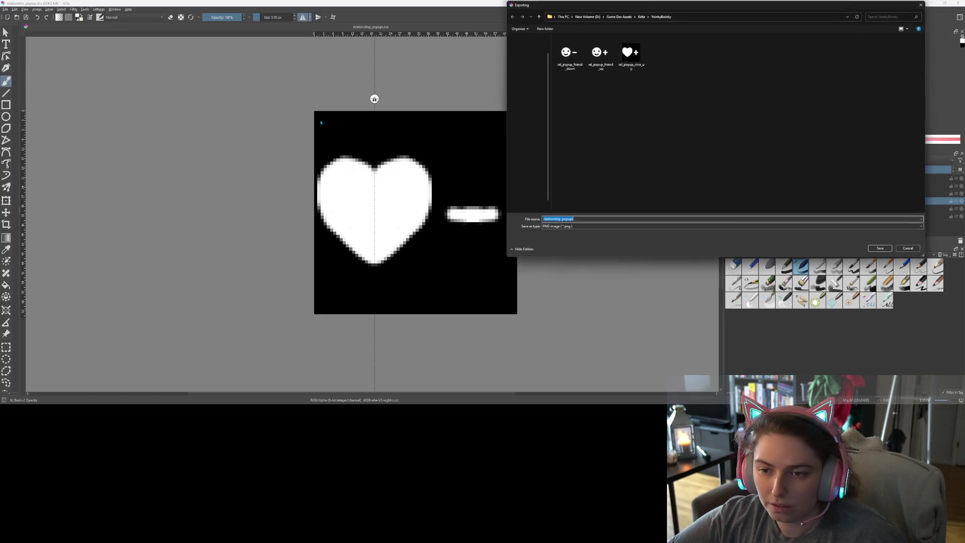
{"action": "left_click", "coordinate": [630, 54]}
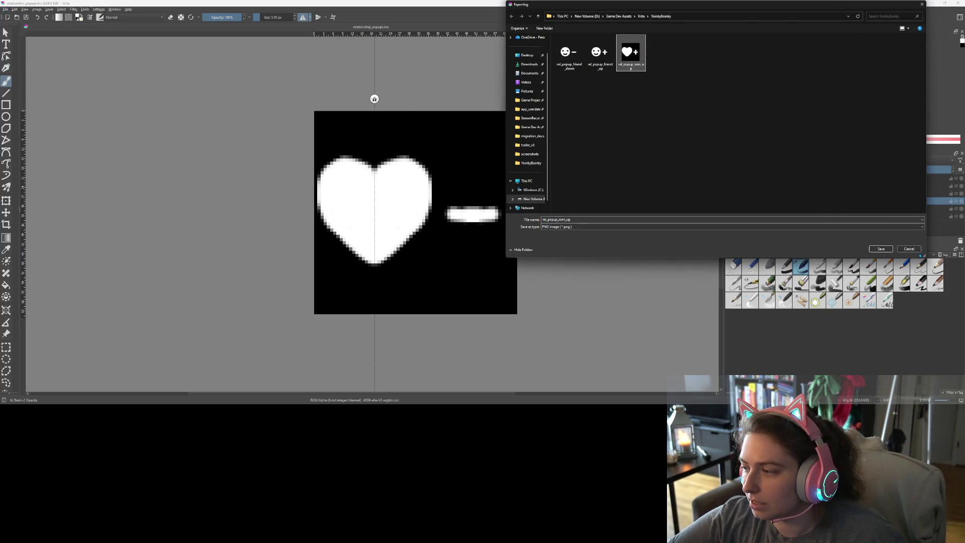
{"action": "left_click", "coordinate": [909, 249]}
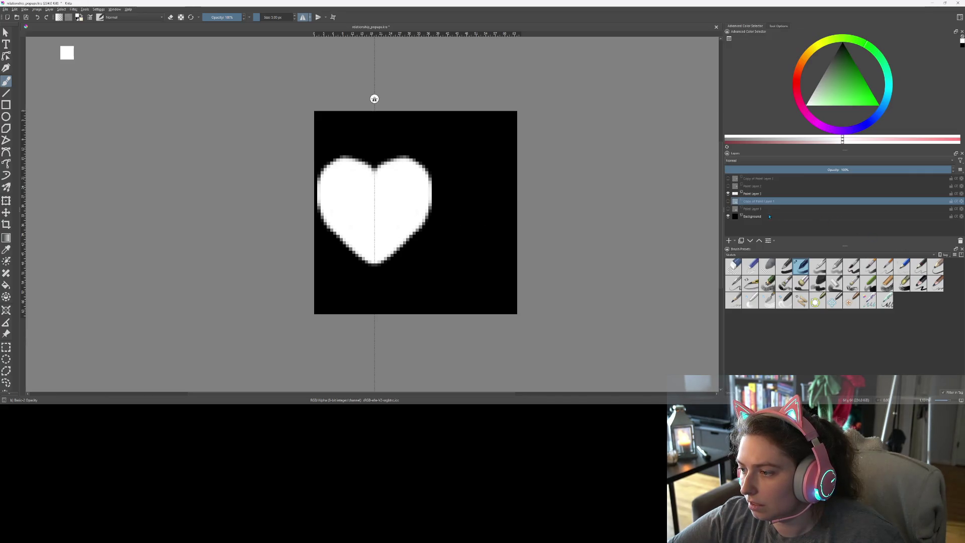
{"action": "left_click", "coordinate": [728, 186]}
Step: Hide the black background and re-export over rel_popup_rom_up.png with transparency
{"action": "left_click", "coordinate": [728, 216]}
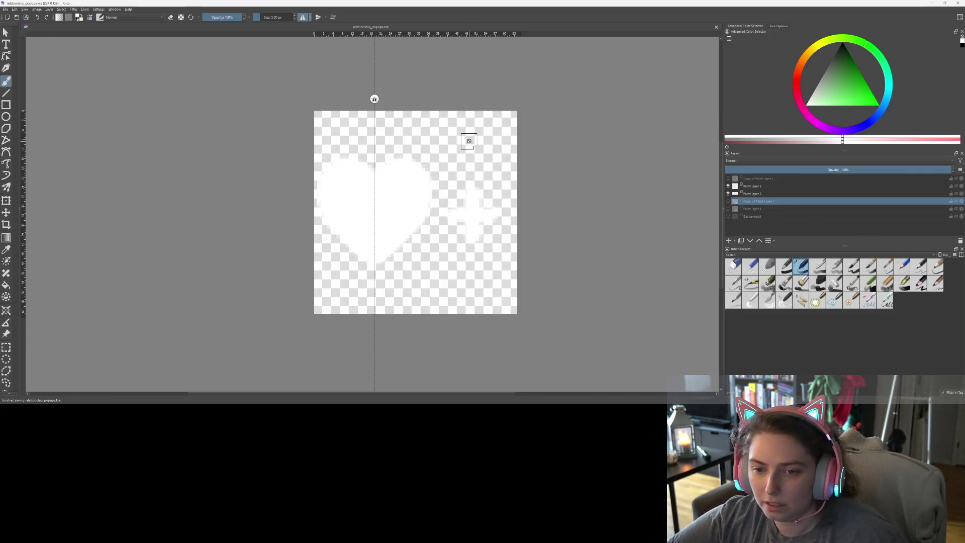
{"action": "left_click", "coordinate": [6, 10]}
{"action": "left_click", "coordinate": [15, 62]}
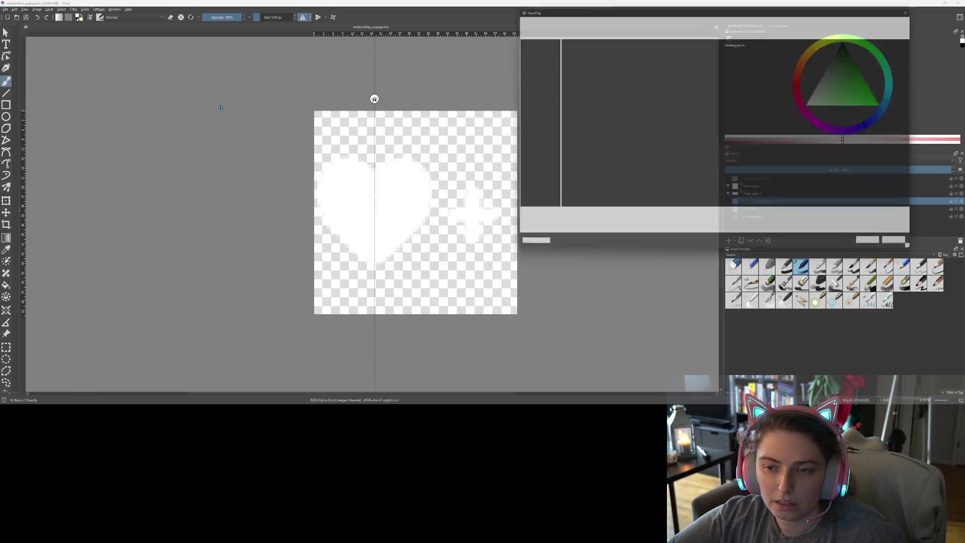
{"action": "left_click", "coordinate": [628, 59]}
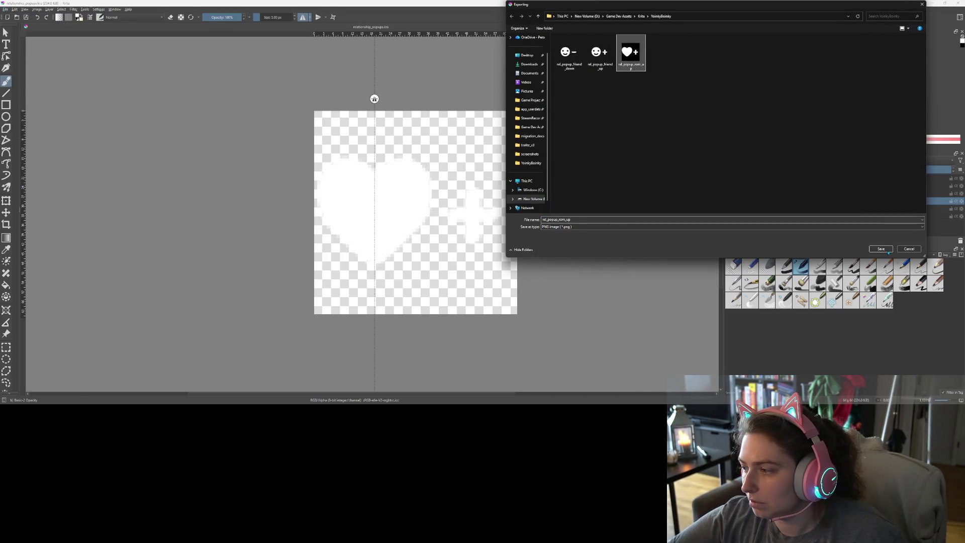
{"action": "left_click", "coordinate": [881, 249]}
{"action": "left_click", "coordinate": [495, 206]}
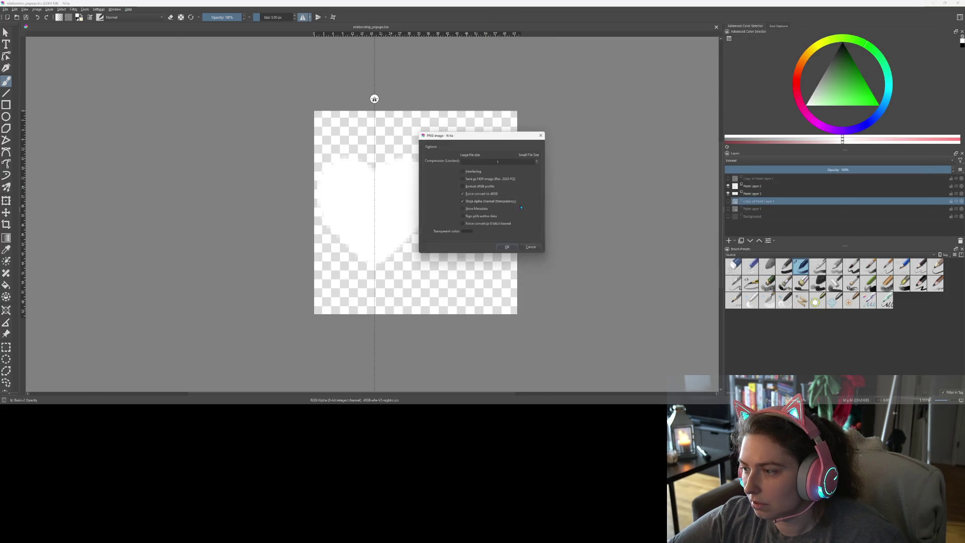
{"action": "left_click", "coordinate": [506, 249]}
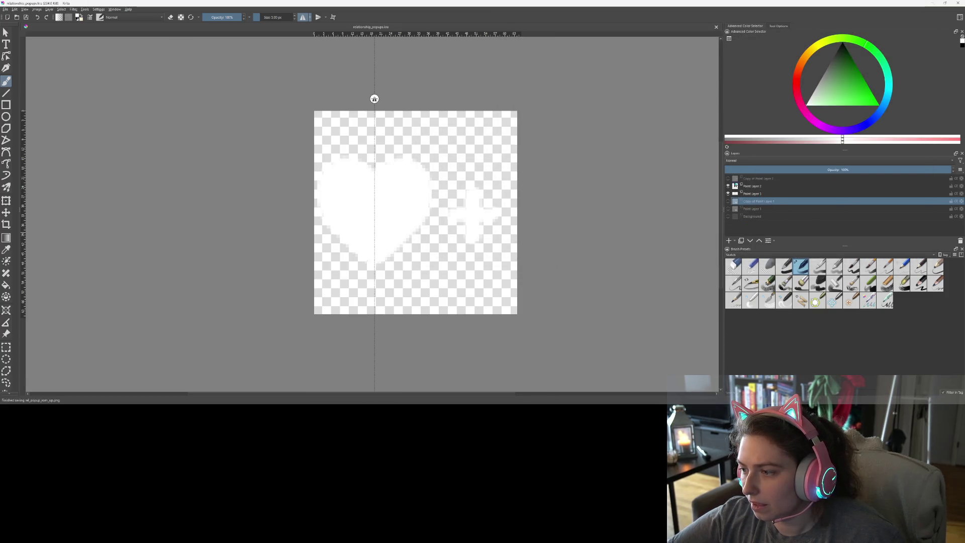
Step: Hide the plus layer, export the heart-minus icon as rel_popup_rom_down.png, save, and return to Godot
{"action": "left_click", "coordinate": [728, 186]}
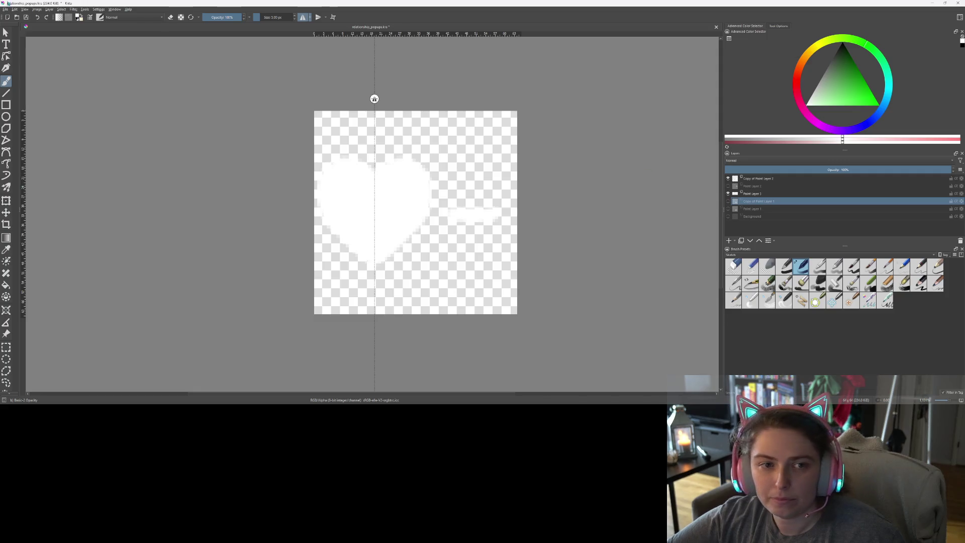
{"action": "left_click", "coordinate": [5, 9]}
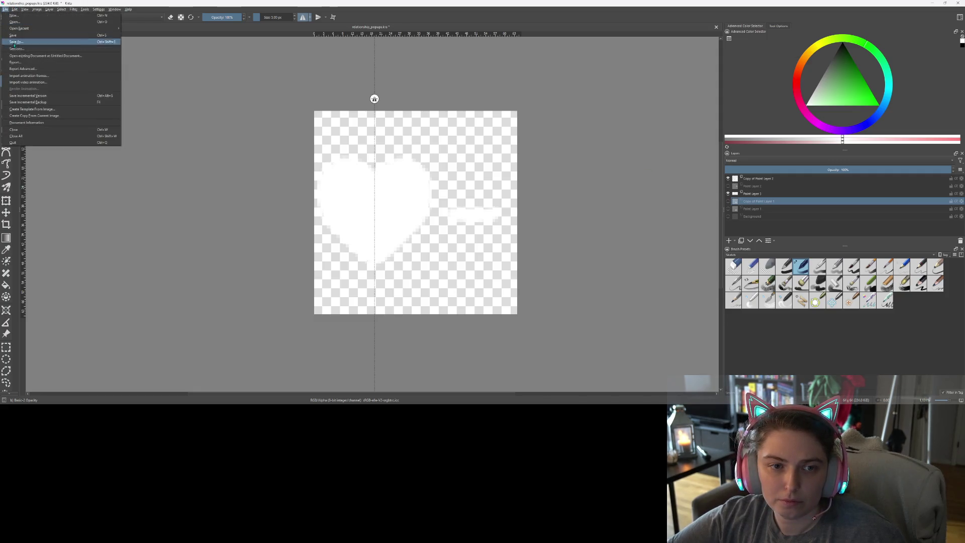
{"action": "left_click", "coordinate": [20, 58]}
{"action": "left_click", "coordinate": [630, 53]}
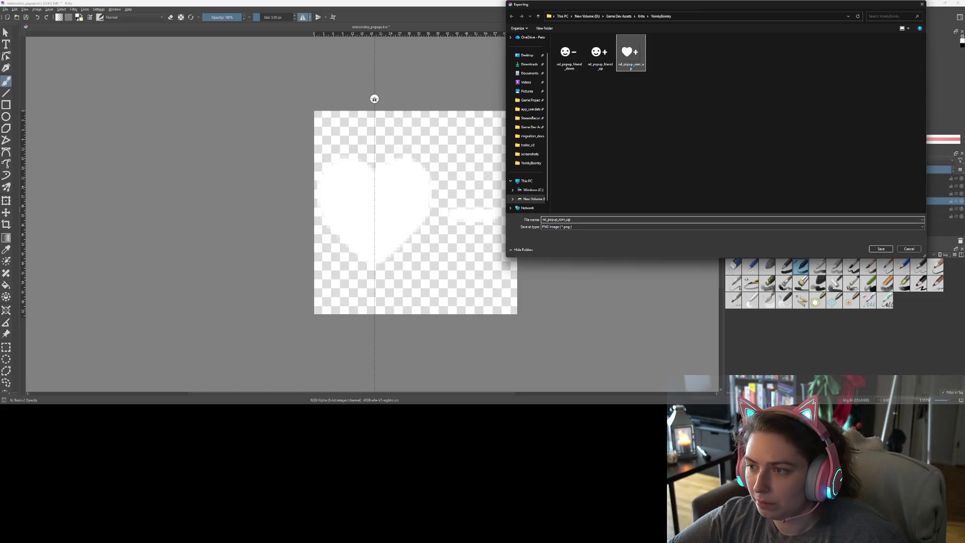
{"action": "triple_click", "coordinate": [612, 219]}
{"action": "key", "text": "BackSpace"}
{"action": "key", "text": "ctrl+z"}
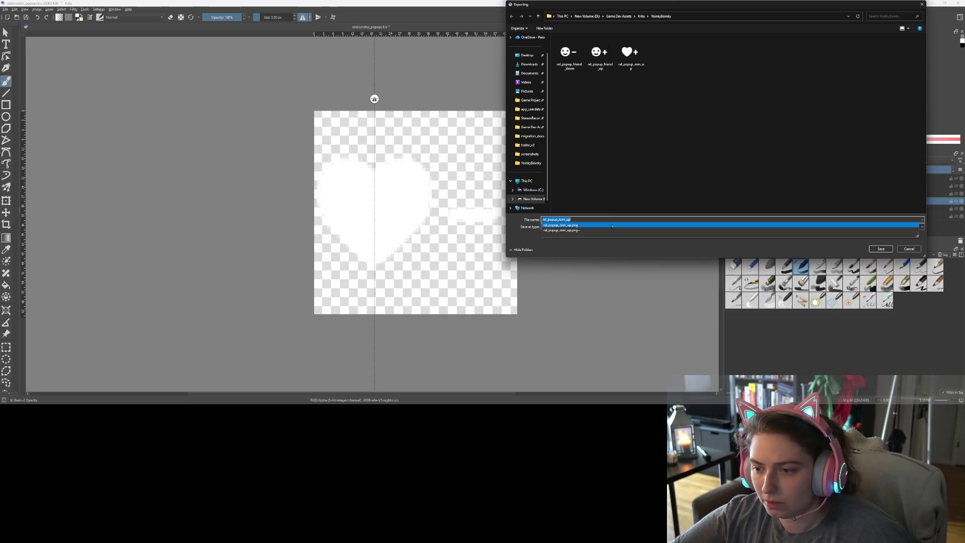
{"action": "key", "text": "BackSpace"}
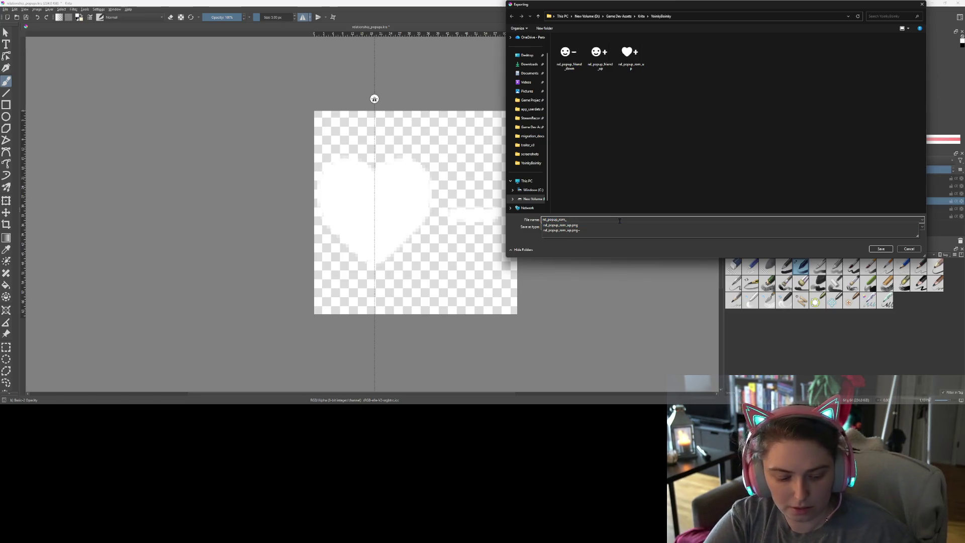
{"action": "type", "text": "down"}
{"action": "key", "text": "Return"}
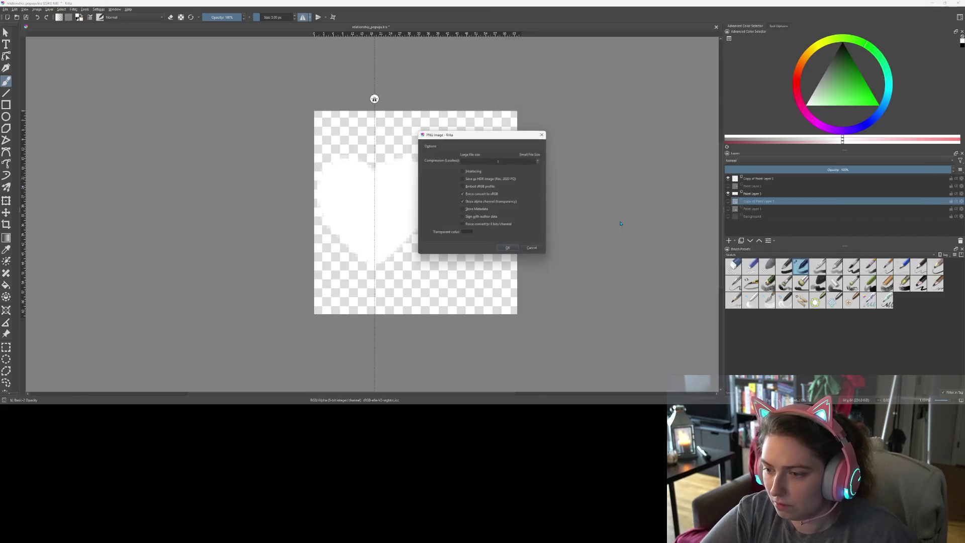
{"action": "key", "text": "Return"}
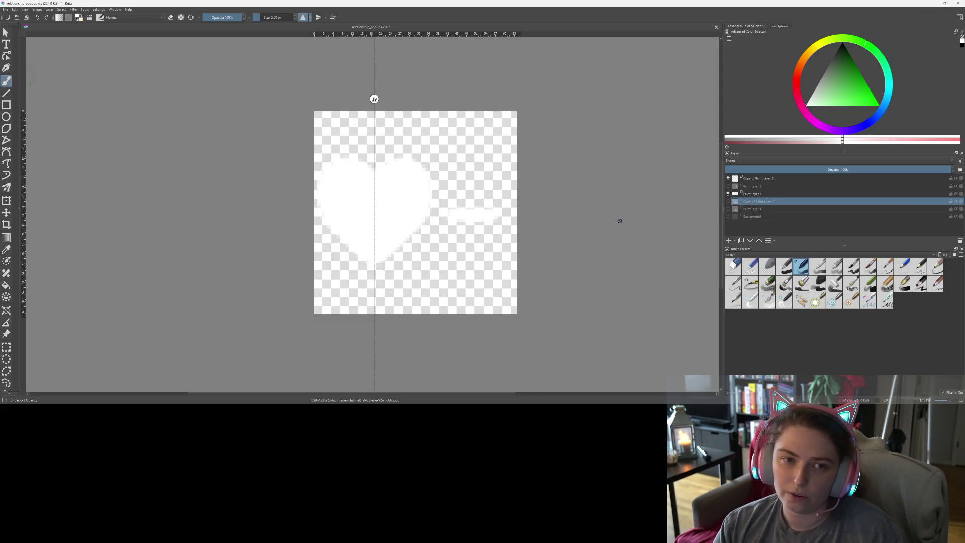
{"action": "key", "text": "ctrl+s"}
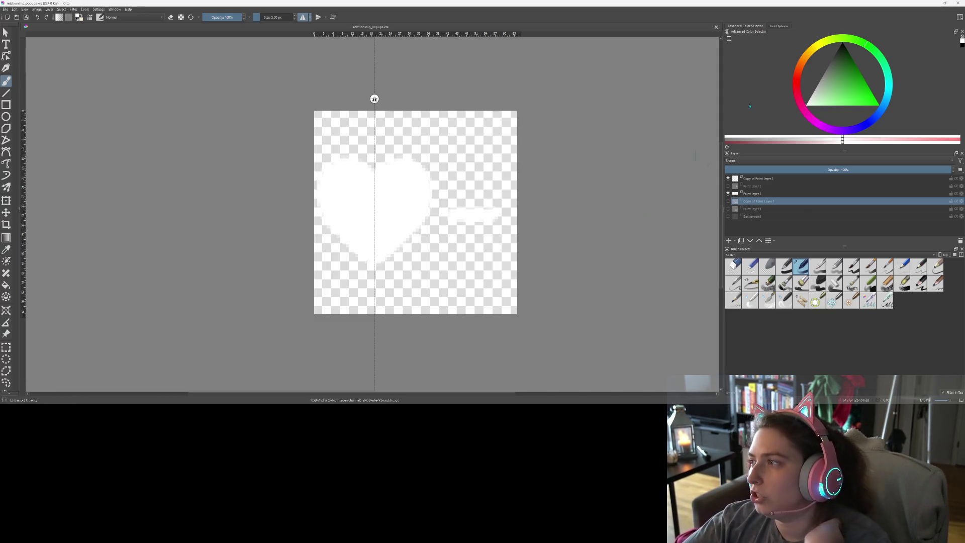
{"action": "key", "text": "alt+Tab"}
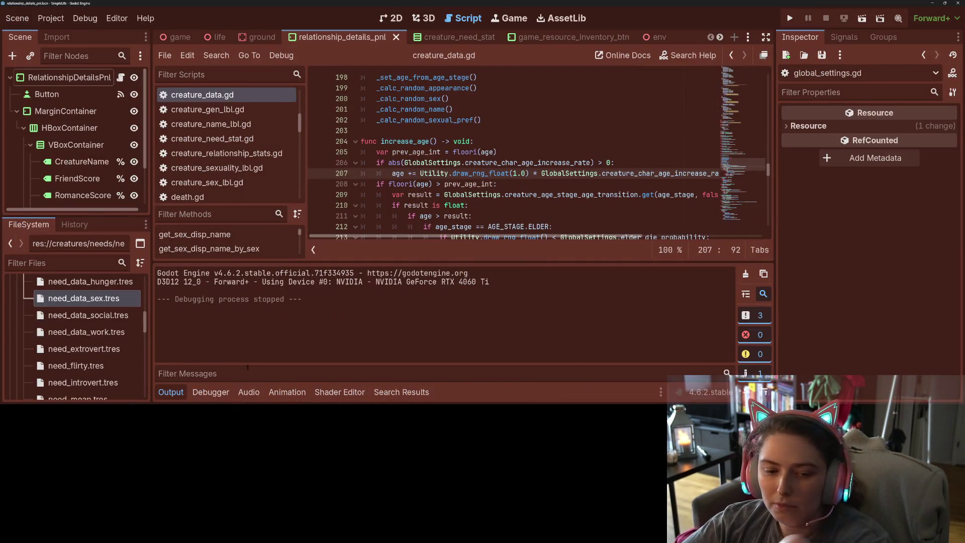
Step: Open res://art in the file manager and copy the four rel_popup PNGs into it
{"action": "scroll", "coordinate": [48, 309], "scroll_direction": "up", "scroll_amount": 10}
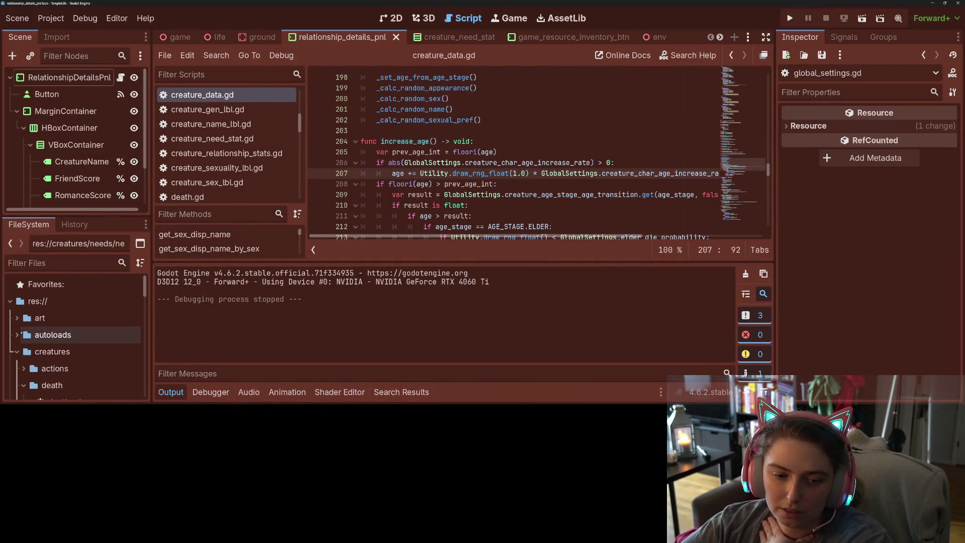
{"action": "left_click", "coordinate": [30, 317]}
{"action": "right_click", "coordinate": [30, 317]}
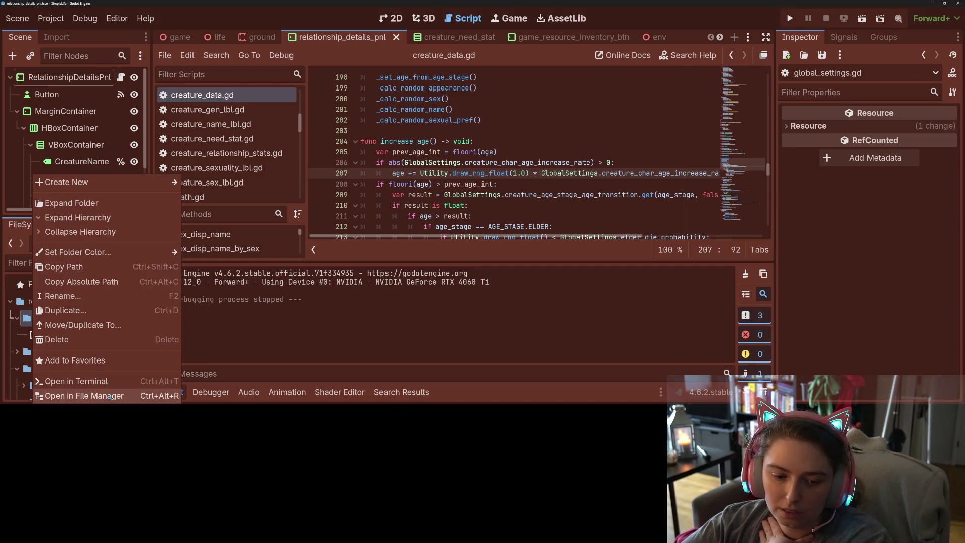
{"action": "left_click", "coordinate": [60, 395]}
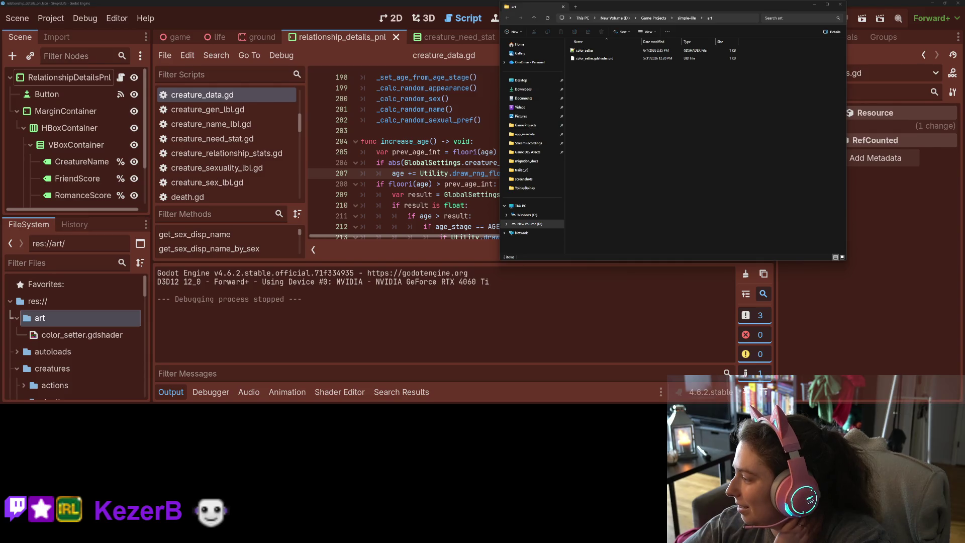
{"action": "left_click", "coordinate": [525, 187]}
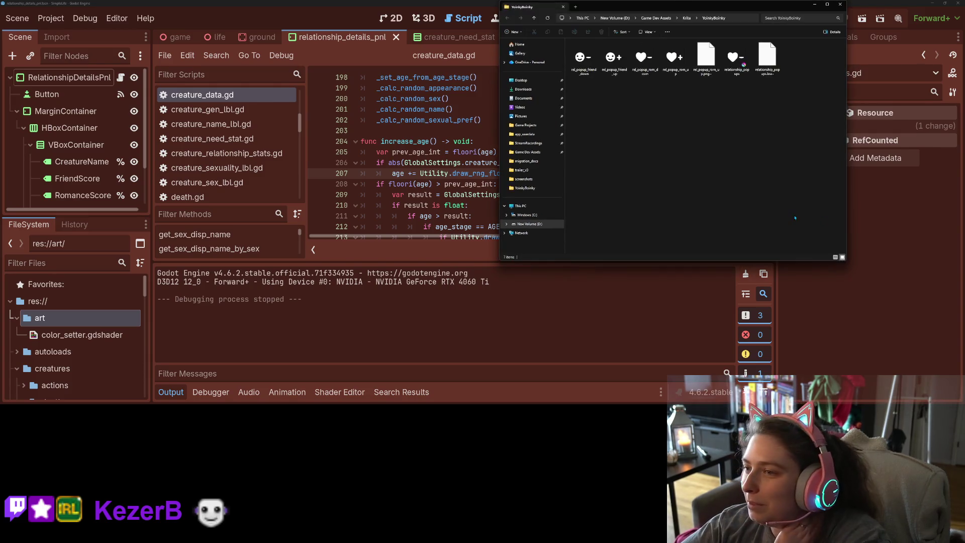
{"action": "mouse_move", "coordinate": [591, 100]}
{"action": "left_mouse_down"}
{"action": "mouse_move", "coordinate": [583, 80]}
{"action": "mouse_move", "coordinate": [689, 75]}
{"action": "left_mouse_up"}
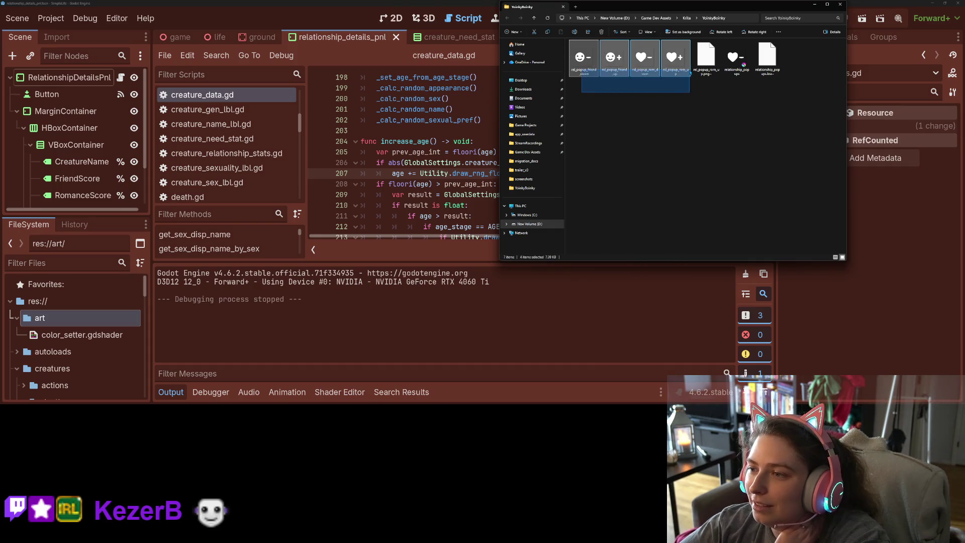
{"action": "left_click_drag", "start_coordinate": [696, 6], "coordinate": [714, 162]}
{"action": "left_click", "coordinate": [702, 154]}
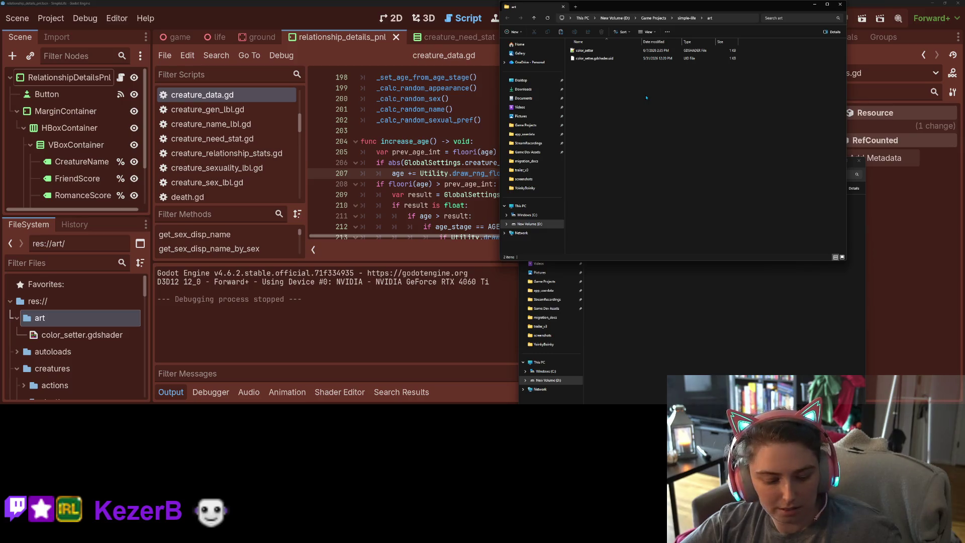
{"action": "left_click", "coordinate": [438, 3]}
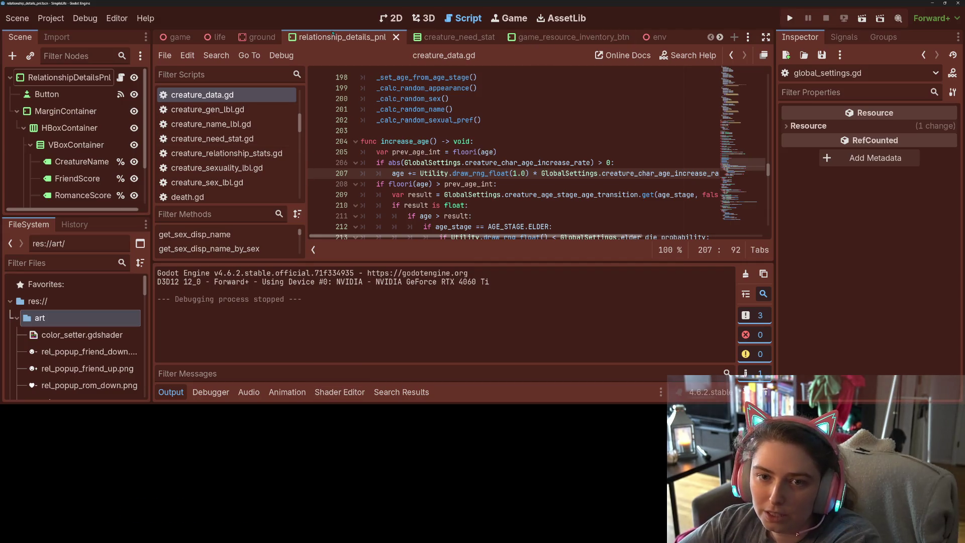
Step: Show the creature scene in the 3D workspace and collapse ActiveCreatureIndicator in the Scene dock
{"action": "scroll", "coordinate": [370, 39], "scroll_direction": "down", "scroll_amount": 4}
{"action": "left_click", "coordinate": [588, 37]}
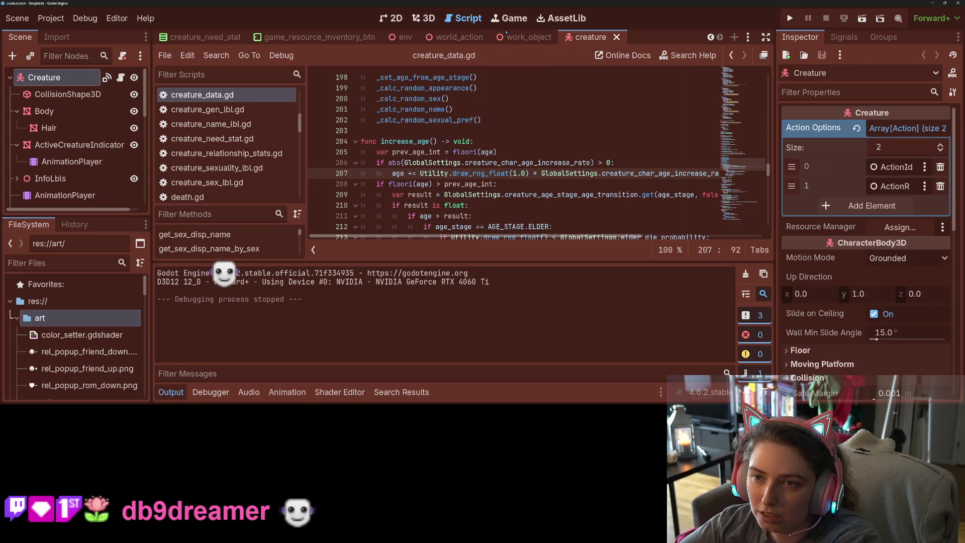
{"action": "left_click", "coordinate": [415, 19]}
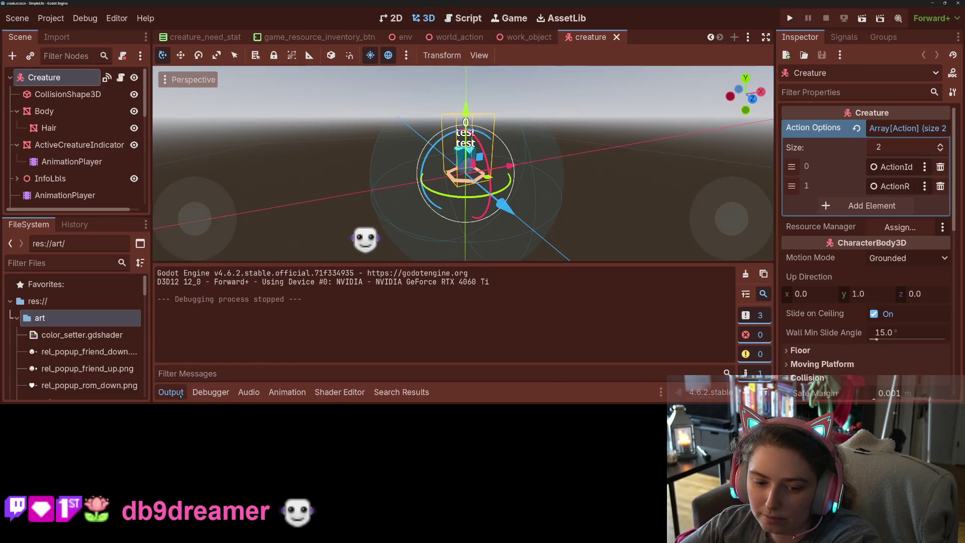
{"action": "scroll", "coordinate": [442, 266], "scroll_direction": "up", "scroll_amount": 1}
{"action": "scroll", "coordinate": [442, 265], "scroll_direction": "up", "scroll_amount": 6}
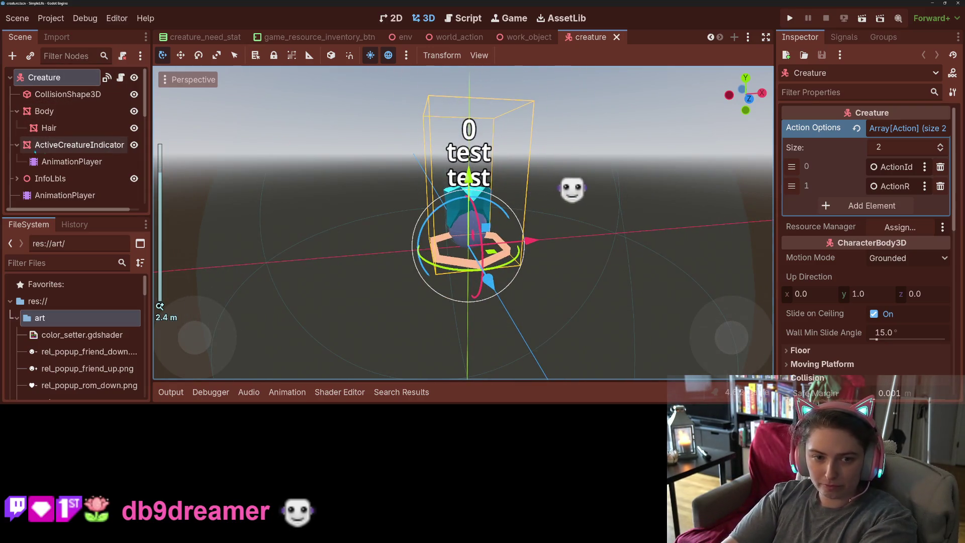
{"action": "scroll", "coordinate": [47, 118], "scroll_direction": "down", "scroll_amount": 2}
{"action": "scroll", "coordinate": [45, 120], "scroll_direction": "up", "scroll_amount": 2}
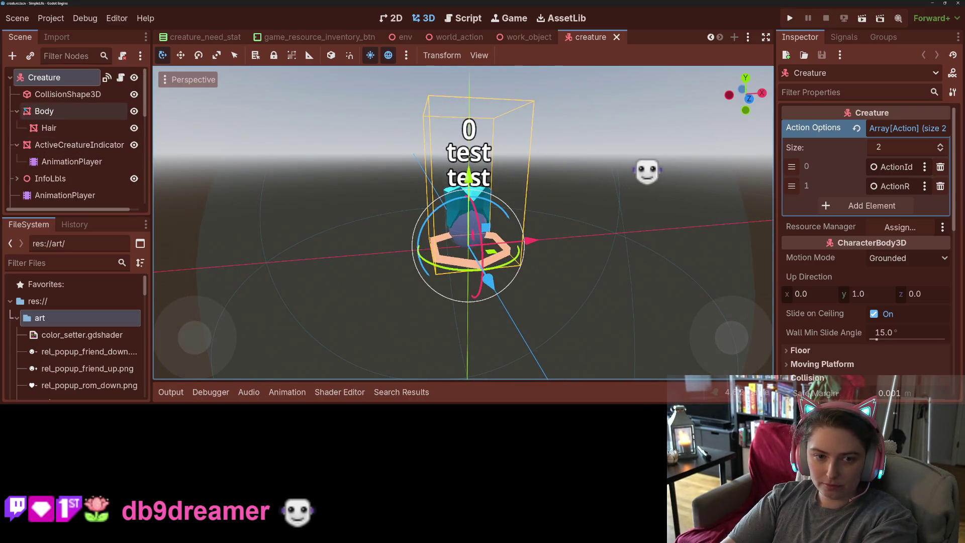
{"action": "left_click", "coordinate": [17, 129]}
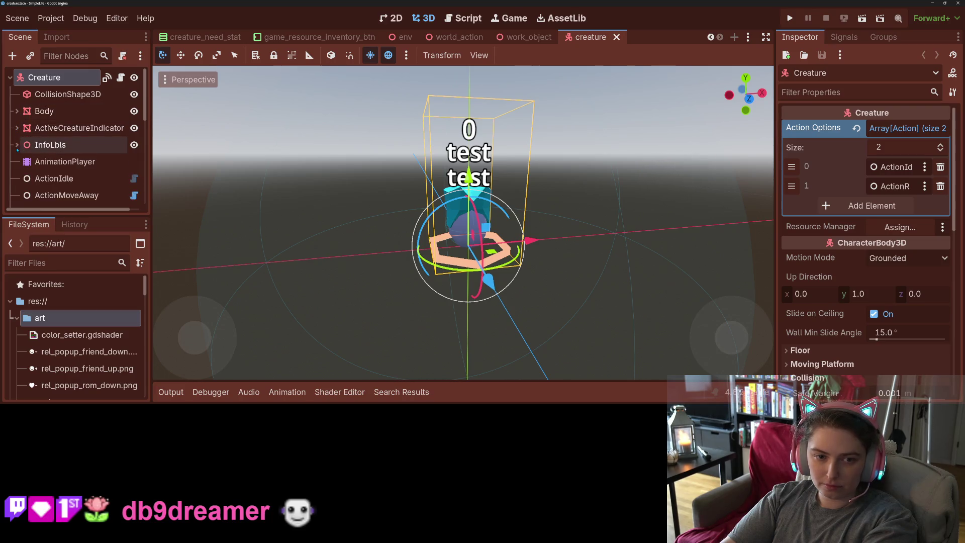
{"action": "right_click", "coordinate": [53, 79]}
Step: Search the Add Child Node list and create a Sprite3D under the Creature root
{"action": "left_click", "coordinate": [75, 107]}
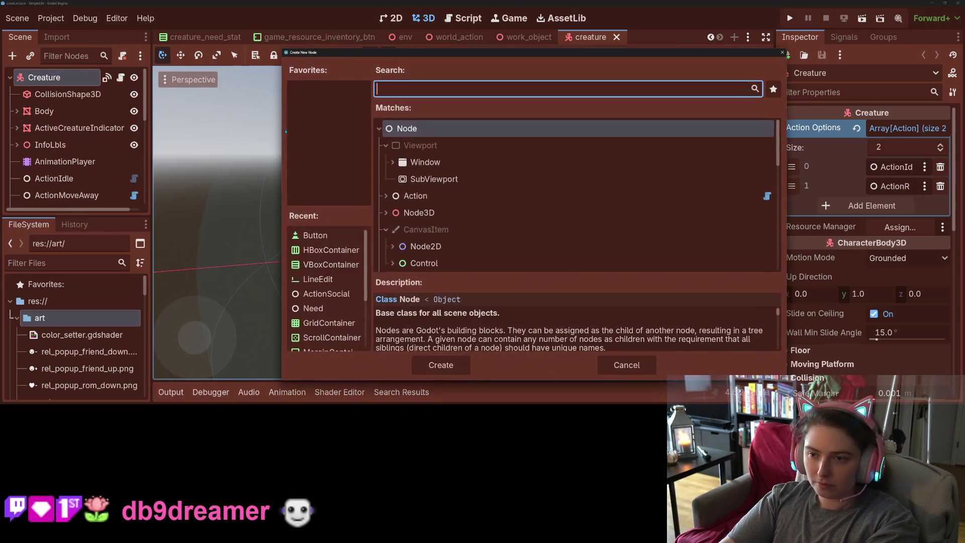
{"action": "type", "text": "textu"}
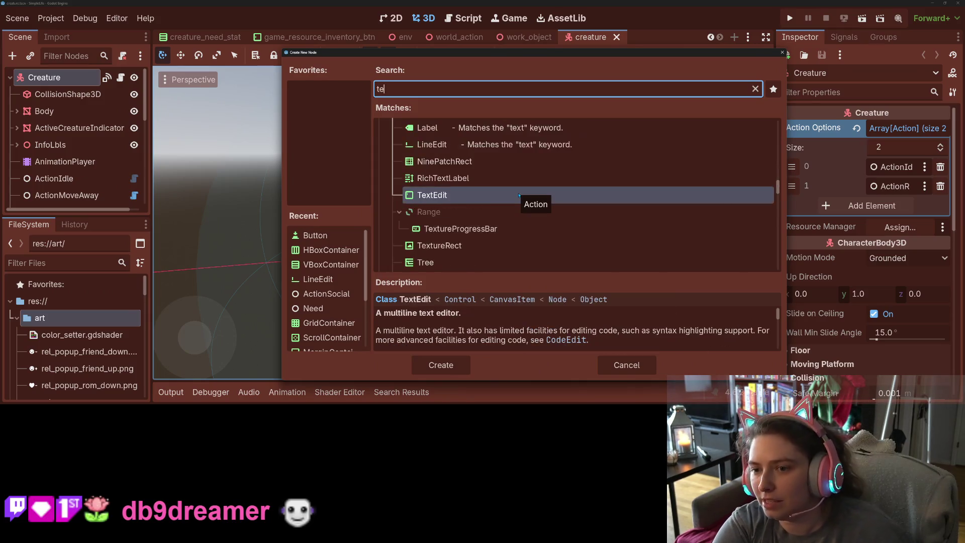
{"action": "key", "text": "BackSpace"}
{"action": "type", "text": "u"}
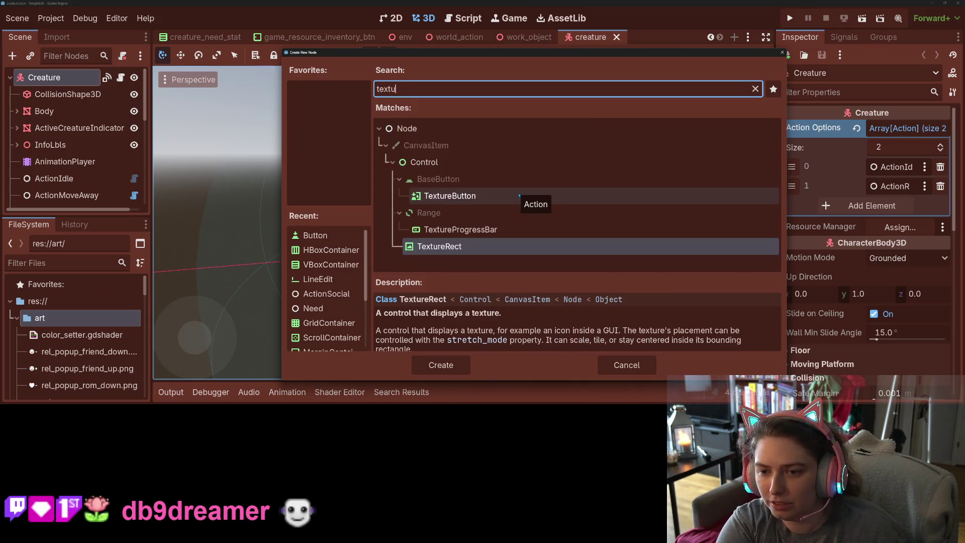
{"action": "key", "text": "BackSpace"}
{"action": "key", "text": "BackSpace"}
{"action": "key", "text": "BackSpace"}
{"action": "key", "text": "BackSpace"}
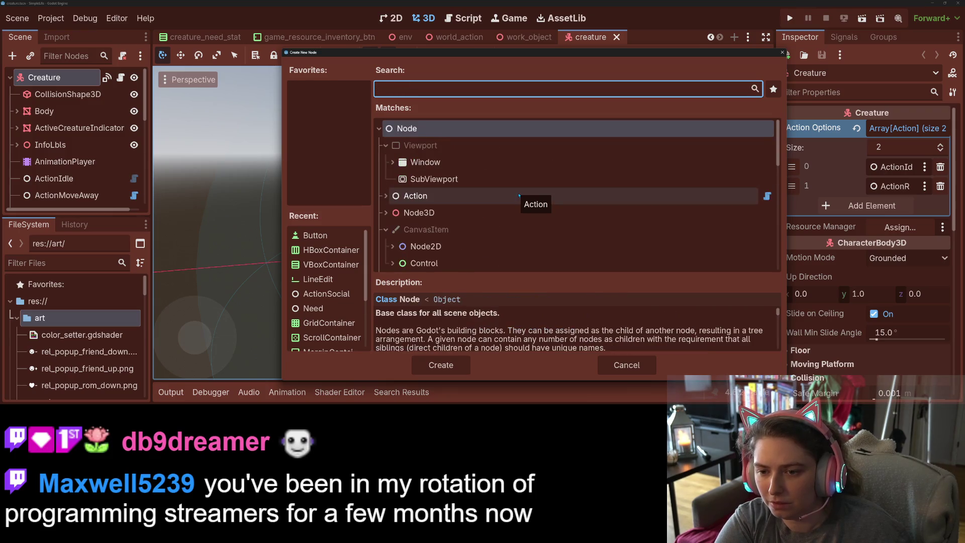
{"action": "type", "text": "3d"}
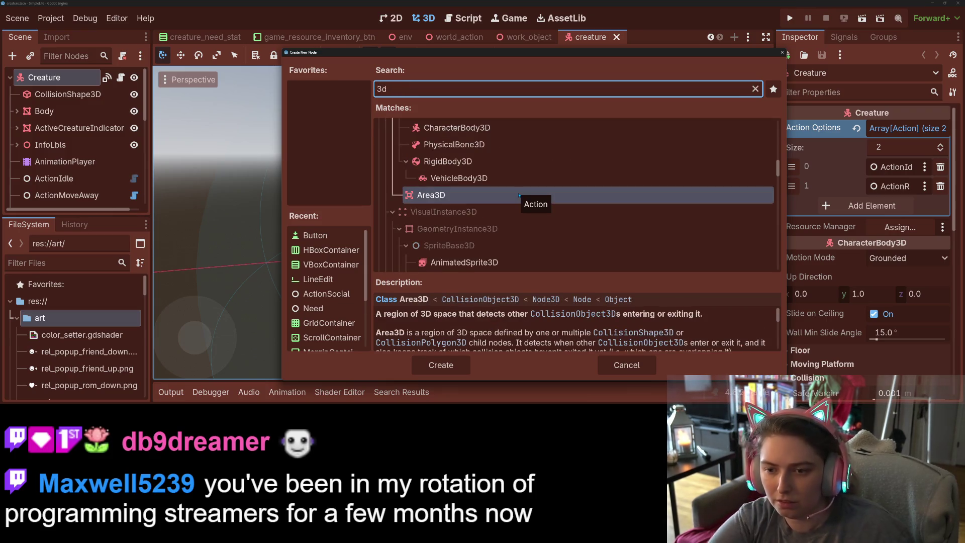
{"action": "scroll", "coordinate": [513, 201], "scroll_direction": "up", "scroll_amount": 3}
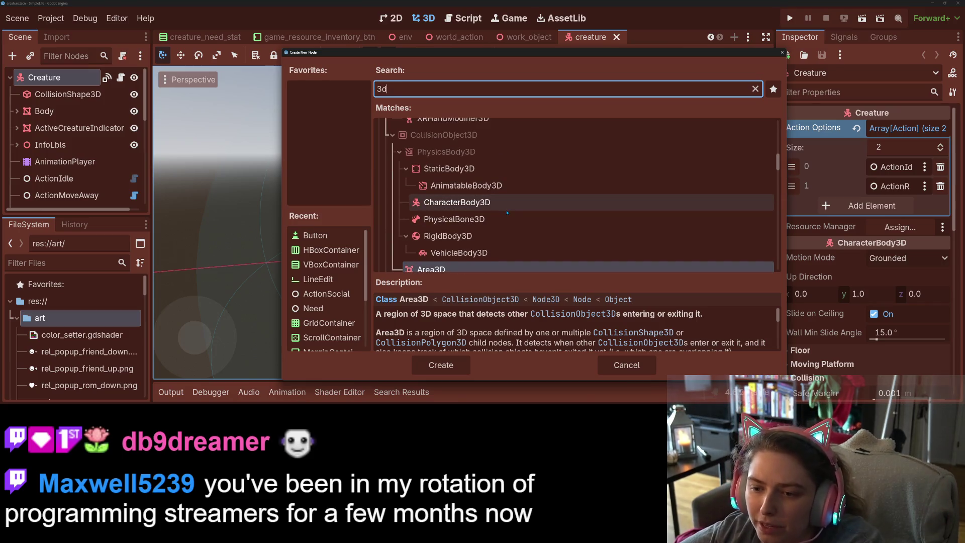
{"action": "scroll", "coordinate": [508, 212], "scroll_direction": "down", "scroll_amount": 6}
{"action": "left_click", "coordinate": [473, 167]}
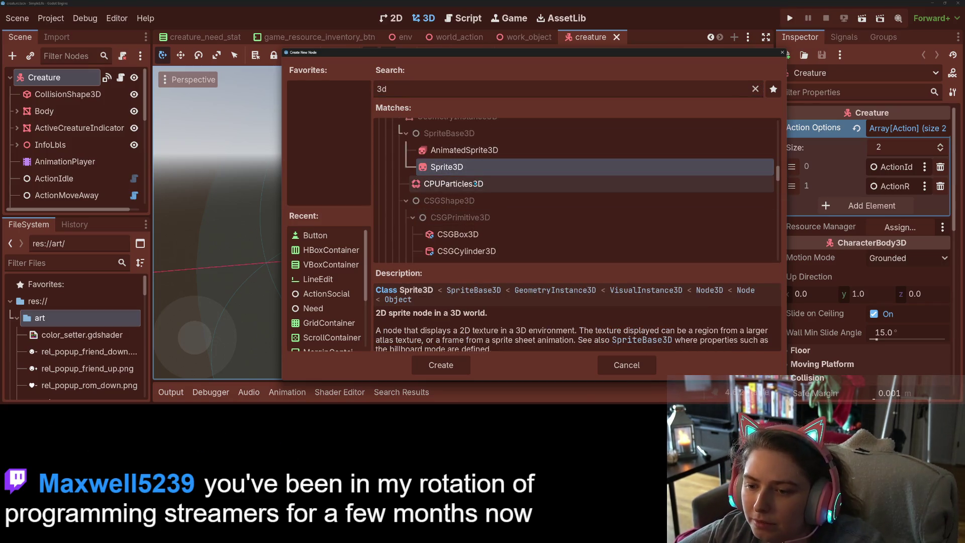
{"action": "left_click", "coordinate": [441, 365]}
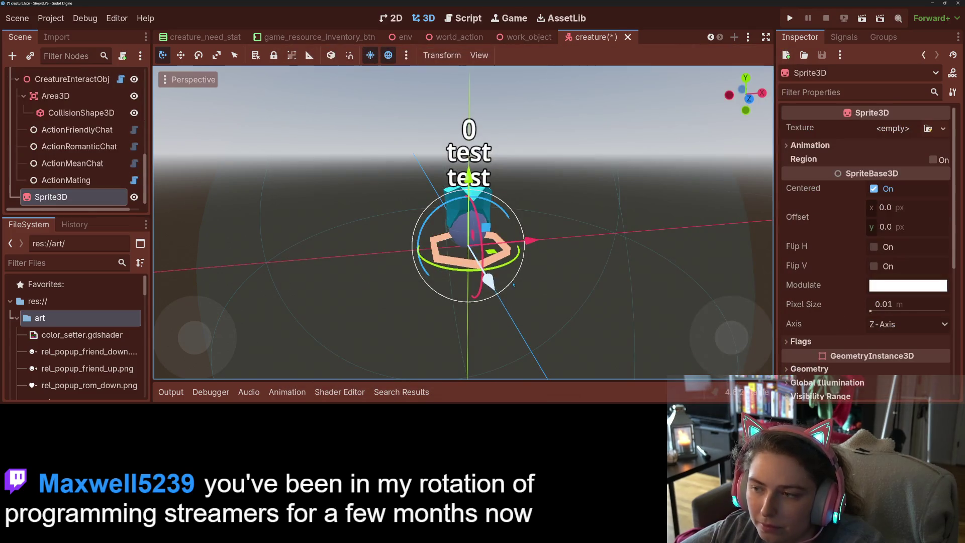
Step: Set the Sprite3D texture to the heart-plus icon and raise it above the creature's labels
{"action": "left_click", "coordinate": [927, 128]}
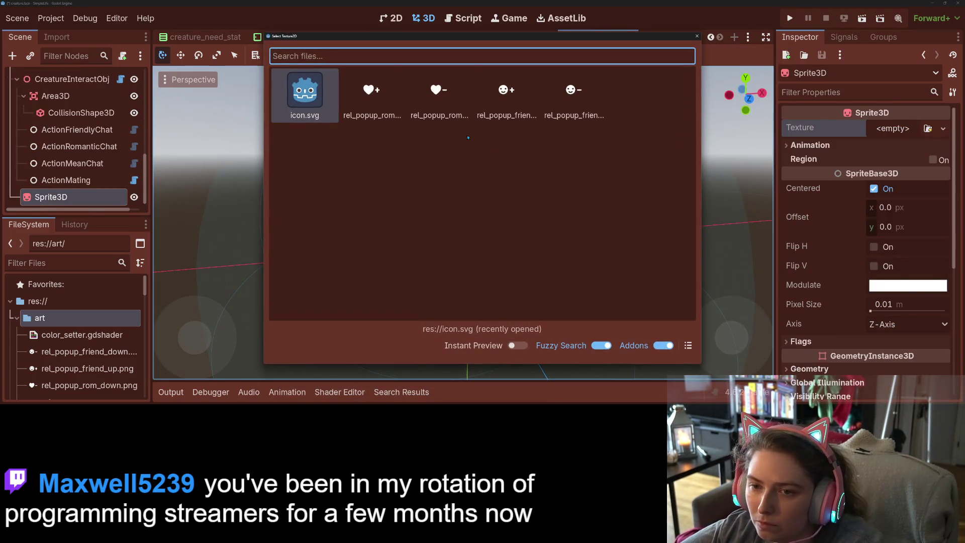
{"action": "left_click", "coordinate": [372, 93]}
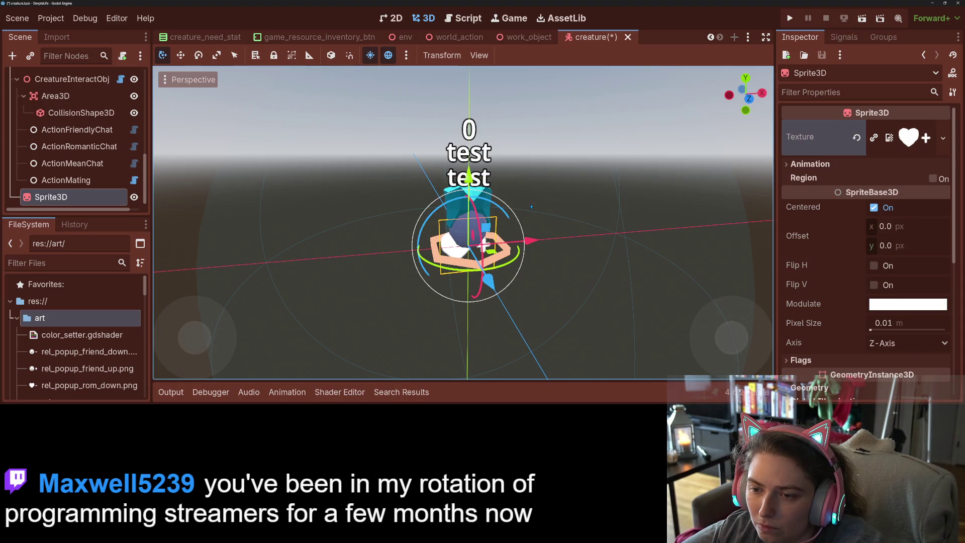
{"action": "left_click_drag", "start_coordinate": [461, 229], "coordinate": [463, 91]}
{"action": "scroll", "coordinate": [523, 196], "scroll_direction": "down", "scroll_amount": 3}
{"action": "mouse_move", "coordinate": [523, 196]}
{"action": "left_mouse_down"}
{"action": "mouse_move", "coordinate": [548, 185]}
{"action": "mouse_move", "coordinate": [478, 236]}
{"action": "mouse_move", "coordinate": [397, 221]}
{"action": "mouse_move", "coordinate": [455, 219]}
{"action": "left_mouse_up"}
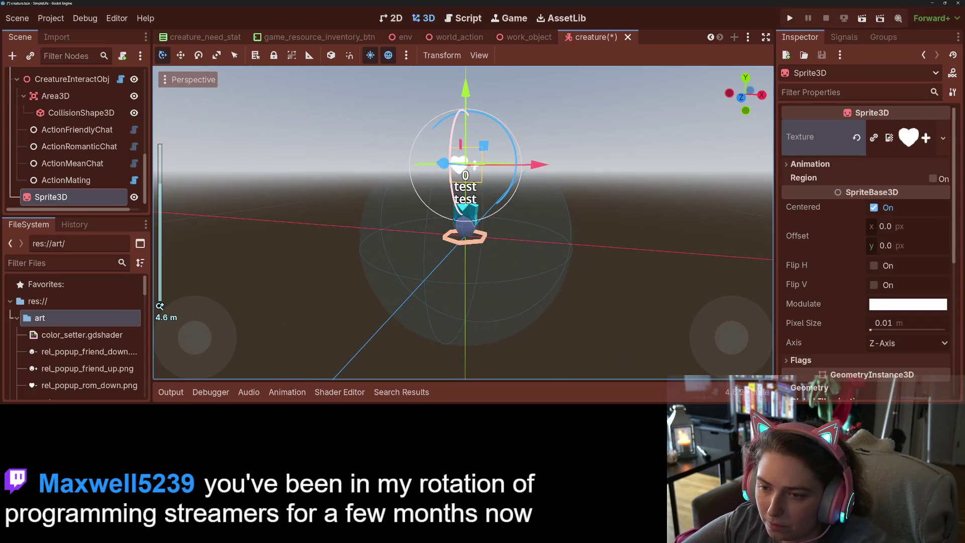
{"action": "key", "text": "KP_1"}
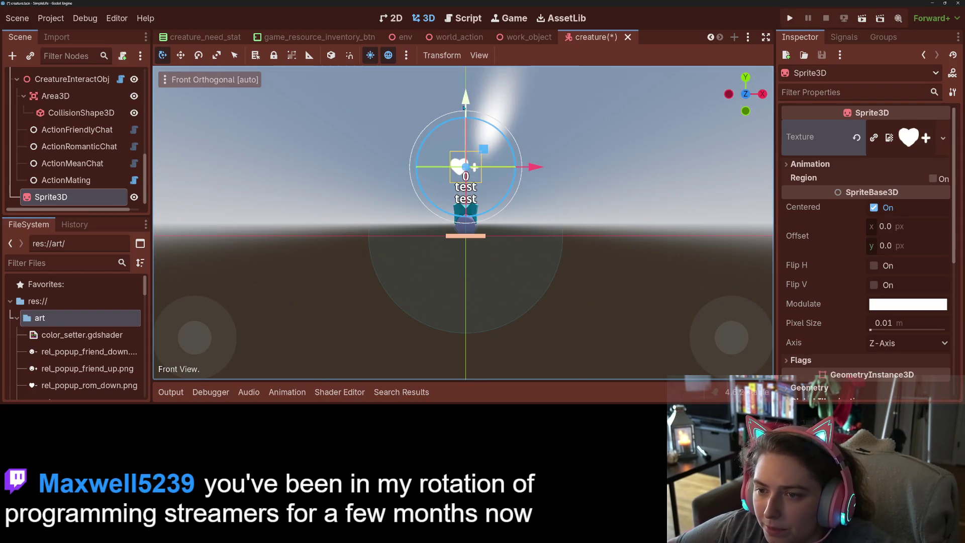
{"action": "left_click_drag", "start_coordinate": [465, 107], "coordinate": [465, 93]}
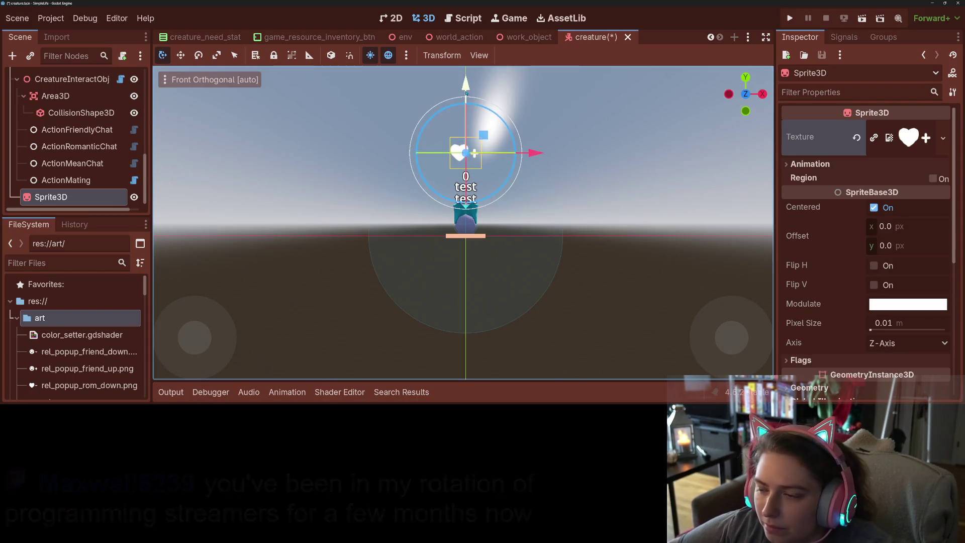
{"action": "left_click", "coordinate": [830, 163]}
{"action": "left_click", "coordinate": [830, 164]}
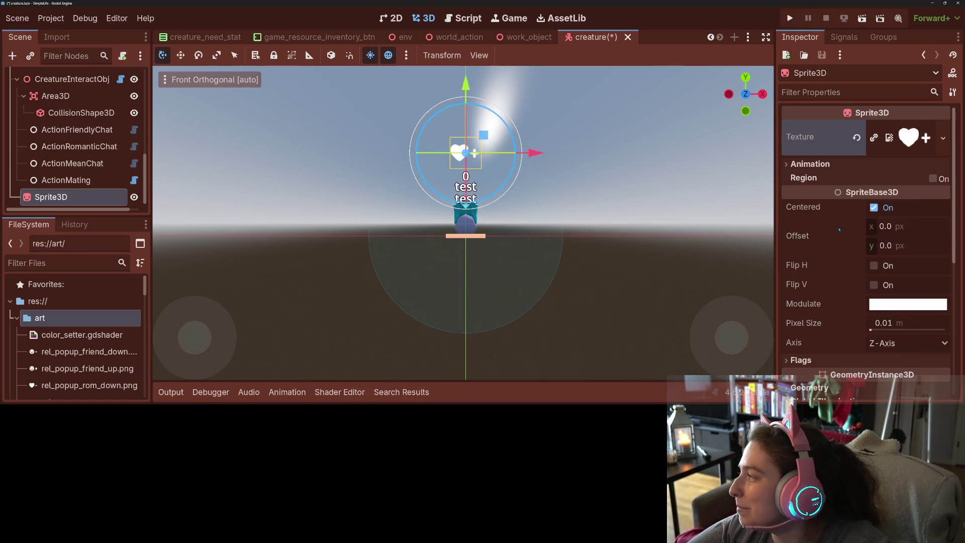
{"action": "scroll", "coordinate": [833, 245], "scroll_direction": "down", "scroll_amount": 3}
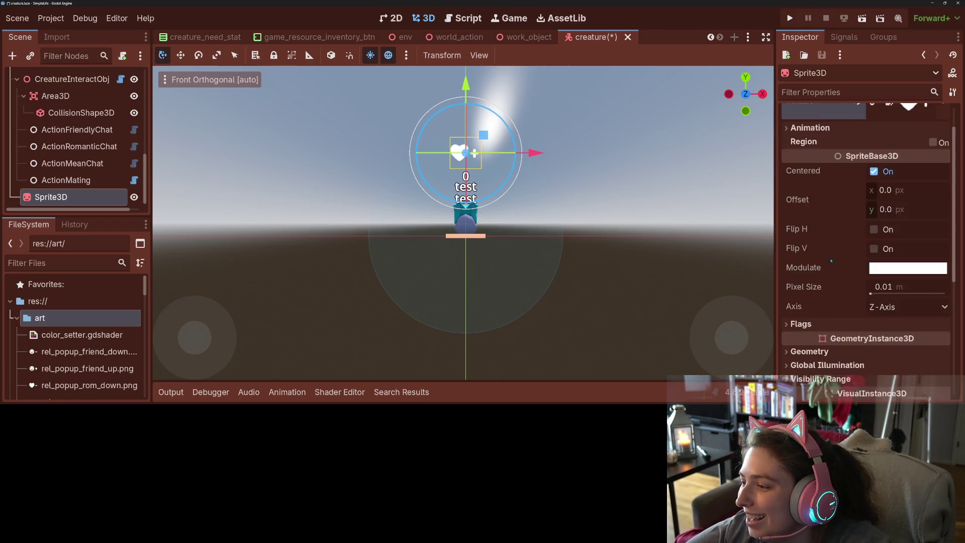
Step: Set the heart sprite's Modulate colour to red ff3030
{"action": "left_click", "coordinate": [885, 235]}
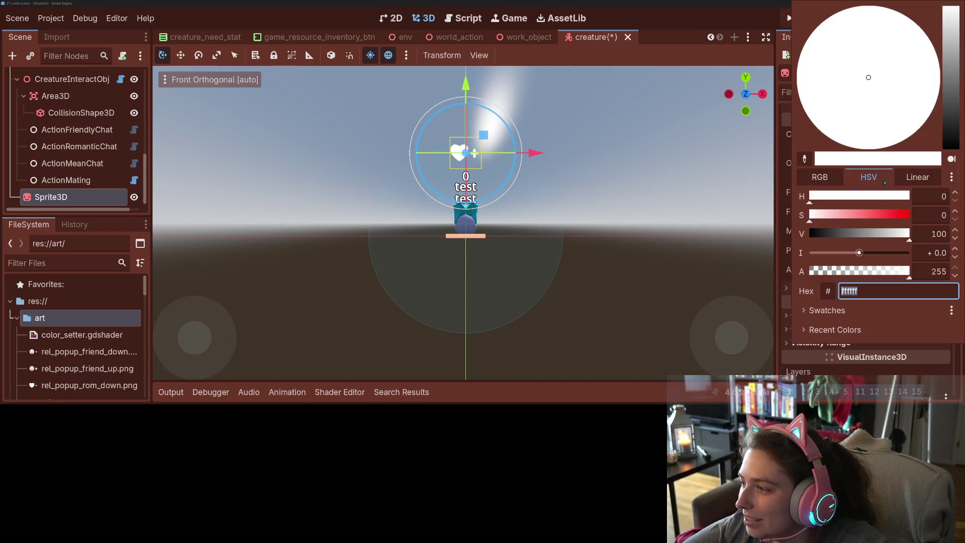
{"action": "left_click_drag", "start_coordinate": [886, 222], "coordinate": [893, 220]}
{"action": "left_click", "coordinate": [552, 249]}
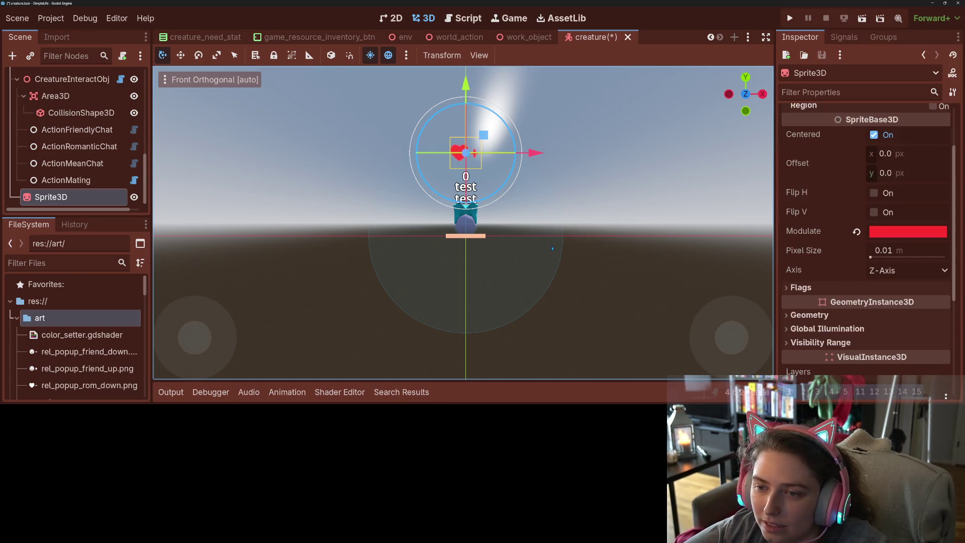
{"action": "left_click_drag", "start_coordinate": [552, 248], "coordinate": [529, 266]}
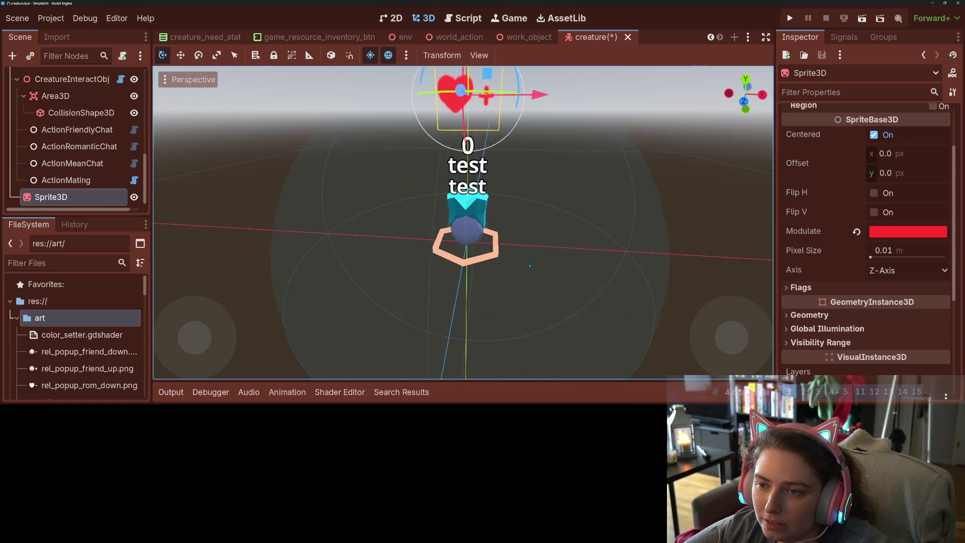
{"action": "scroll", "coordinate": [529, 266], "scroll_direction": "down", "scroll_amount": 4}
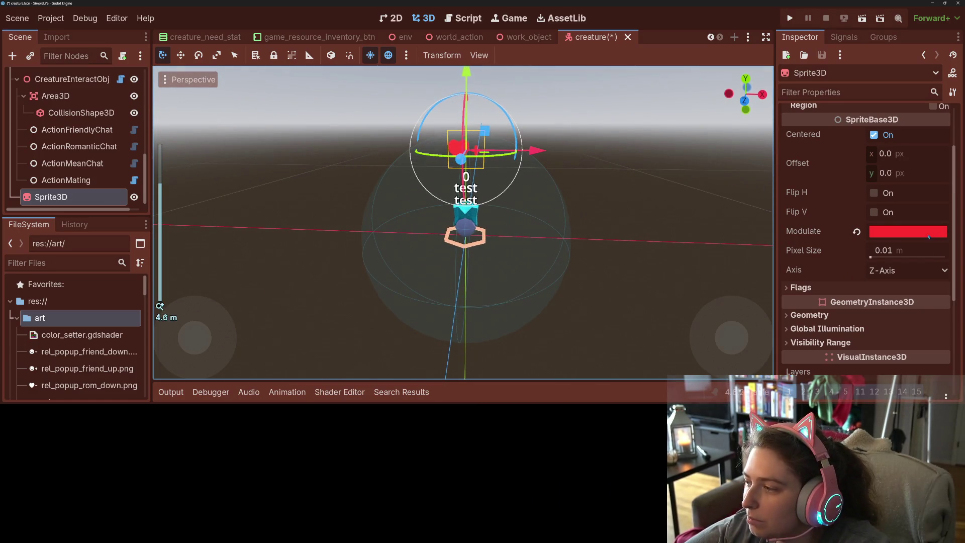
{"action": "left_click", "coordinate": [929, 236]}
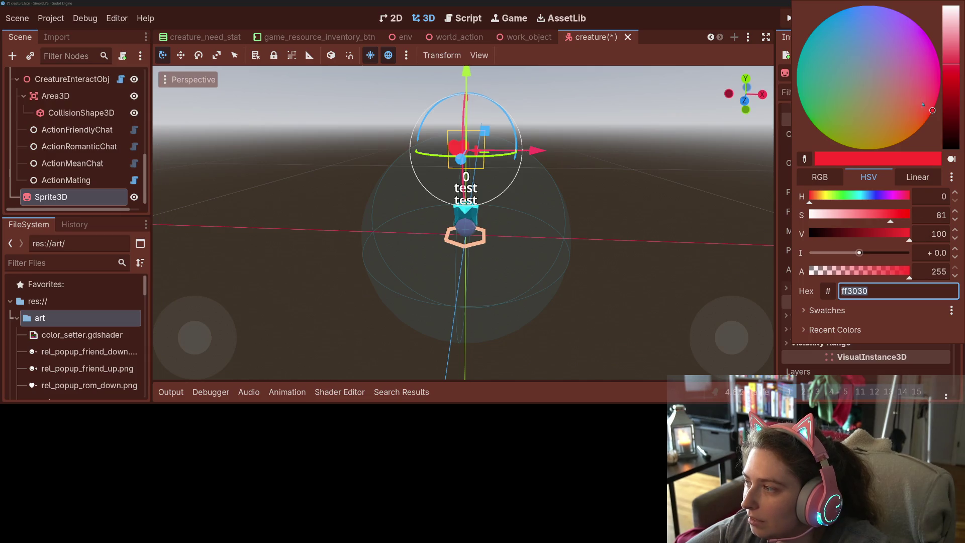
{"action": "left_click", "coordinate": [782, 213]}
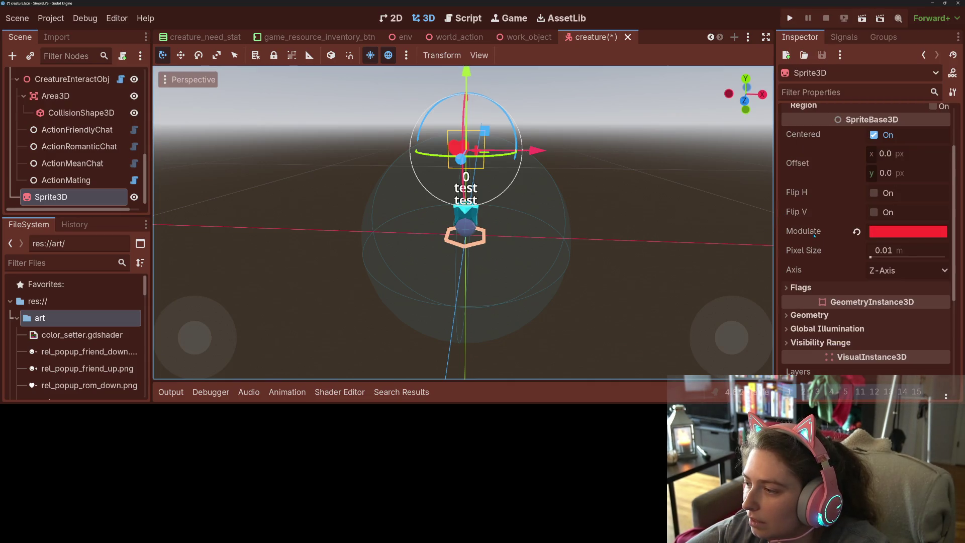
{"action": "right_click", "coordinate": [804, 232]}
{"action": "left_click", "coordinate": [724, 241]}
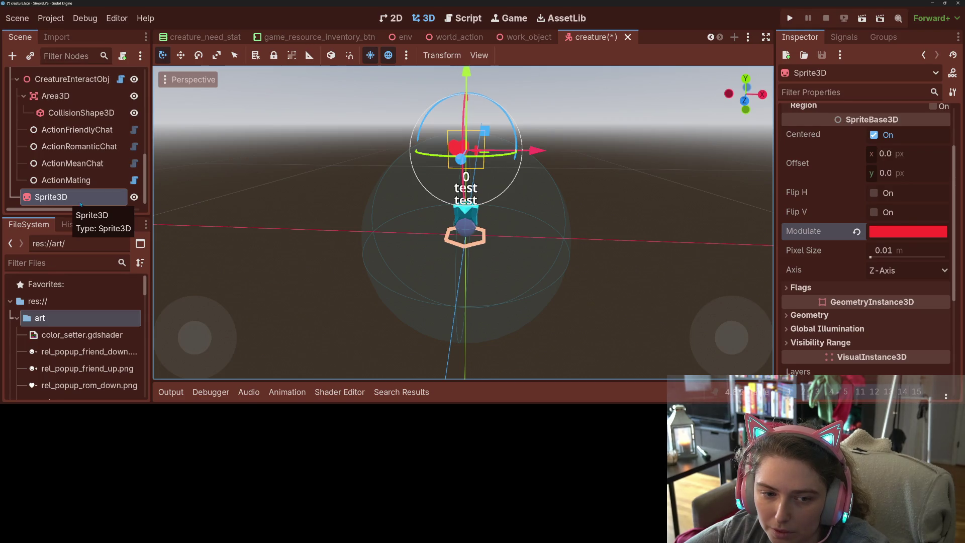
Step: Collapse the CreatureInteractObj branch so the Sprite3D node is easy to reach
{"action": "right_click", "coordinate": [81, 203]}
{"action": "left_click", "coordinate": [69, 201]}
{"action": "scroll", "coordinate": [67, 201], "scroll_direction": "up", "scroll_amount": 3}
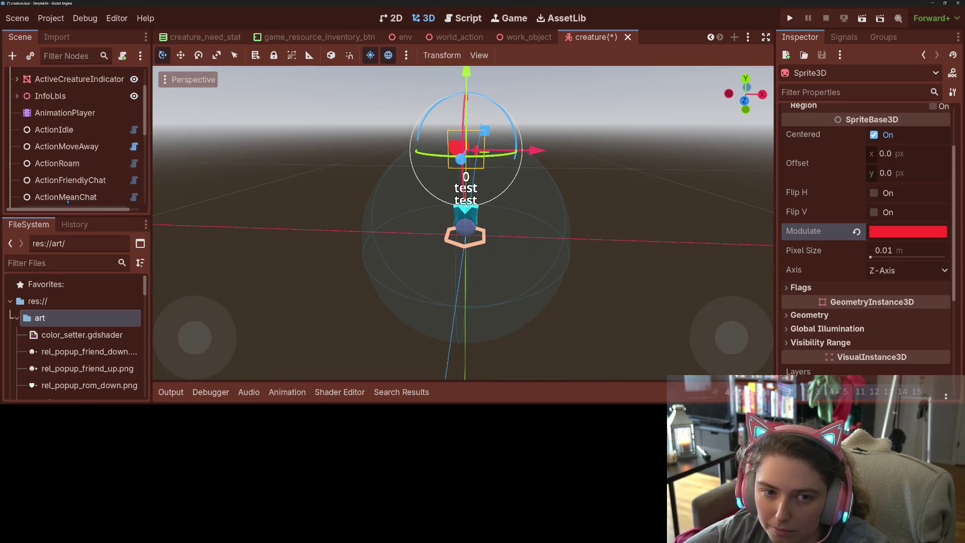
{"action": "scroll", "coordinate": [68, 201], "scroll_direction": "up", "scroll_amount": 2}
{"action": "scroll", "coordinate": [68, 151], "scroll_direction": "down", "scroll_amount": 5}
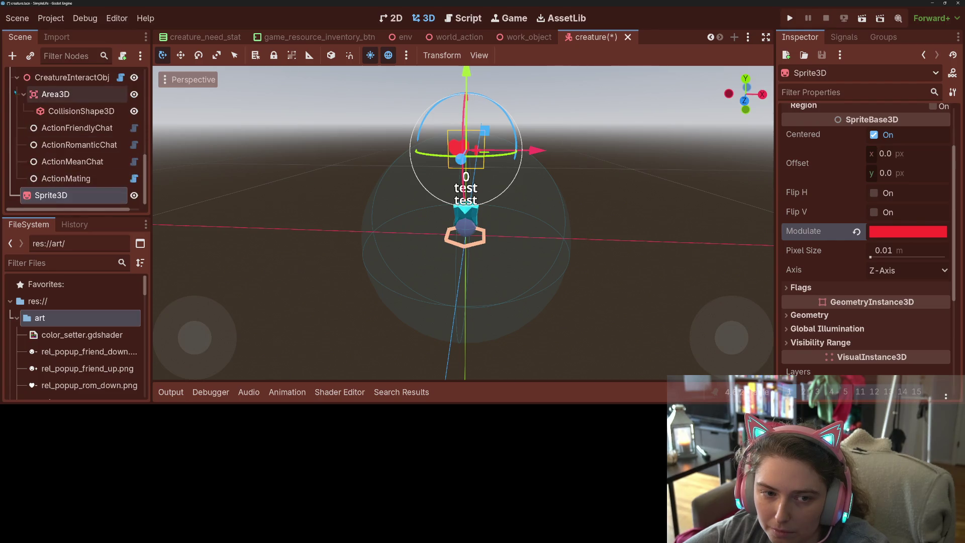
{"action": "left_click", "coordinate": [16, 77]}
{"action": "right_click", "coordinate": [71, 195]}
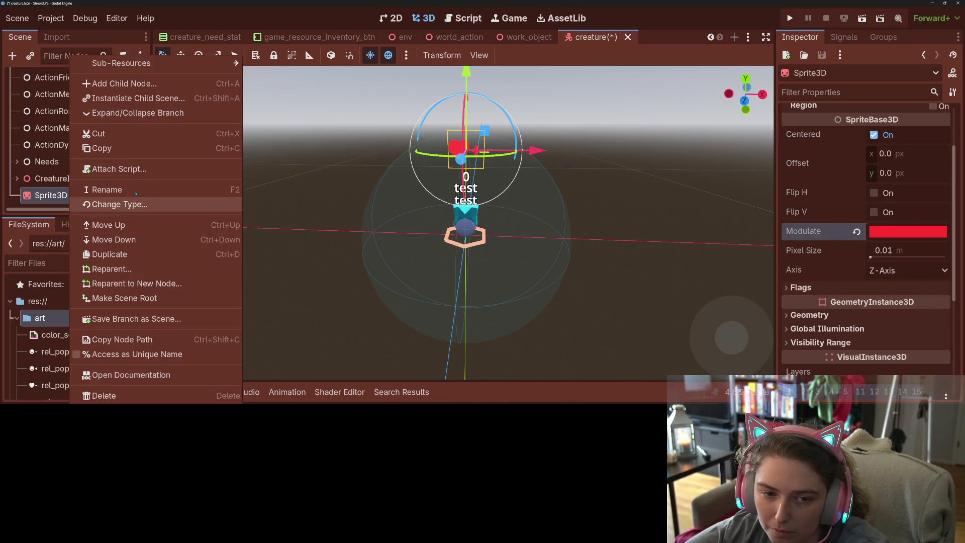
Step: Attach a new script saved as res://creatures/creature_mood_sprite.gd to the Sprite3D
{"action": "left_click", "coordinate": [137, 171]}
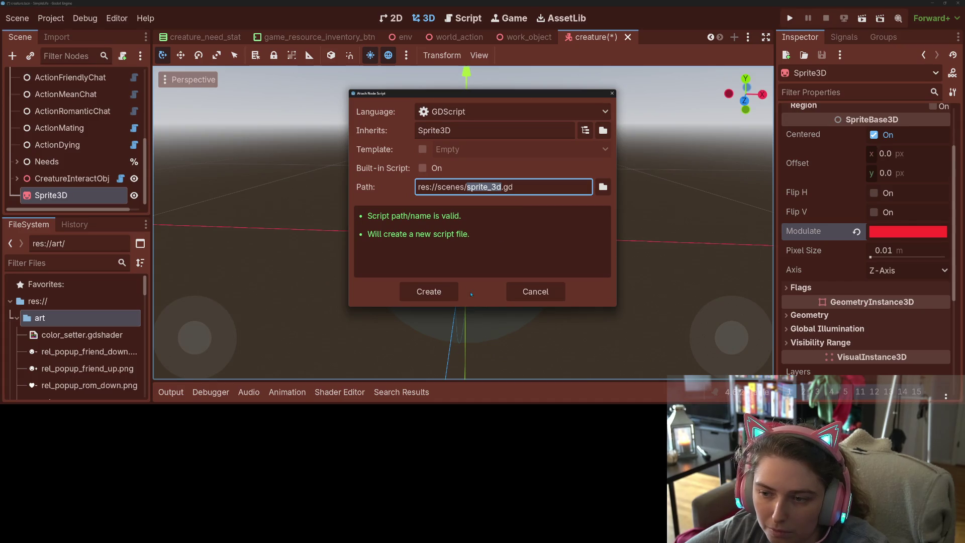
{"action": "left_click", "coordinate": [603, 187]}
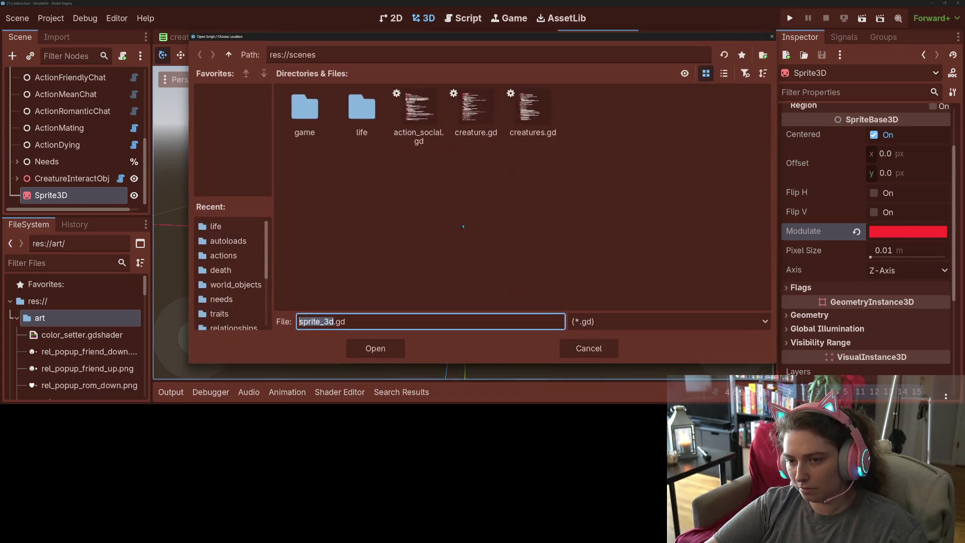
{"action": "scroll", "coordinate": [238, 302], "scroll_direction": "down", "scroll_amount": 5}
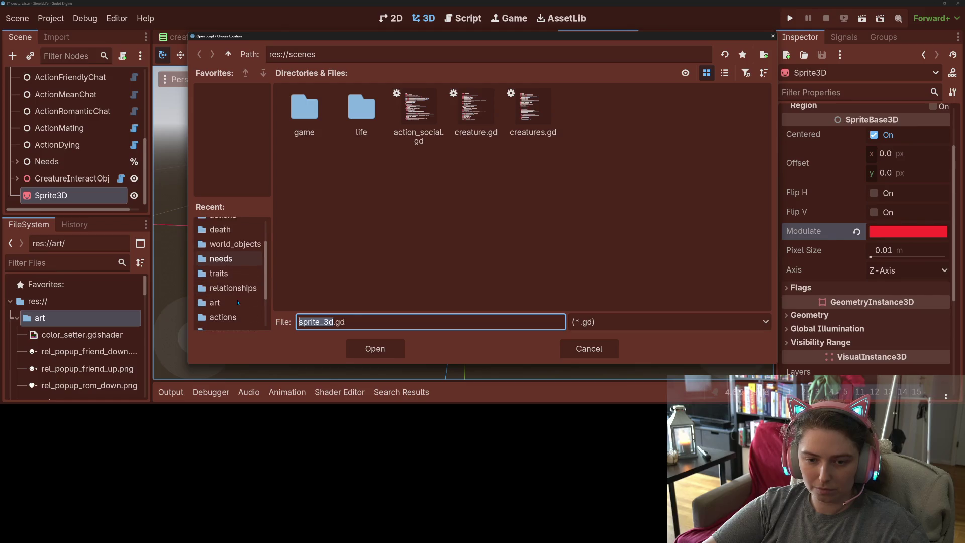
{"action": "left_click", "coordinate": [228, 292]}
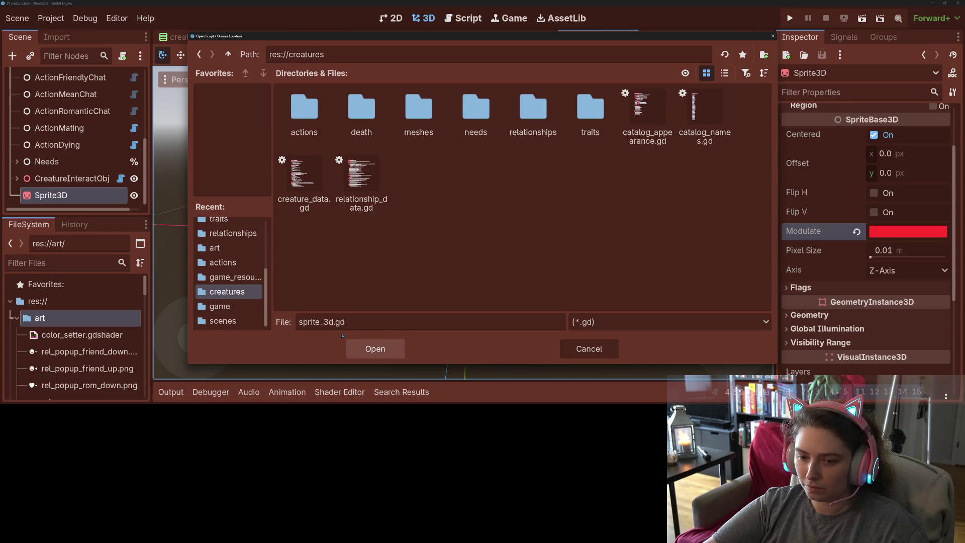
{"action": "double_click", "coordinate": [327, 322]}
{"action": "type", "text": "creature"}
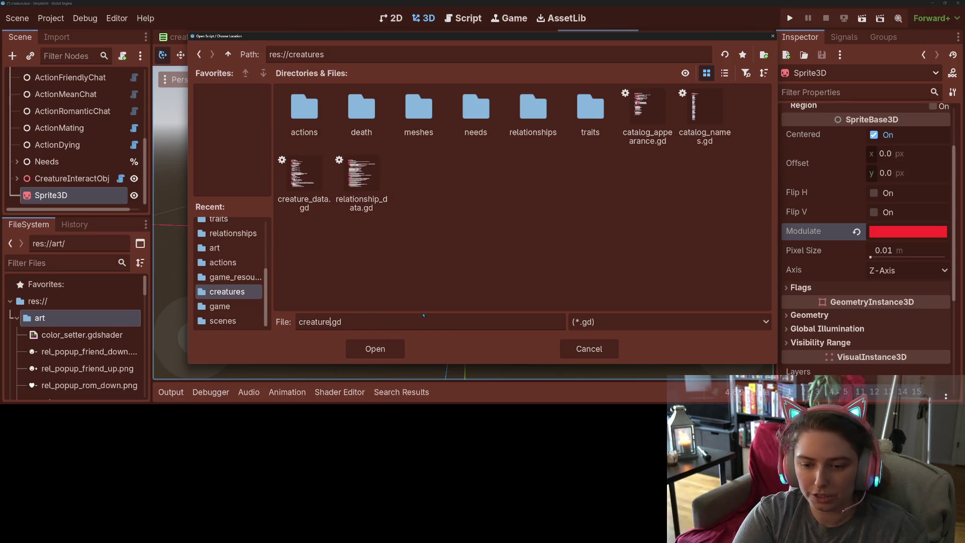
{"action": "type", "text": "_m"}
{"action": "type", "text": "ood_sprite"}
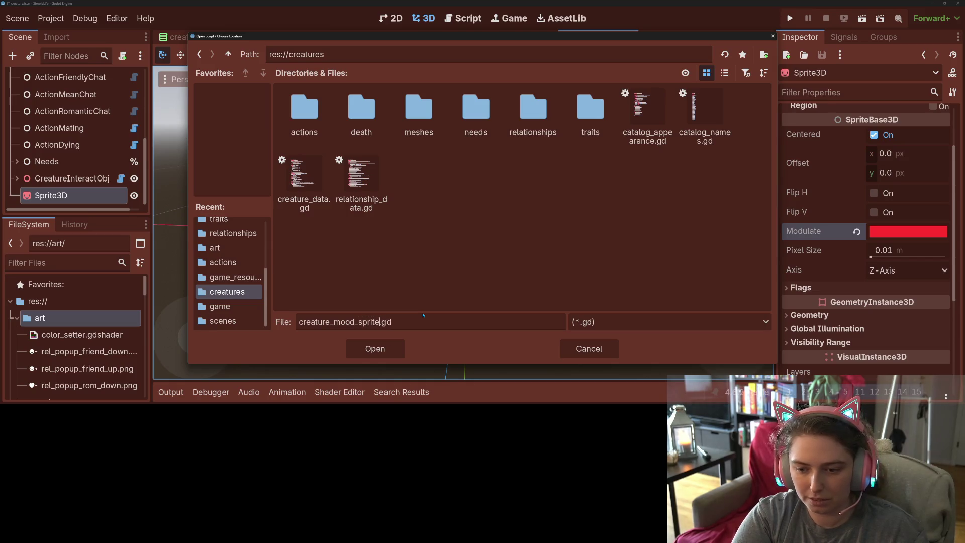
{"action": "key", "text": "Return"}
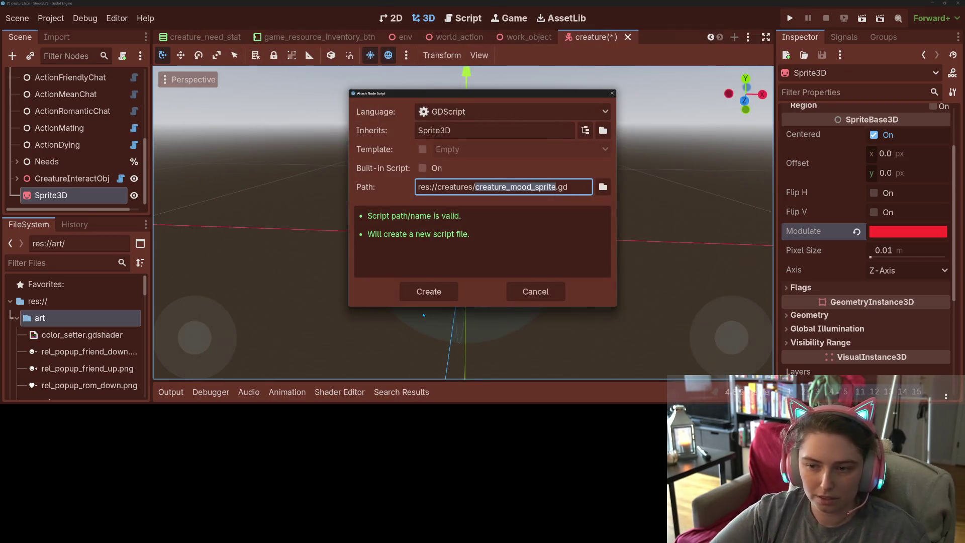
{"action": "left_click", "coordinate": [425, 288]}
{"action": "right_click", "coordinate": [82, 195]}
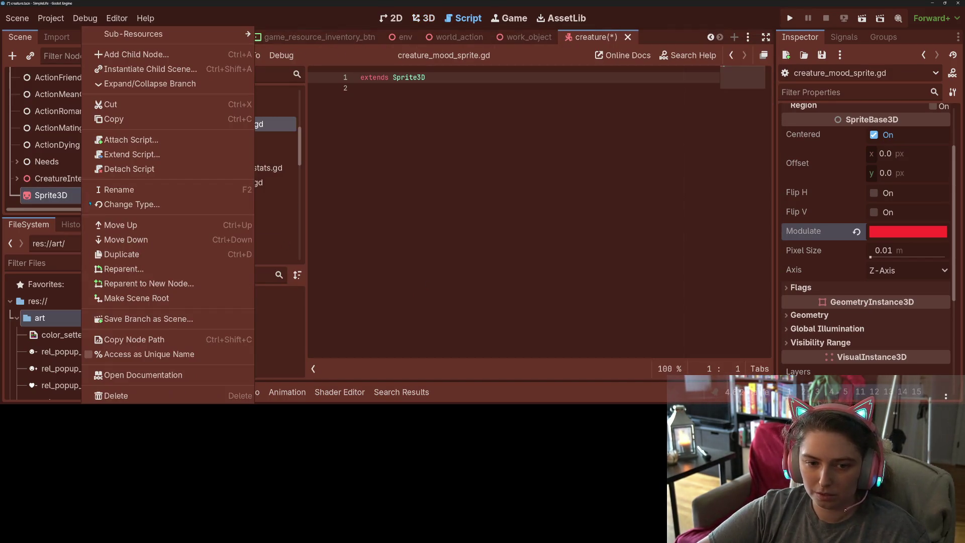
Step: Rename the Sprite3D node to CreatureMoodSprite
{"action": "left_click", "coordinate": [131, 195]}
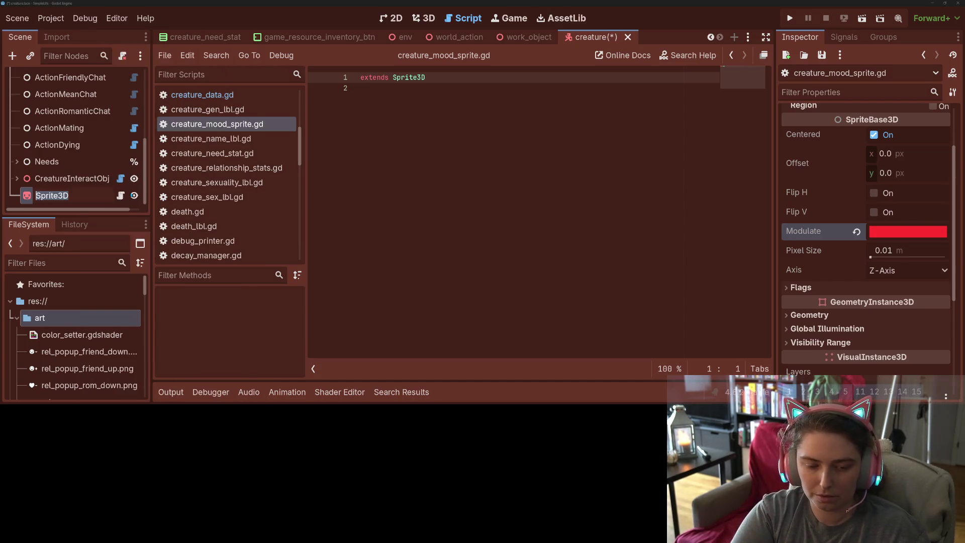
{"action": "type", "text": "CreatureMoo"}
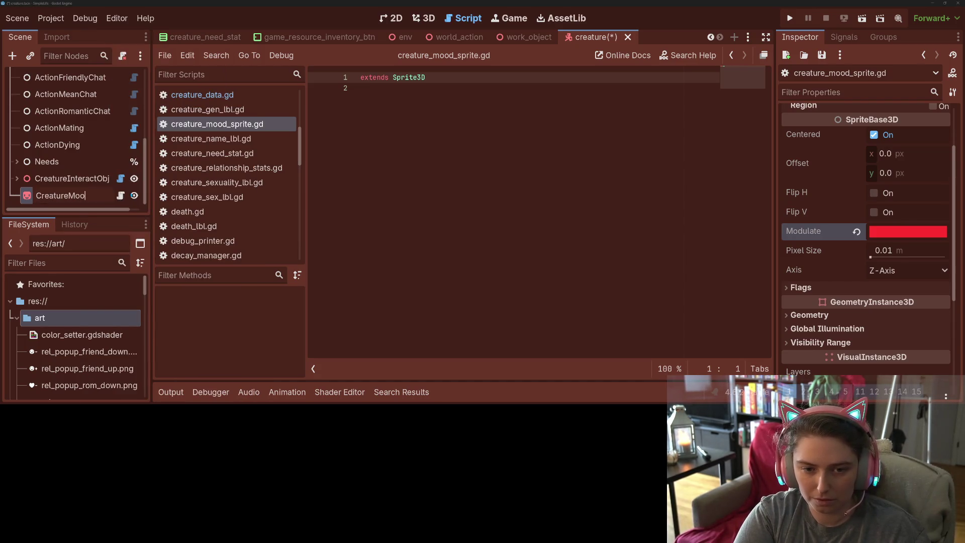
{"action": "type", "text": "e"}
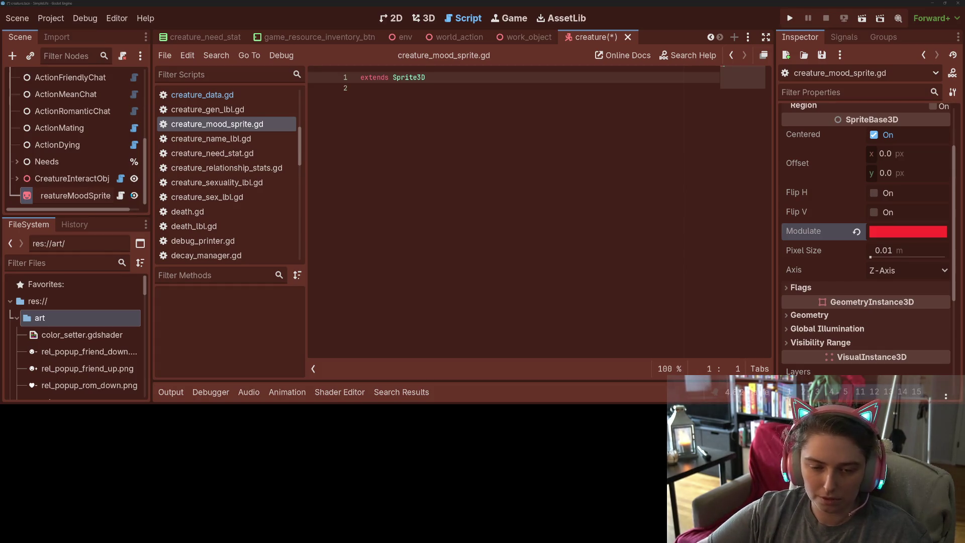
{"action": "key", "text": "Return"}
Step: Declare var sprite_color_dict as an empty dictionary with braces on separate lines
{"action": "left_click", "coordinate": [463, 175]}
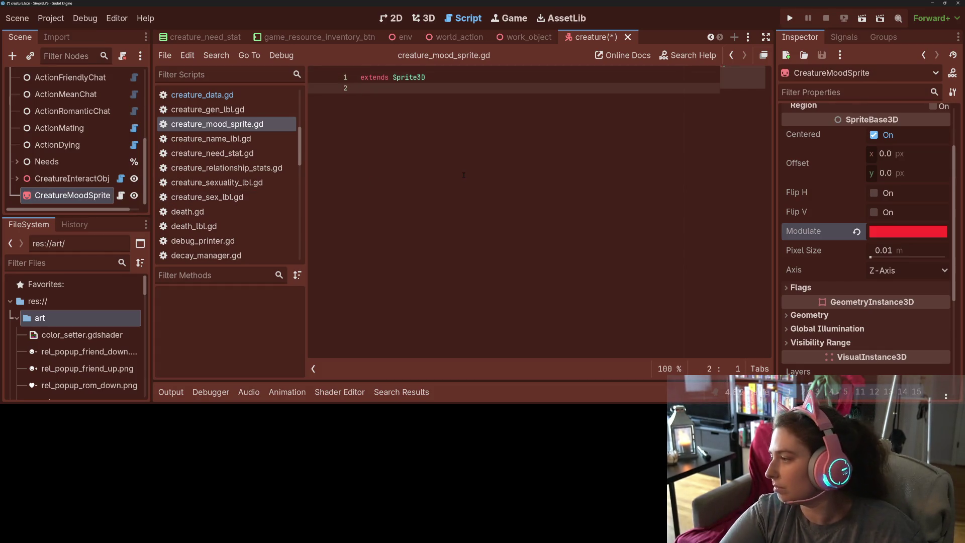
{"action": "key", "text": "Return"}
{"action": "type", "text": "var"}
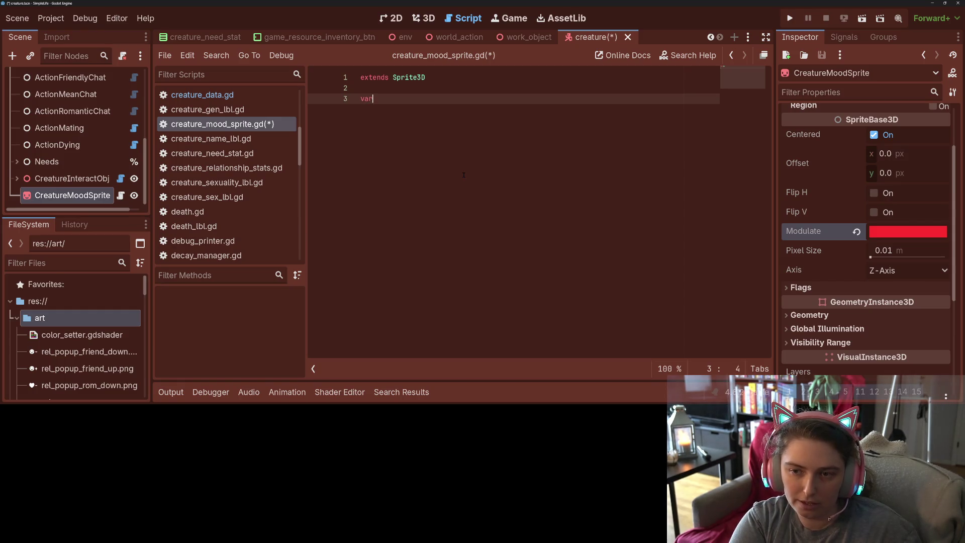
{"action": "type", "text": "spri"}
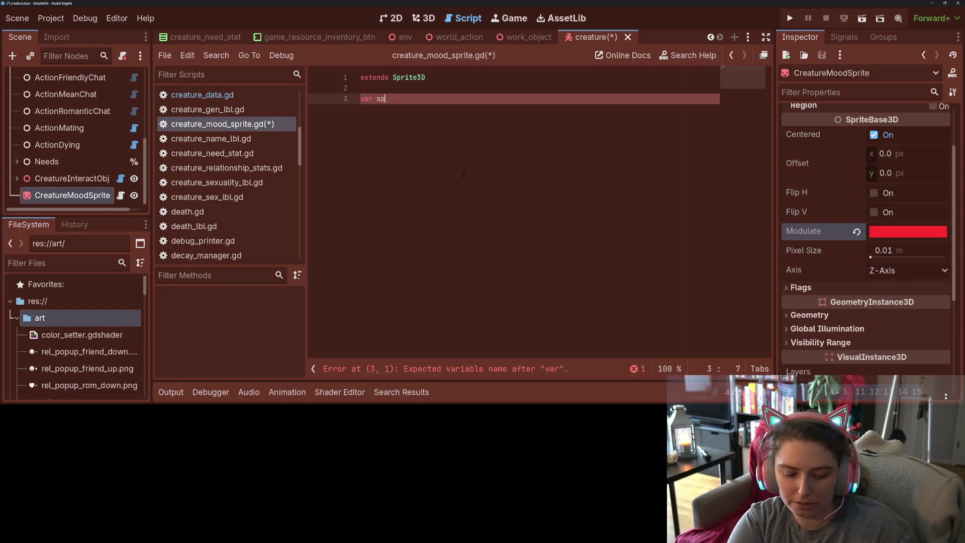
{"action": "type", "text": "te_color_dict :="}
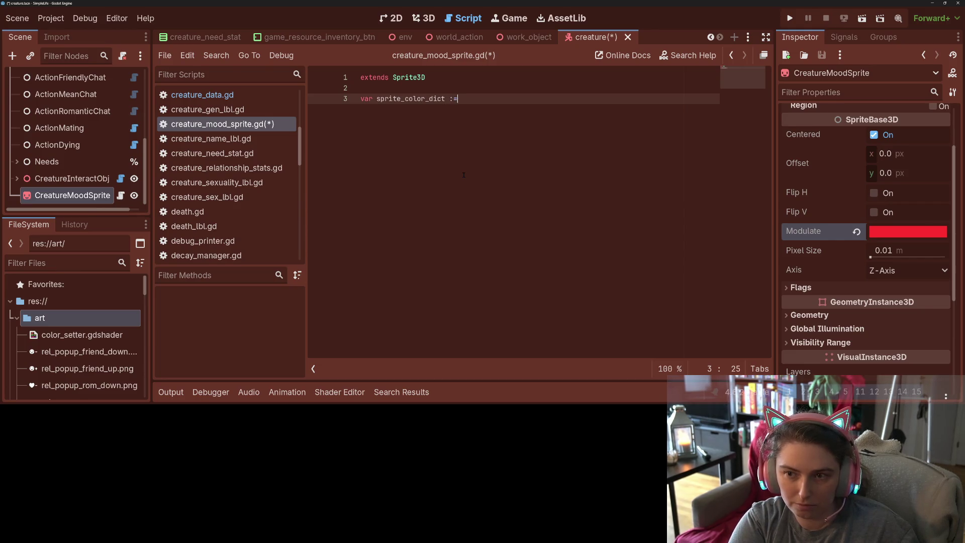
{"action": "type", "text": "["}
{"action": "key", "text": "BackSpace"}
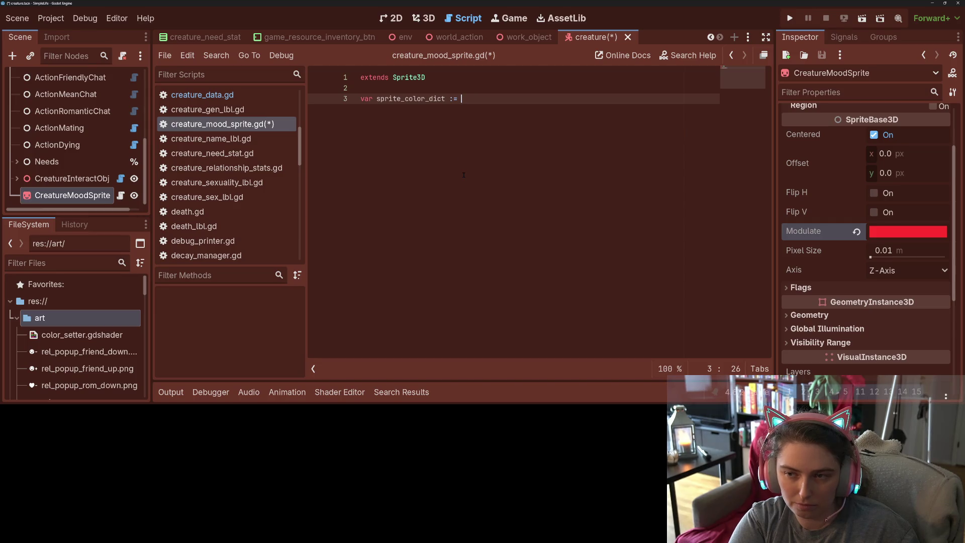
{"action": "type", "text": "Dic"}
{"action": "key", "text": "Return"}
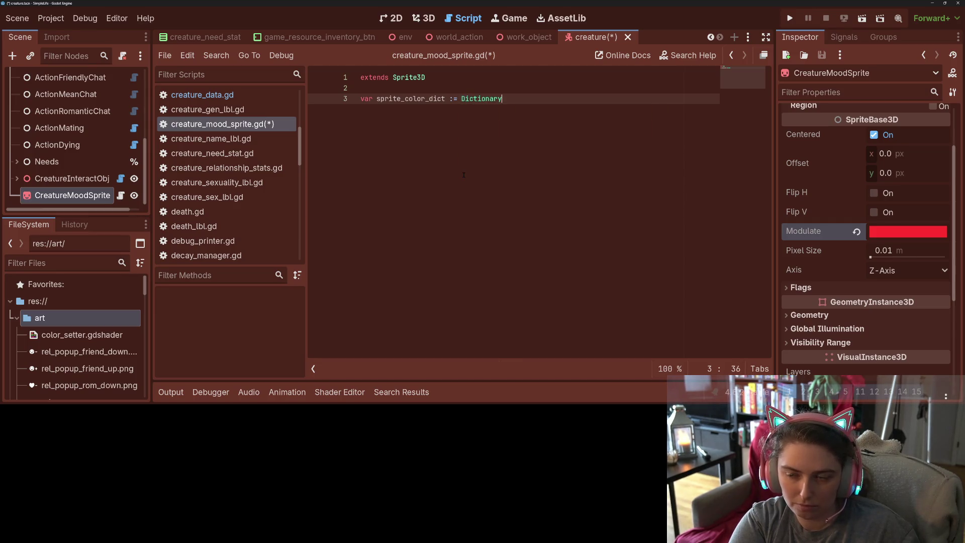
{"action": "key", "text": "BackSpace"}
{"action": "key", "text": "BackSpace"}
{"action": "key", "text": "BackSpace"}
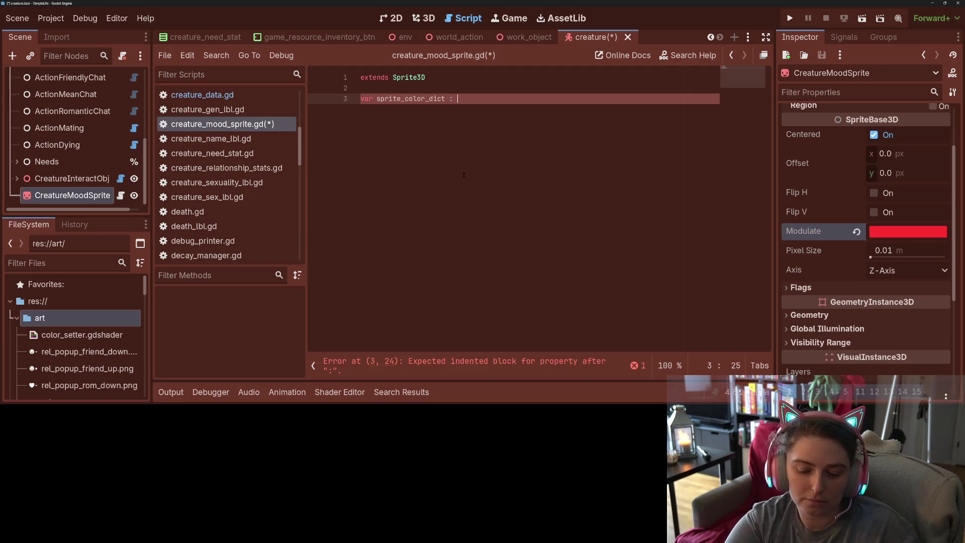
{"action": "key", "text": "BackSpace"}
{"action": "key", "text": "BackSpace"}
{"action": "type", "text": "{"}
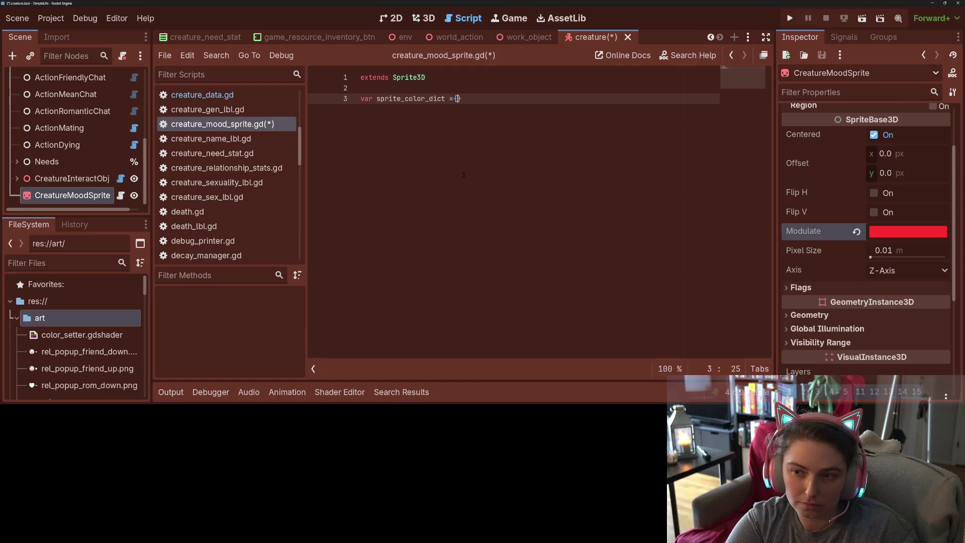
{"action": "key", "text": "Return"}
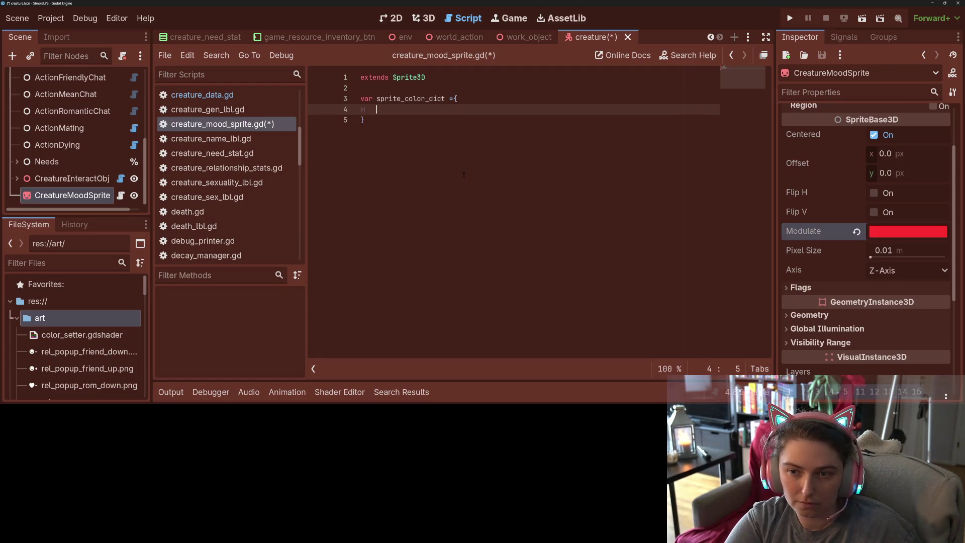
{"action": "key", "text": "ctrl+z"}
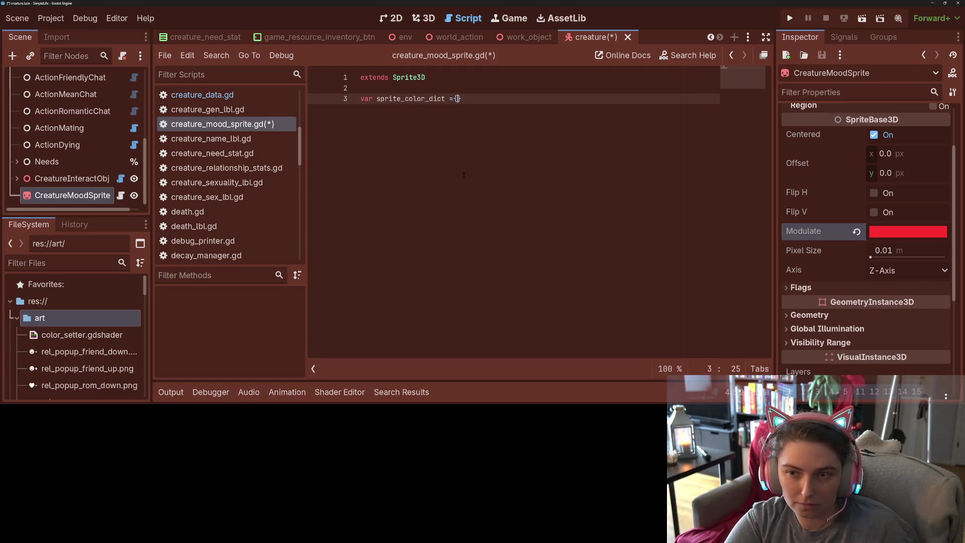
{"action": "key", "text": "Return"}
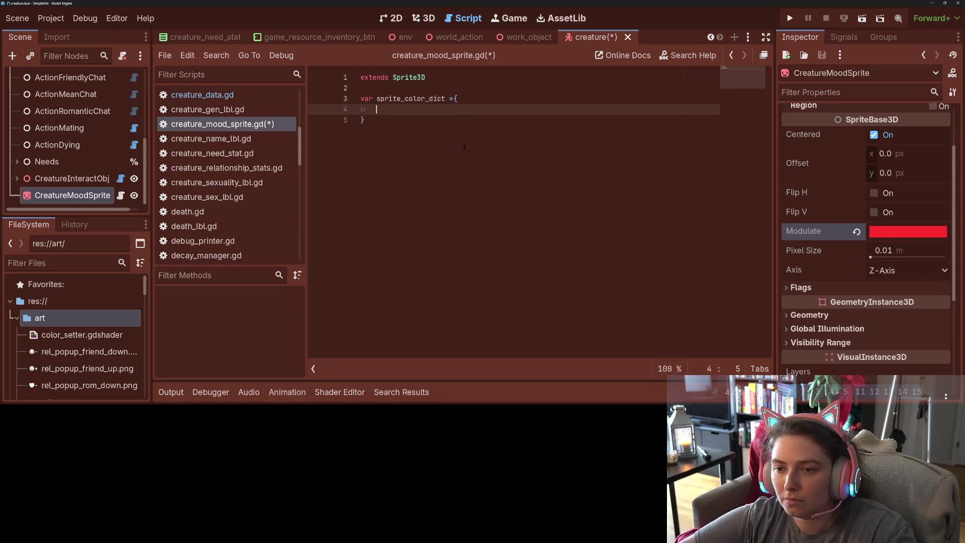
{"action": "left_click", "coordinate": [454, 99]}
{"action": "key", "text": "Return"}
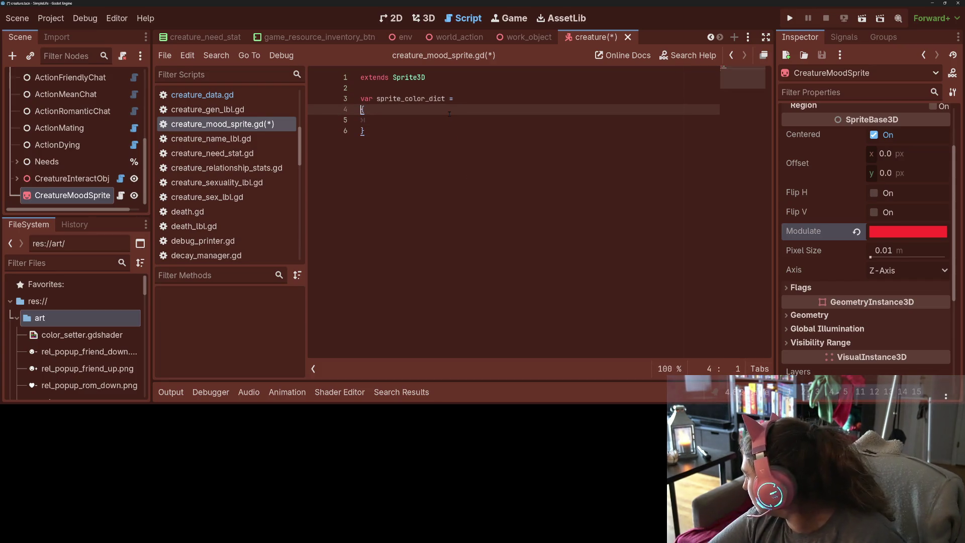
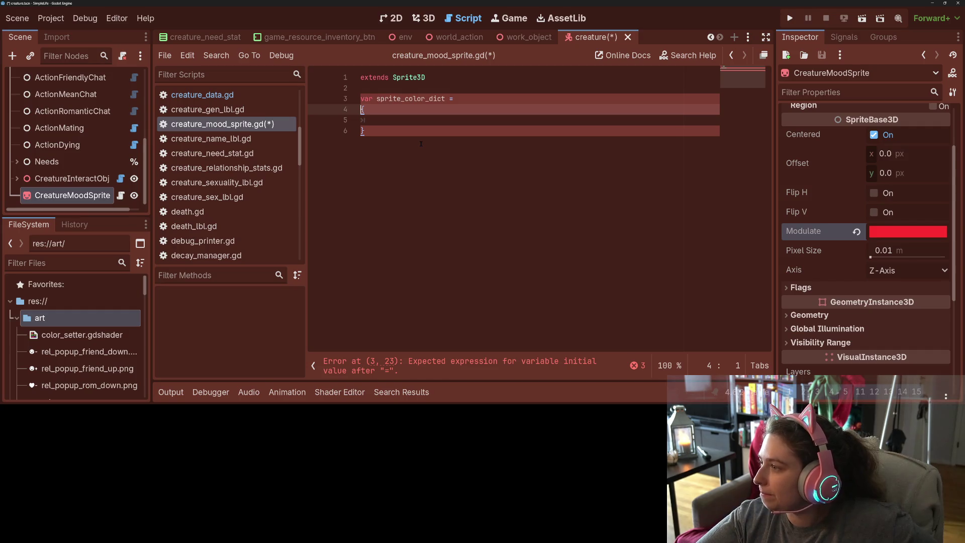
Step: Add the type hint Dictionary[String, Color] to sprite_color_dict on line 3
{"action": "left_click", "coordinate": [429, 116]}
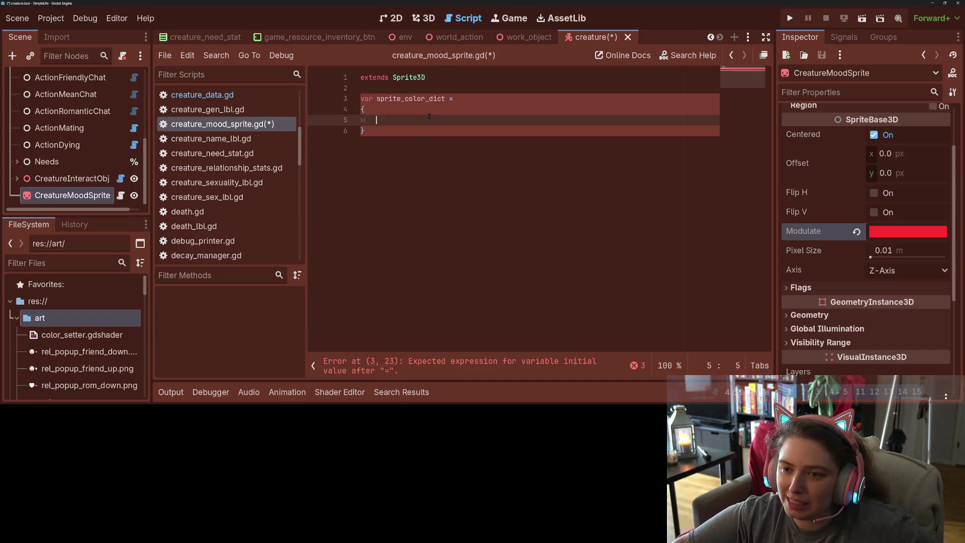
{"action": "left_click", "coordinate": [445, 99]}
{"action": "left_click", "coordinate": [433, 120]}
{"action": "left_click", "coordinate": [445, 99]}
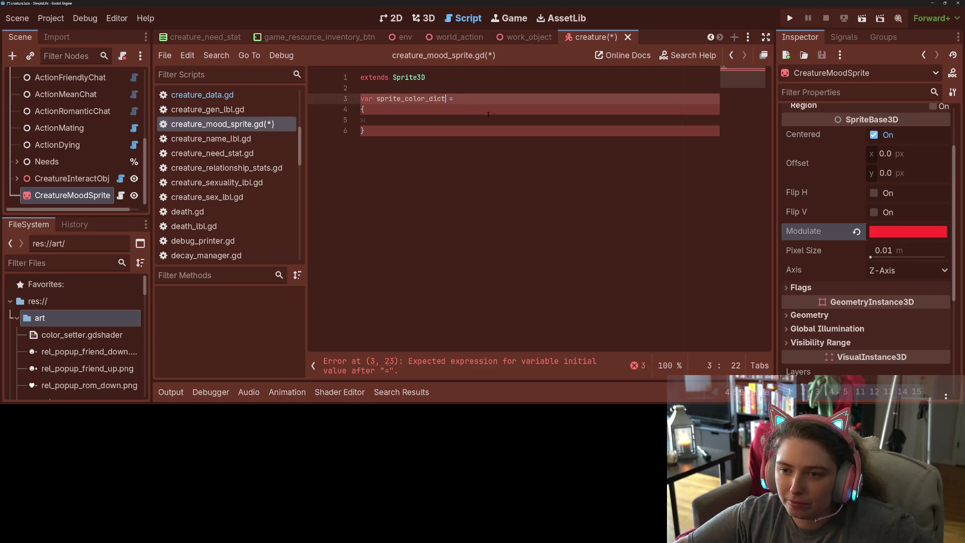
{"action": "type", "text": "[]"}
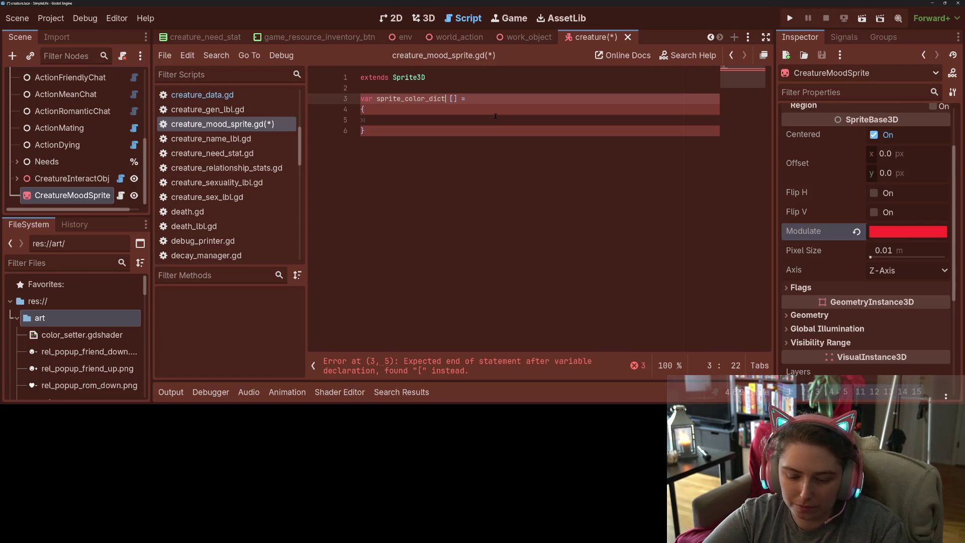
{"action": "type", "text": " :"}
{"action": "key", "text": "Right"}
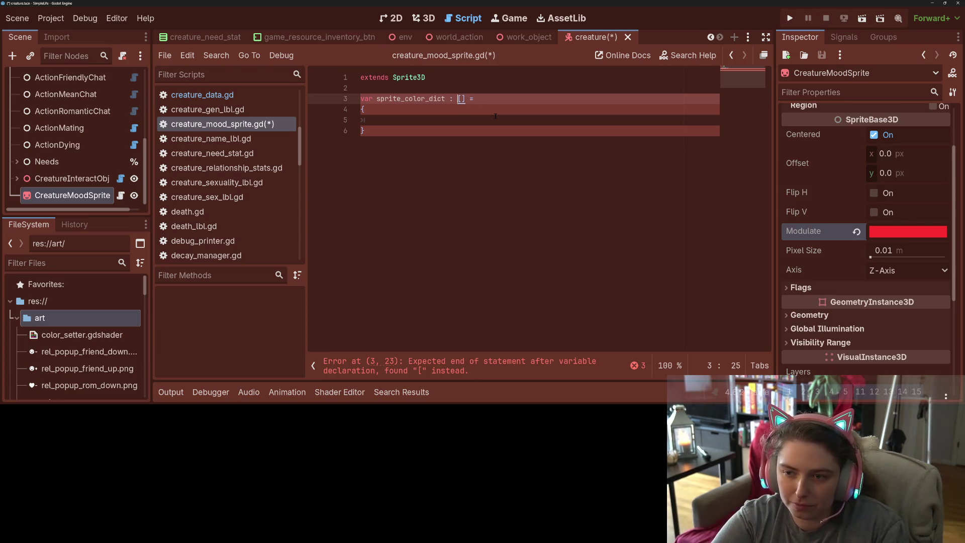
{"action": "type", "text": "Dic"}
{"action": "key", "text": "Return"}
{"action": "key", "text": "Right"}
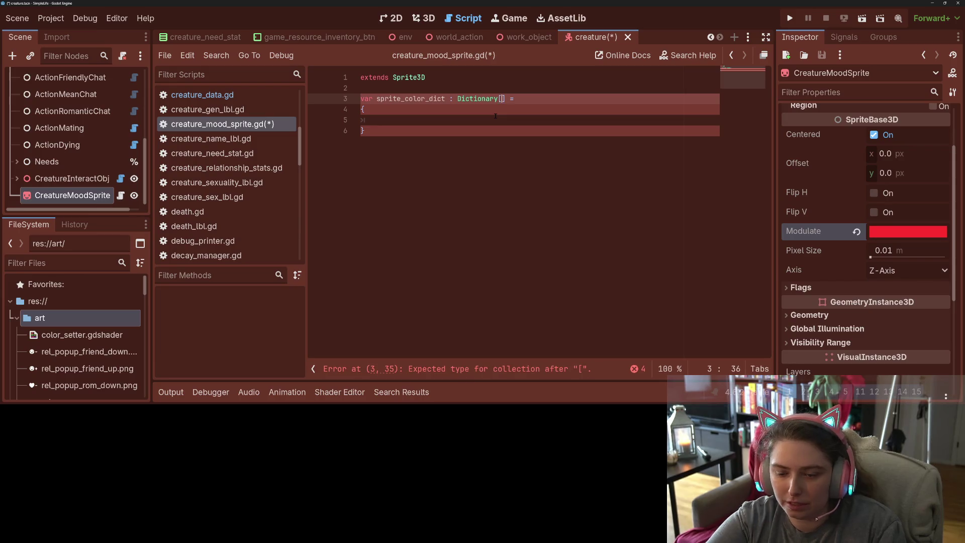
{"action": "type", "text": "String, "}
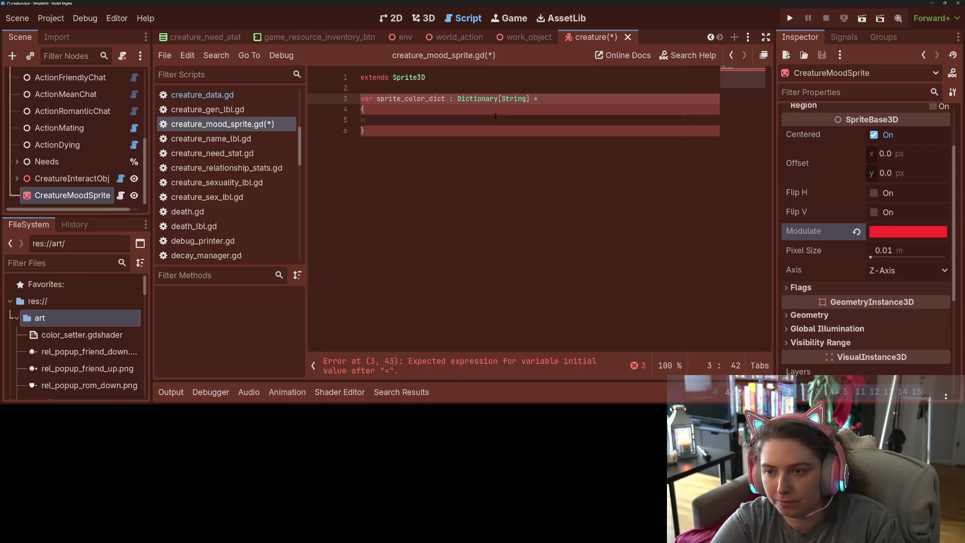
{"action": "type", "text": "Color"}
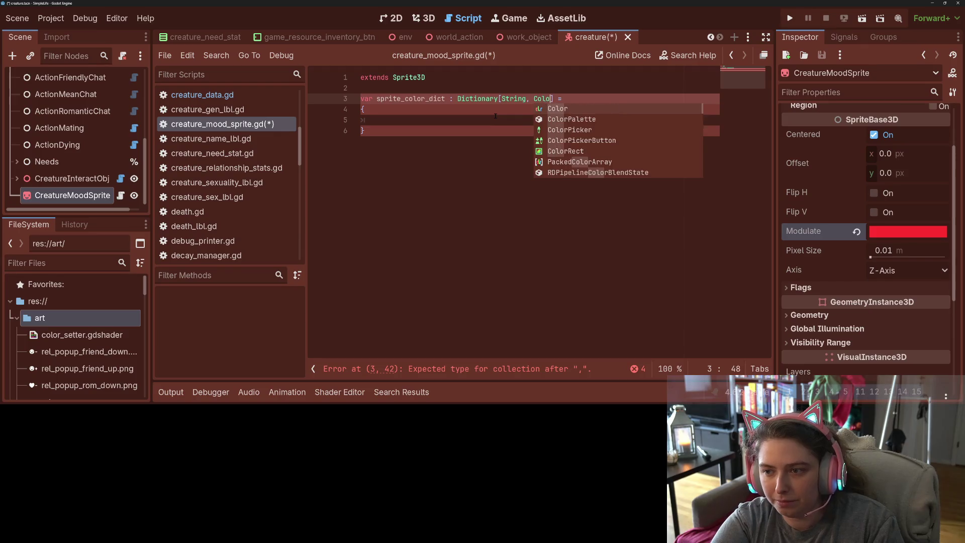
{"action": "key", "text": "Escape"}
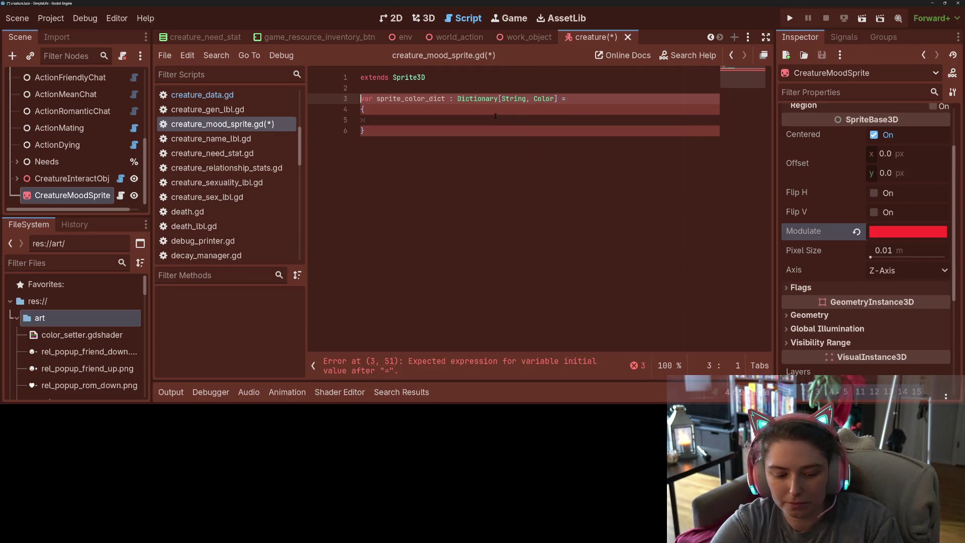
{"action": "key", "text": "Home"}
{"action": "type", "text": "@ex"}
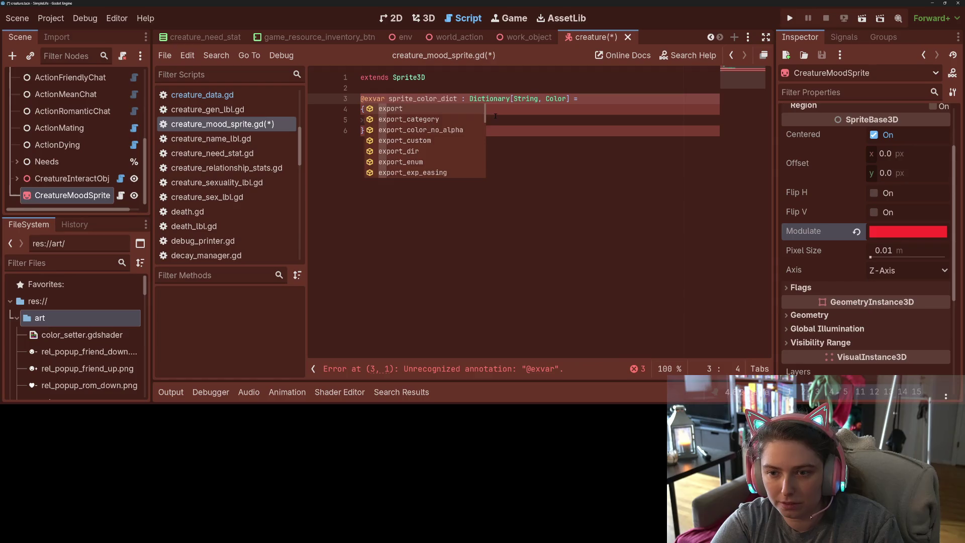
{"action": "key", "text": "Return"}
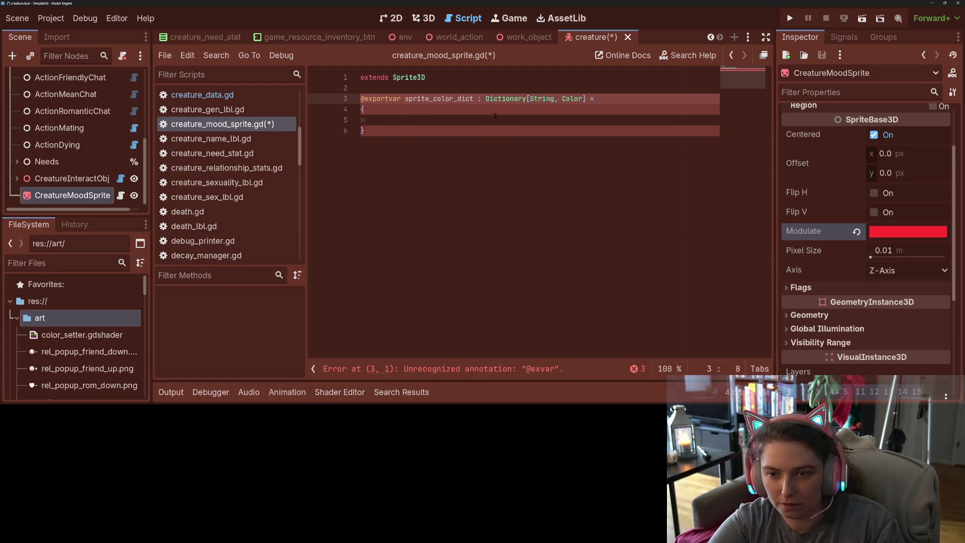
{"action": "key", "text": "ctrl+s"}
Step: Join the opening brace onto the declaration line, save, and select lines 3–5
{"action": "key", "text": "Down"}
{"action": "key", "text": "Down"}
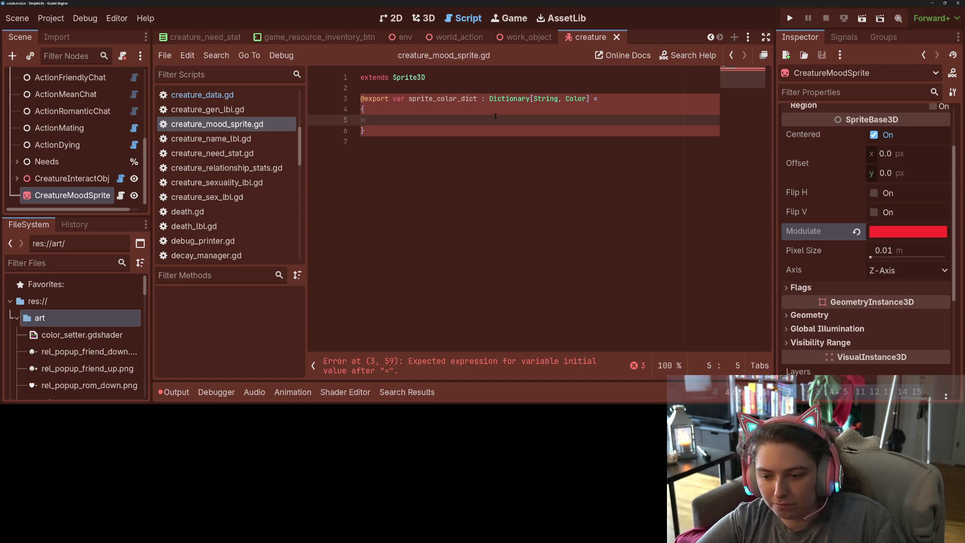
{"action": "key", "text": "Up"}
{"action": "key", "text": "Up"}
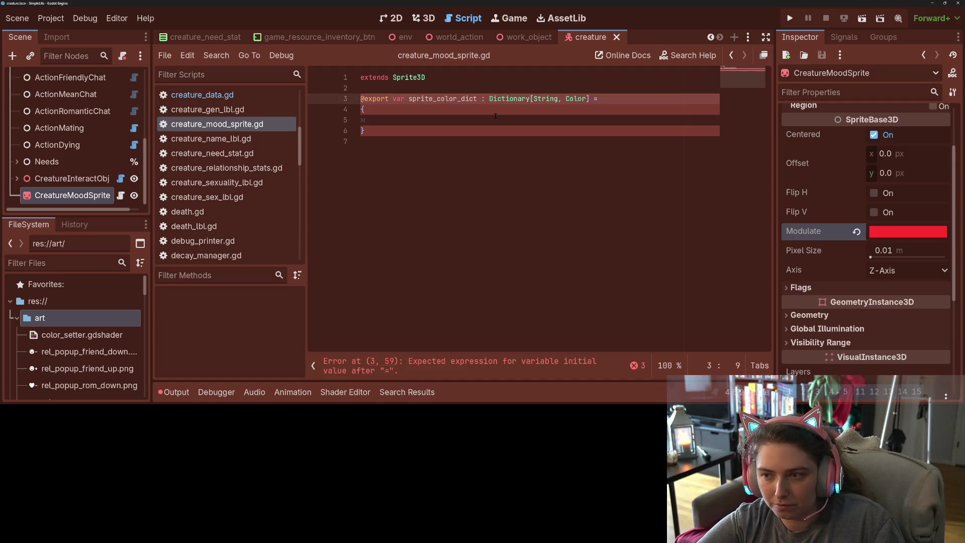
{"action": "key", "text": "End"}
{"action": "key", "text": "Delete"}
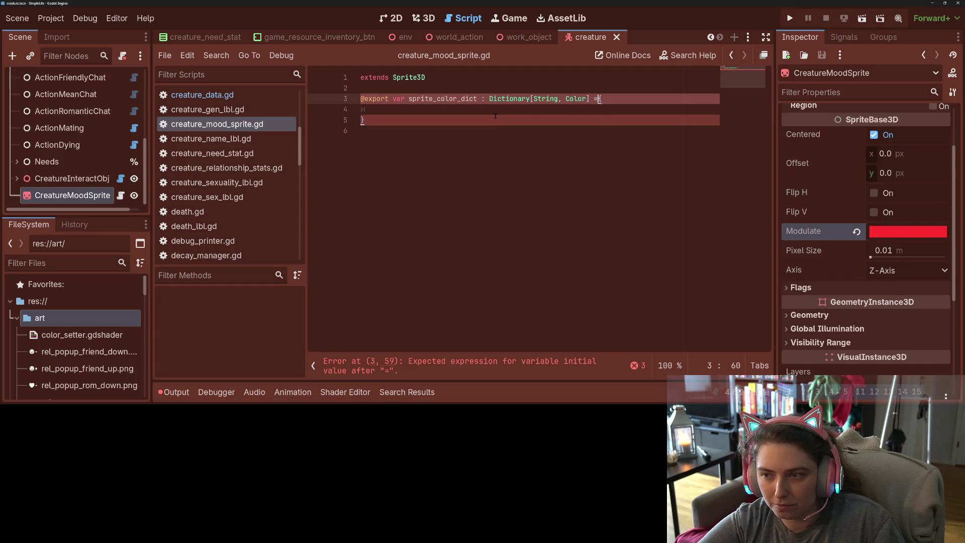
{"action": "key", "text": "ctrl+s"}
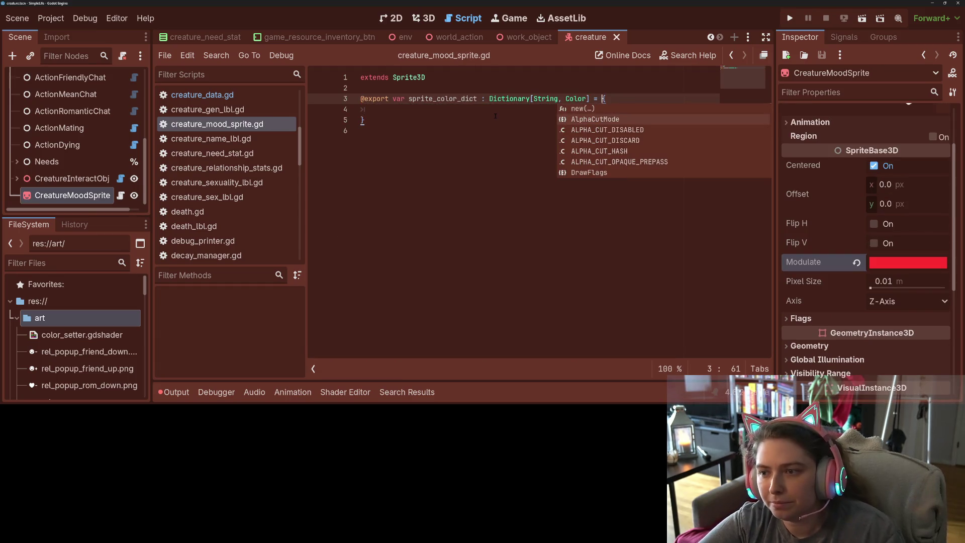
{"action": "left_click", "coordinate": [495, 116]}
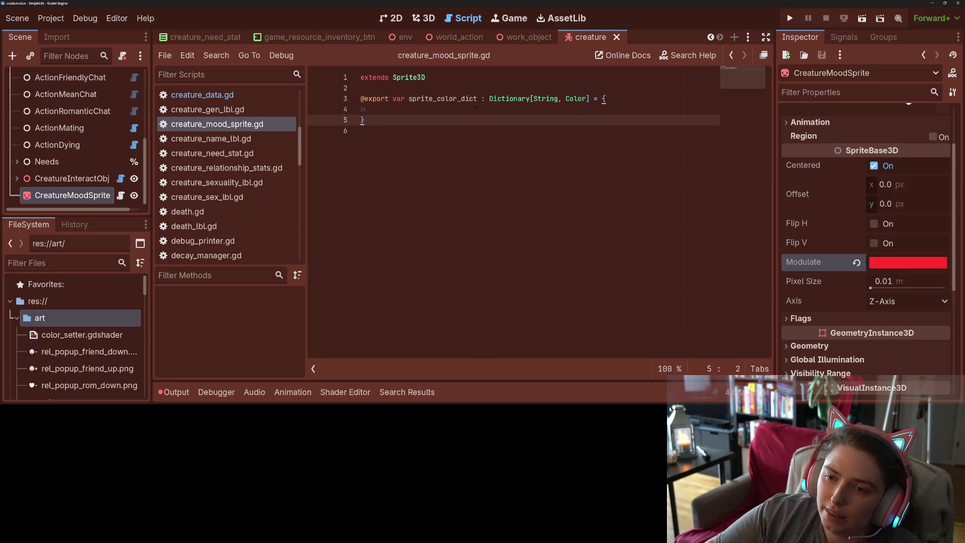
{"action": "left_click_drag", "start_coordinate": [495, 116], "coordinate": [360, 99]}
{"action": "key", "text": "ctrl+c"}
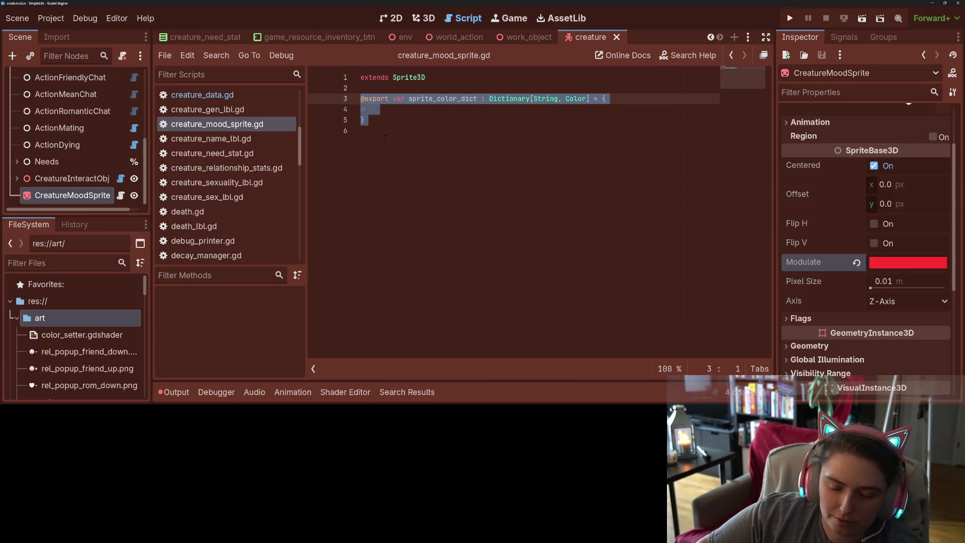
Step: Paste a copy of the declaration as sprite_dict typed Dictionary[String, Texture] and save
{"action": "left_click", "coordinate": [384, 132]}
{"action": "key", "text": "Return"}
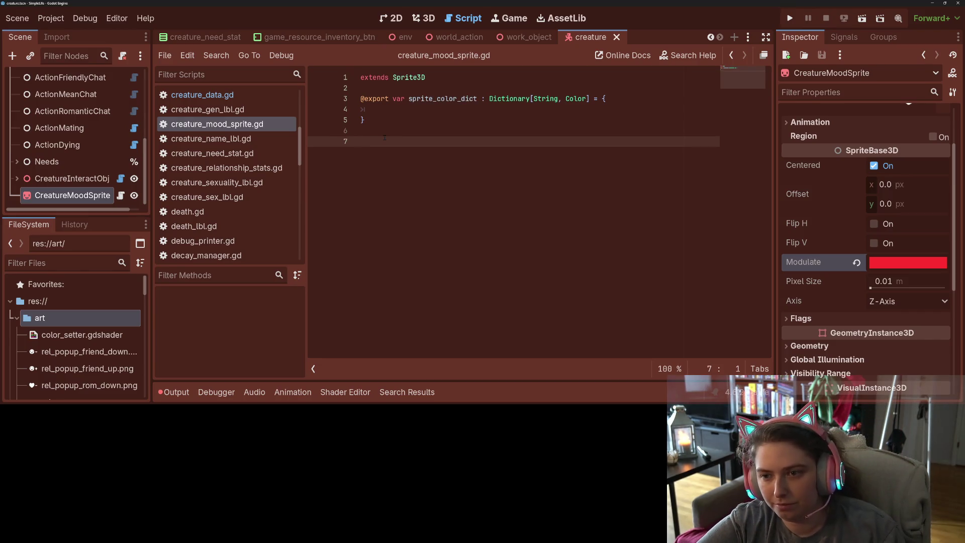
{"action": "key", "text": "ctrl+v"}
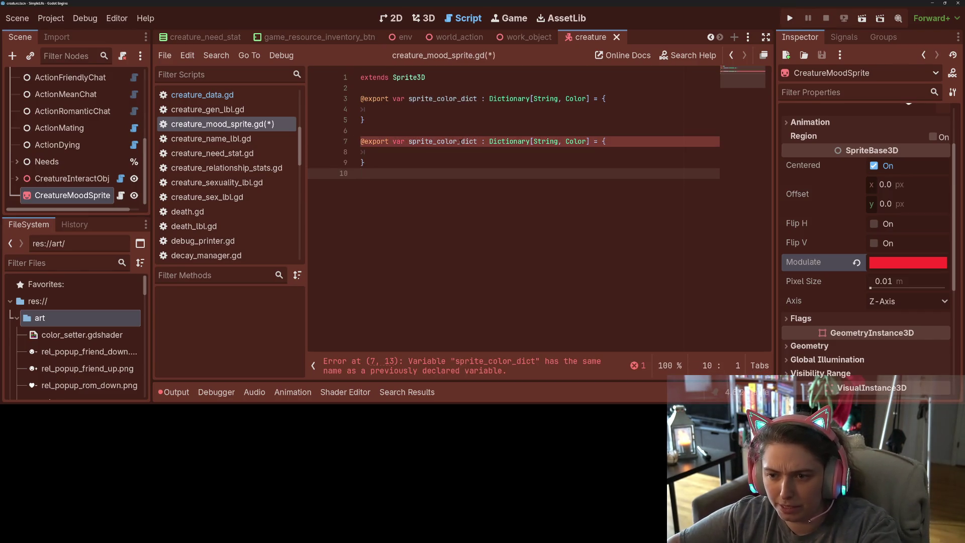
{"action": "left_click", "coordinate": [456, 142]}
{"action": "key", "text": "shift+Left"}
{"action": "key", "text": "shift+Left"}
{"action": "key", "text": "shift+Left"}
{"action": "key", "text": "BackSpace"}
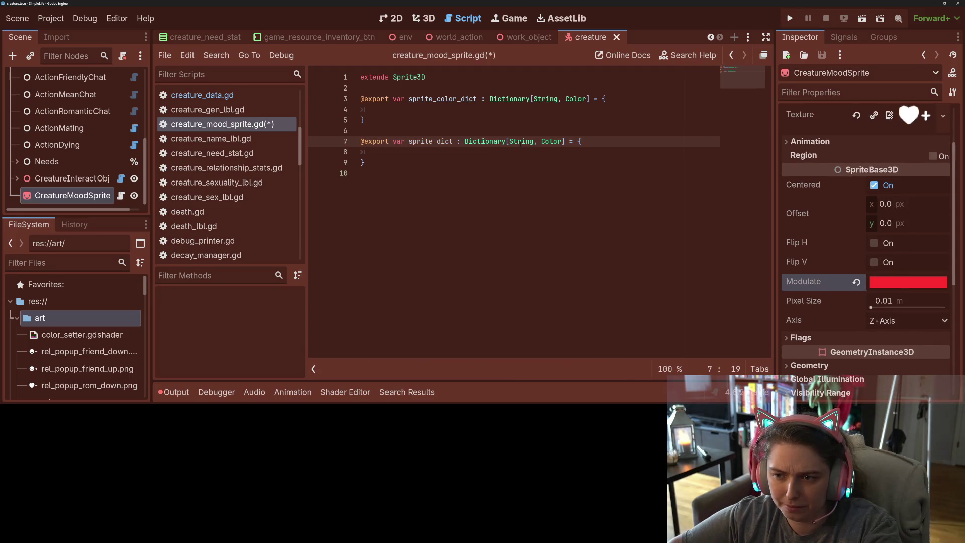
{"action": "double_click", "coordinate": [551, 141]}
{"action": "type", "text": "T"}
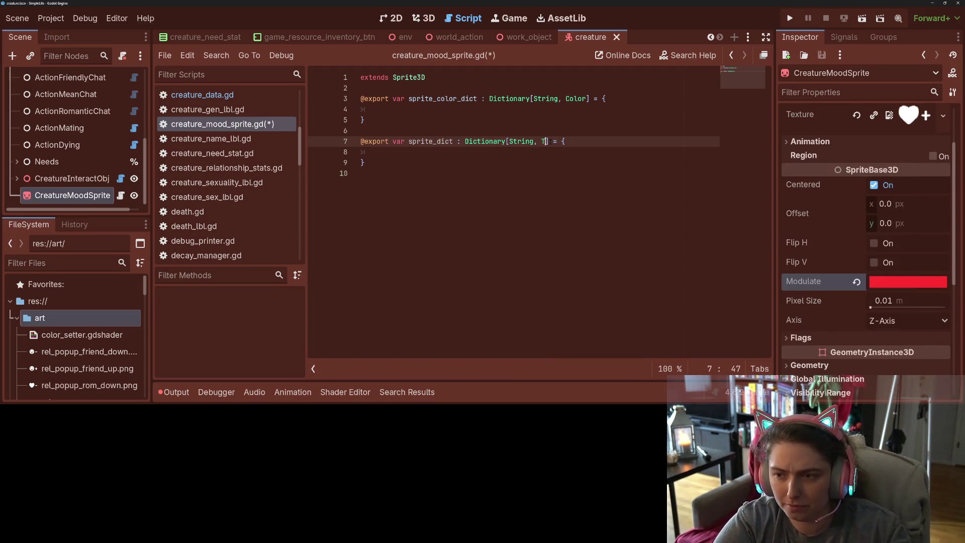
{"action": "type", "text": "ex"}
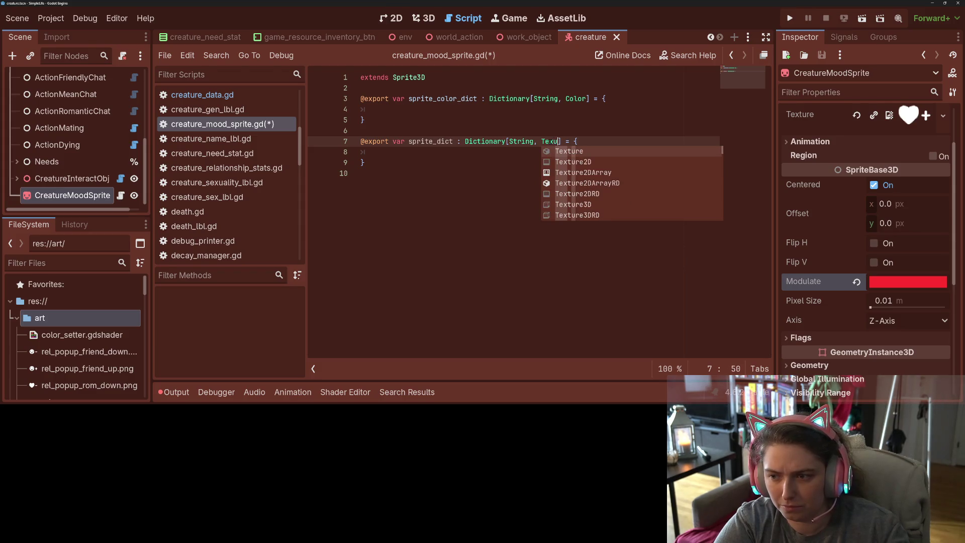
{"action": "type", "text": "tr"}
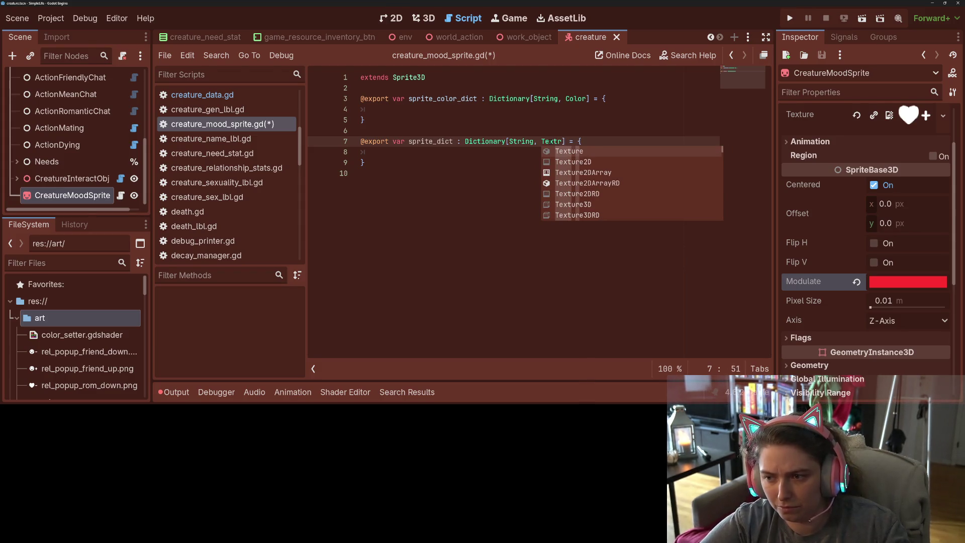
{"action": "type", "text": "ure"}
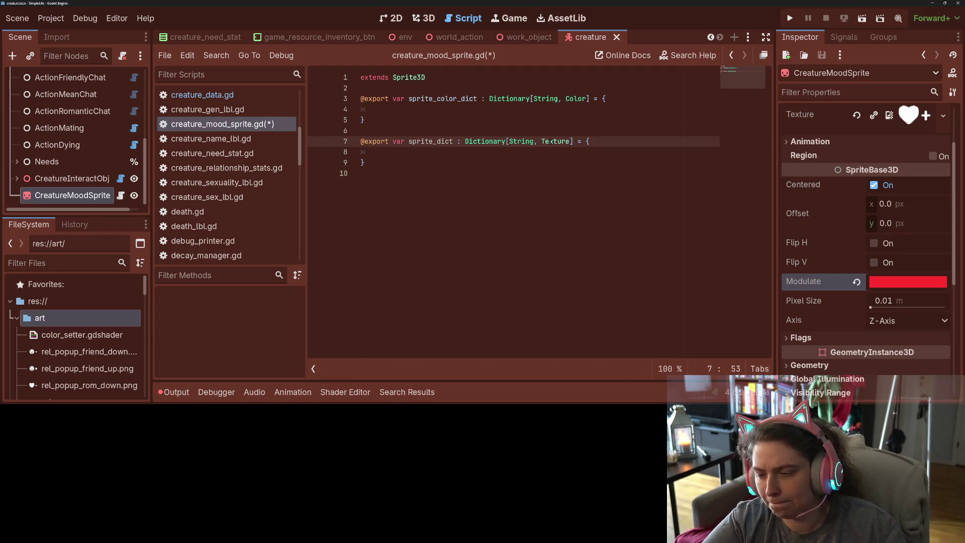
{"action": "key", "text": "ctrl+a"}
{"action": "key", "text": "ctrl+s"}
Step: Copy the red Modulate colour and select CreatureMoodSprite in the Scene dock
{"action": "left_click", "coordinate": [550, 141]}
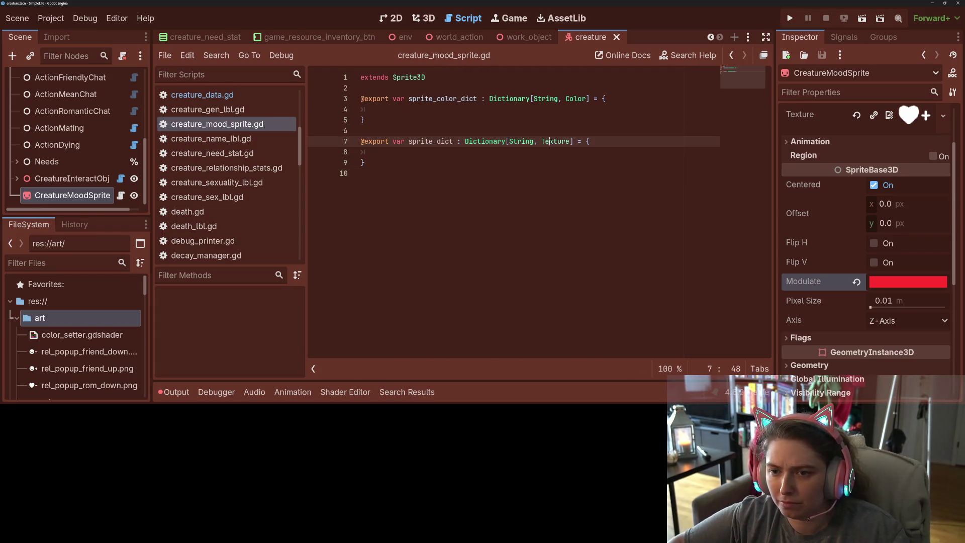
{"action": "right_click", "coordinate": [832, 290]}
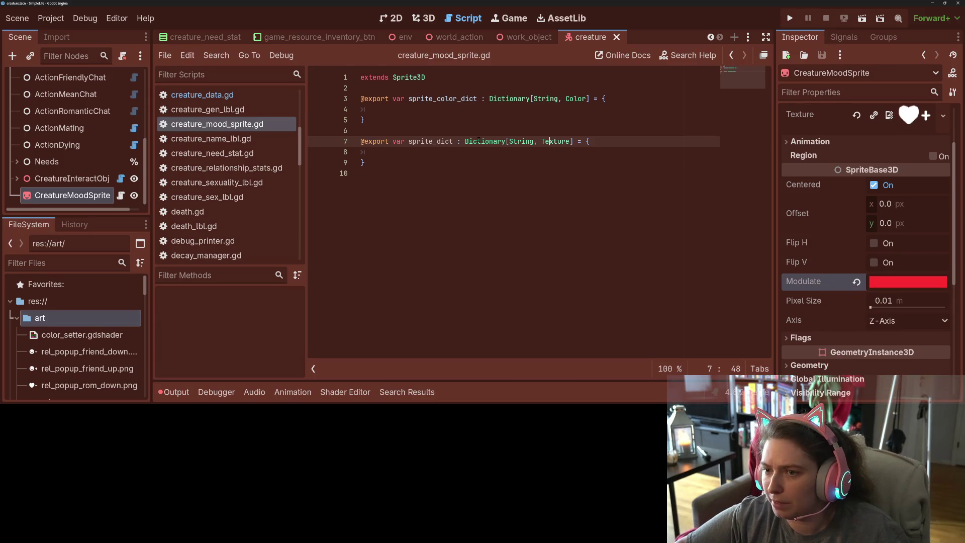
{"action": "left_click", "coordinate": [102, 197]}
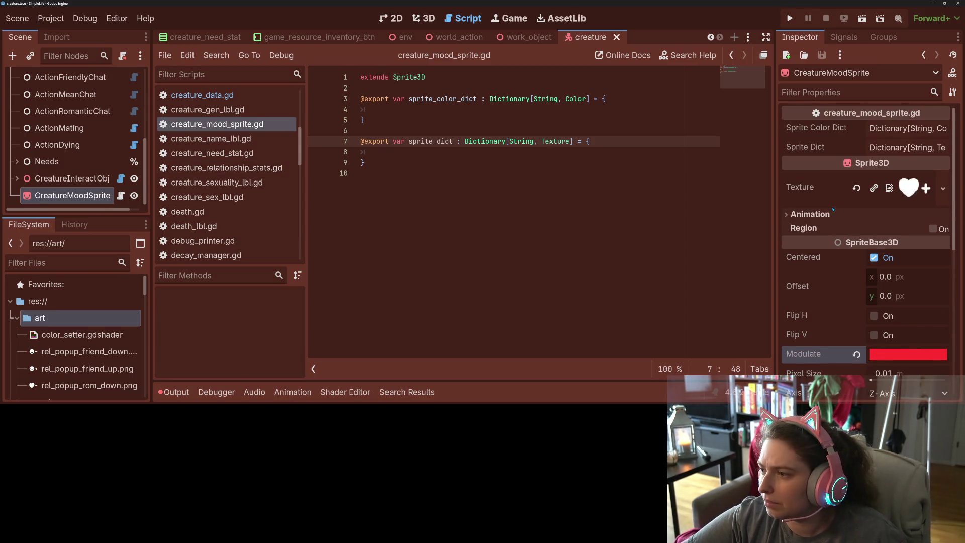
Step: Add friend_neg with the pasted red colour to Sprite Color Dict
{"action": "left_click", "coordinate": [900, 129]}
{"action": "left_click", "coordinate": [907, 212]}
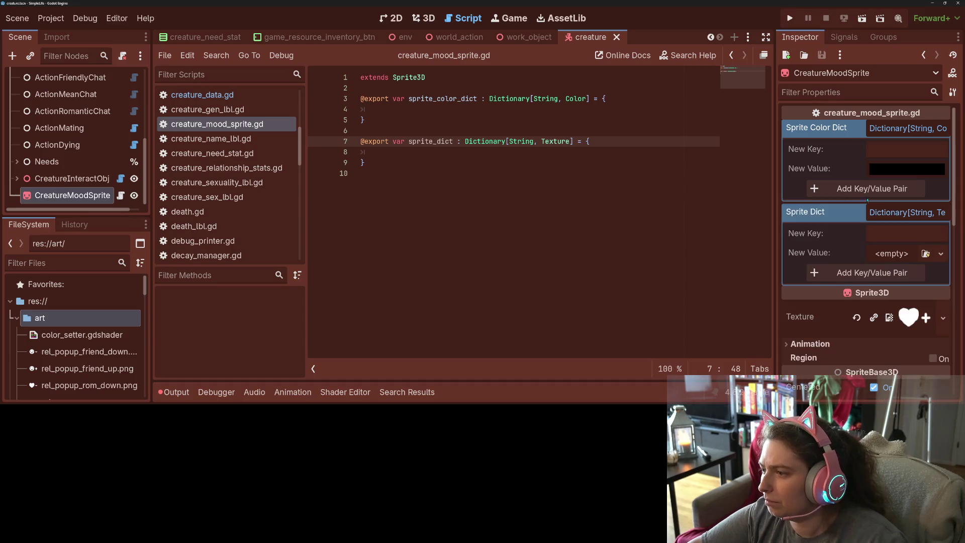
{"action": "right_click", "coordinate": [859, 170]}
{"action": "left_click", "coordinate": [859, 187]}
{"action": "type", "text": "friend_ne"}
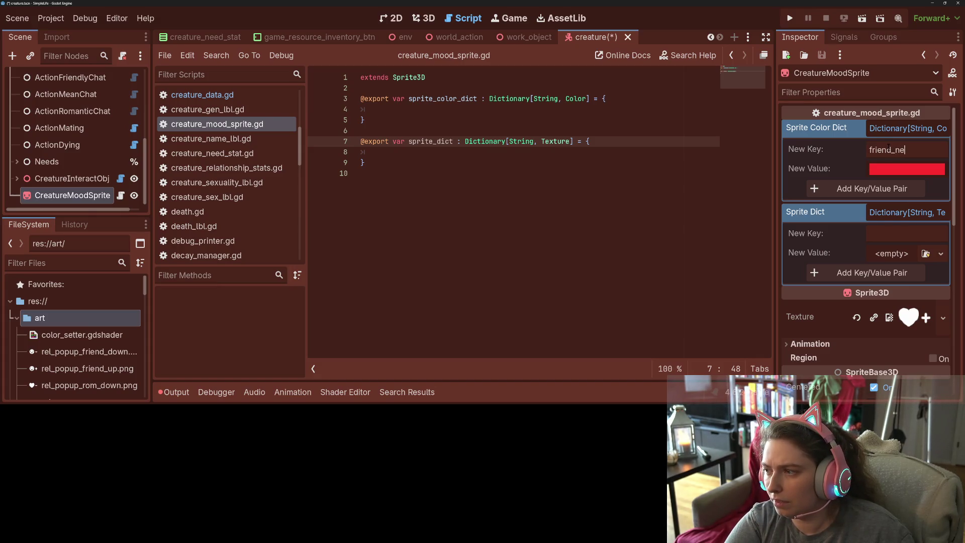
{"action": "type", "text": "g"}
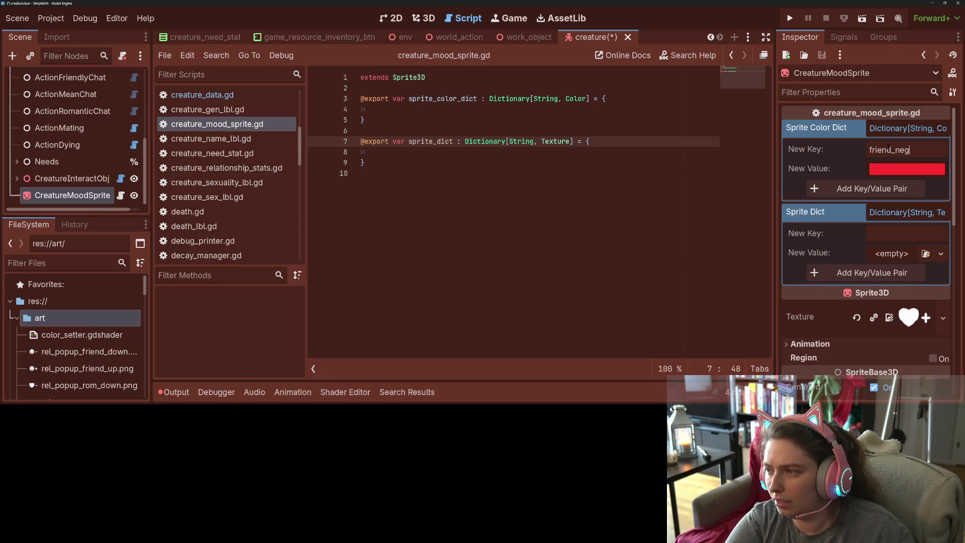
{"action": "left_click", "coordinate": [872, 188]}
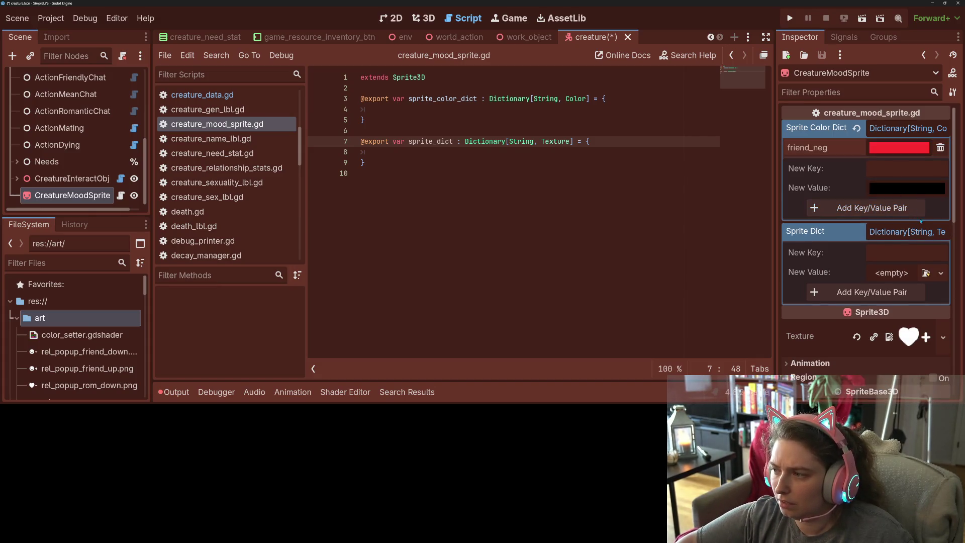
Step: Map friend_neg to rel_popup_friend_down.png in Sprite Dict and begin the friend_pos colour key
{"action": "left_click", "coordinate": [925, 272]}
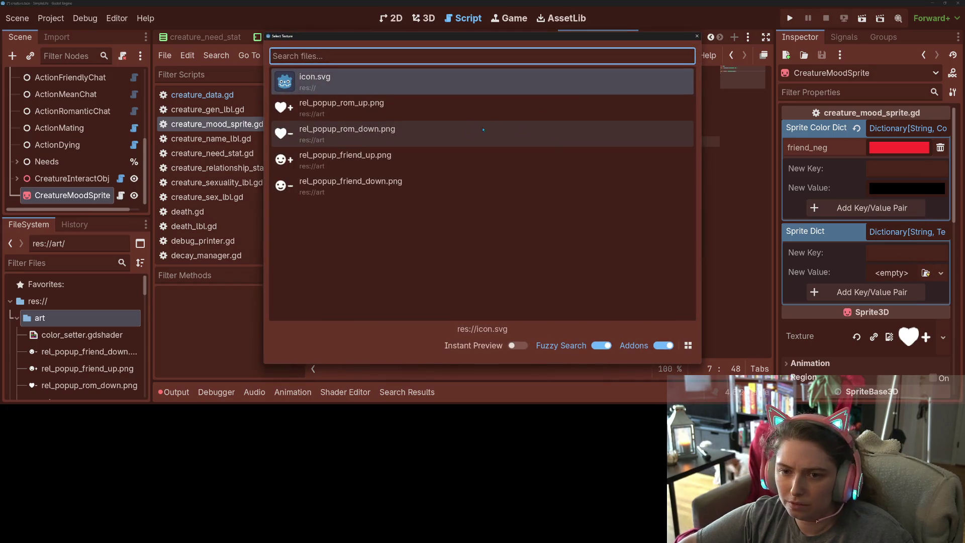
{"action": "left_click", "coordinate": [397, 184]}
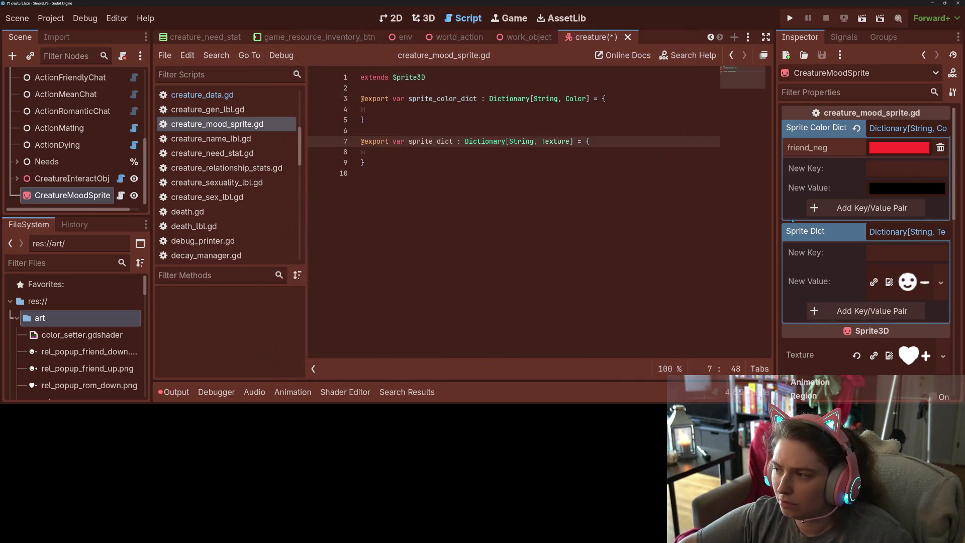
{"action": "left_click", "coordinate": [898, 254]}
{"action": "type", "text": "friend"}
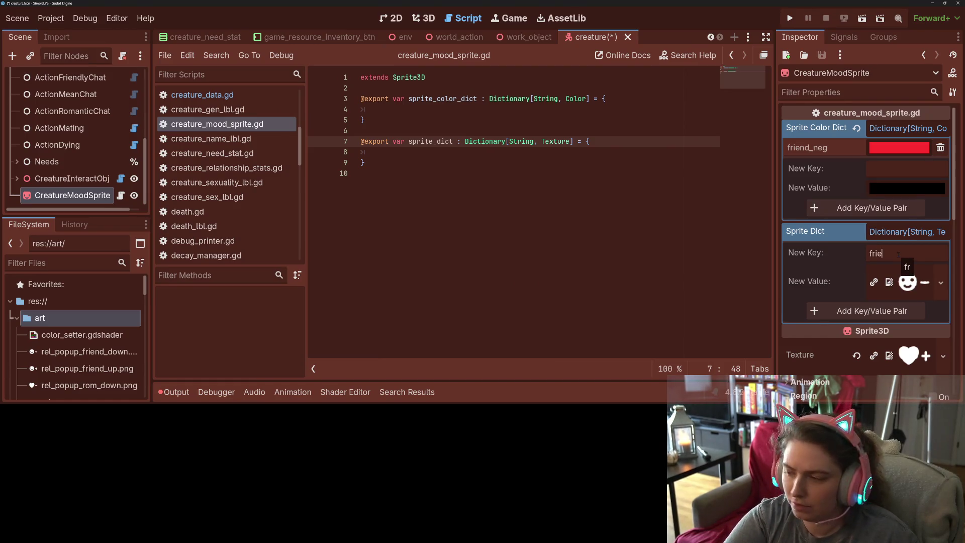
{"action": "type", "text": "_neg"}
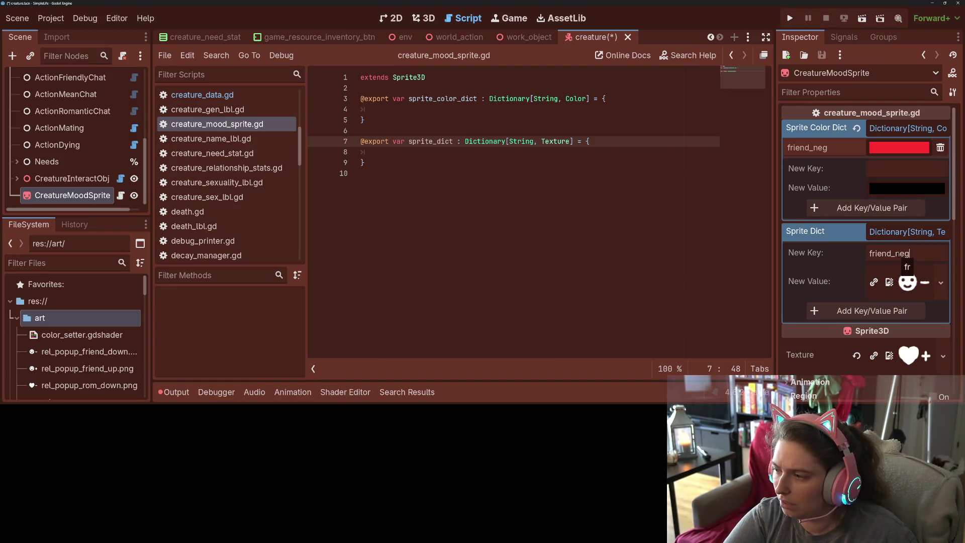
{"action": "left_click", "coordinate": [872, 311]}
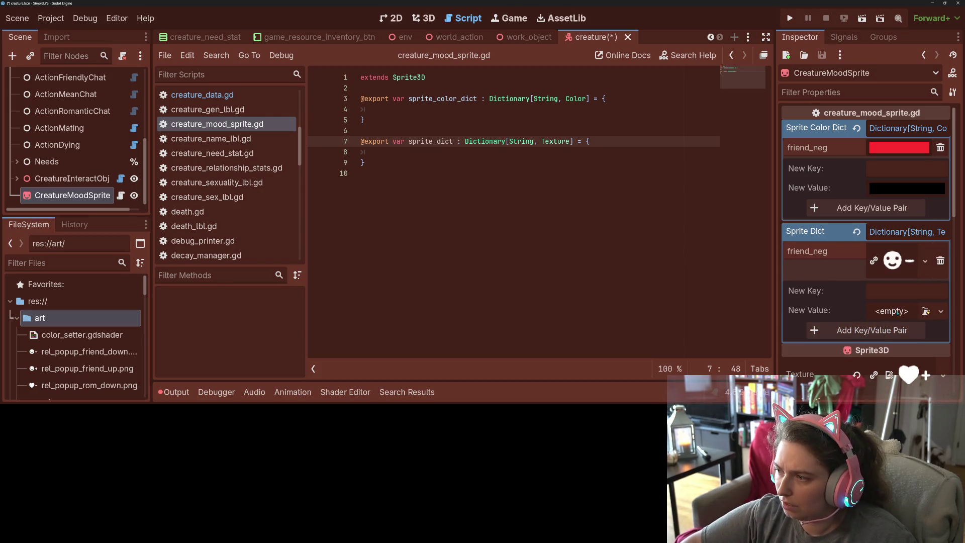
{"action": "type", "text": "friend_pos"}
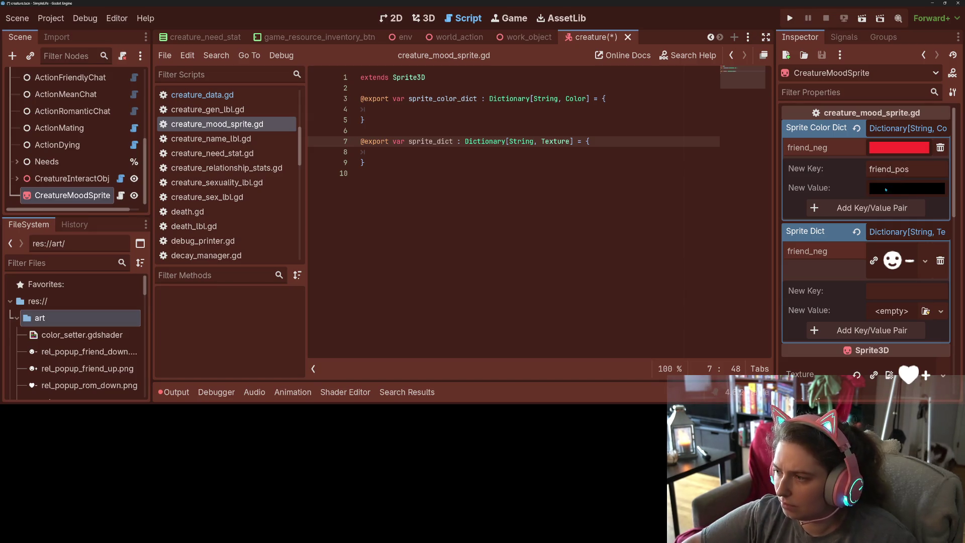
{"action": "left_click", "coordinate": [898, 189]}
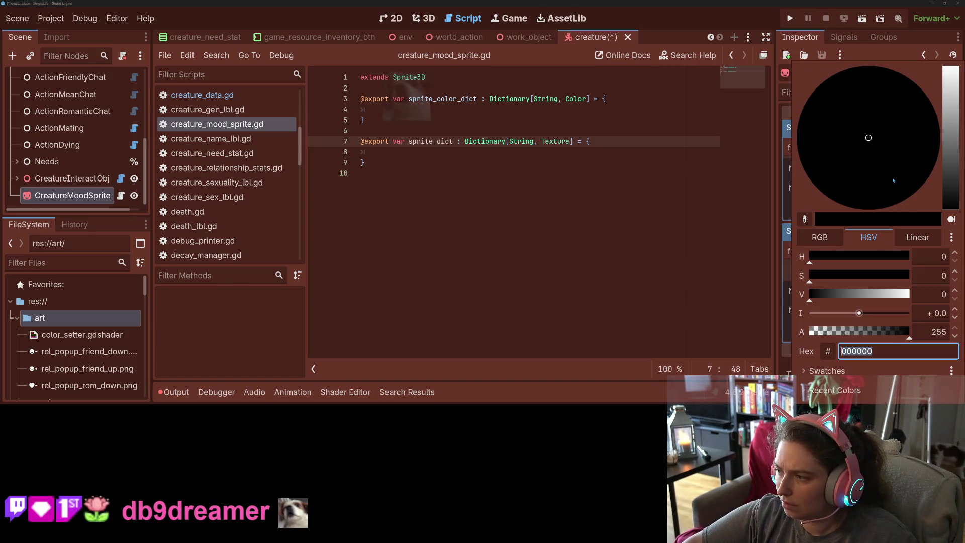
Step: Give the friend_pos entry in Sprite Color Dict a saturated green colour
{"action": "left_click", "coordinate": [785, 174]}
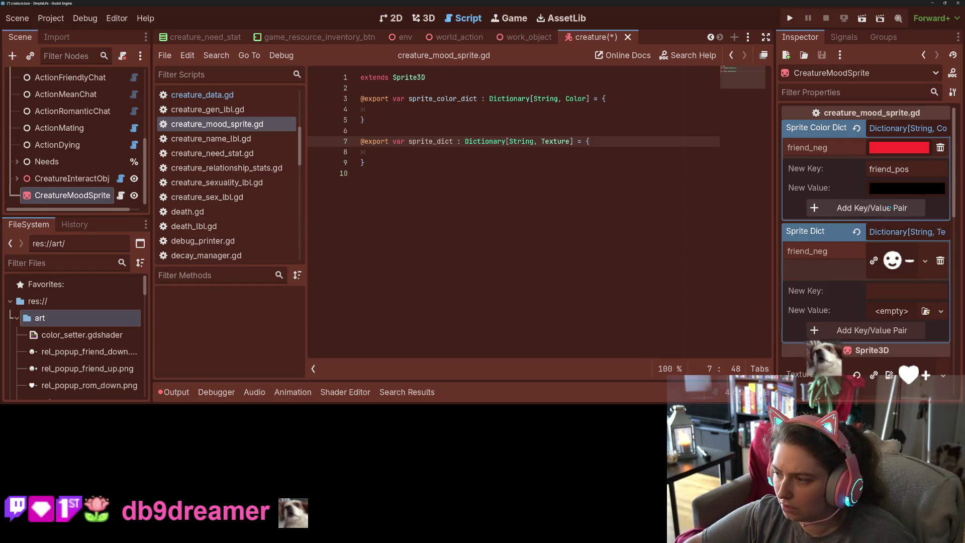
{"action": "left_click", "coordinate": [898, 192]}
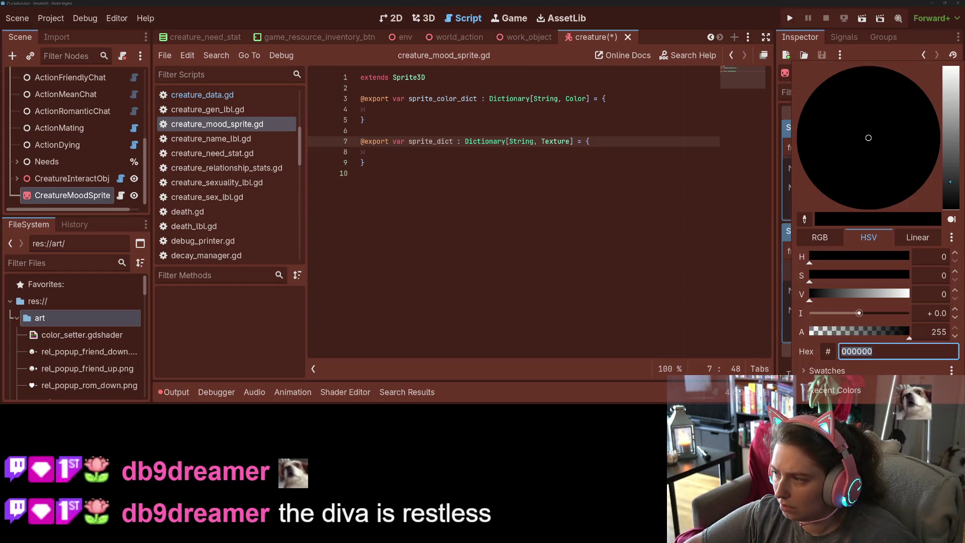
{"action": "mouse_move", "coordinate": [899, 197]}
{"action": "left_mouse_down"}
{"action": "mouse_move", "coordinate": [932, 138]}
{"action": "mouse_move", "coordinate": [837, 100]}
{"action": "mouse_move", "coordinate": [836, 174]}
{"action": "mouse_move", "coordinate": [821, 161]}
{"action": "mouse_move", "coordinate": [837, 180]}
{"action": "mouse_move", "coordinate": [818, 159]}
{"action": "left_mouse_up"}
{"action": "left_click_drag", "start_coordinate": [878, 276], "coordinate": [882, 278]}
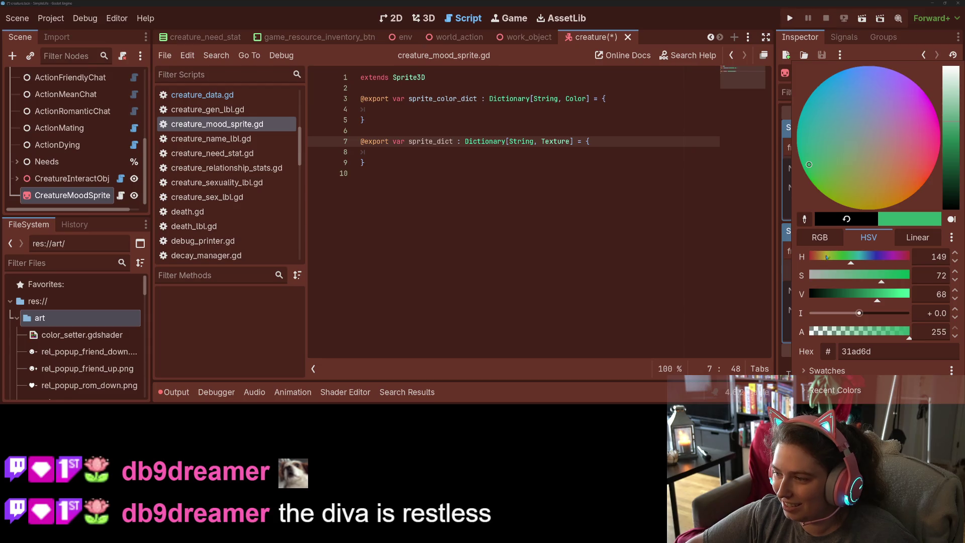
{"action": "key", "text": "Escape"}
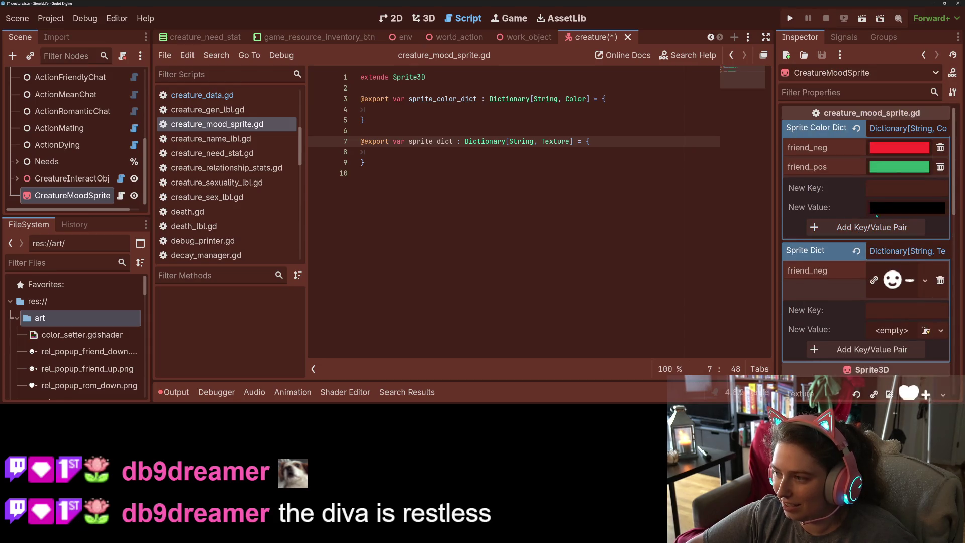
Step: Map friend_pos to rel_popup_friend_up.png in Sprite Dict
{"action": "double_click", "coordinate": [825, 167]}
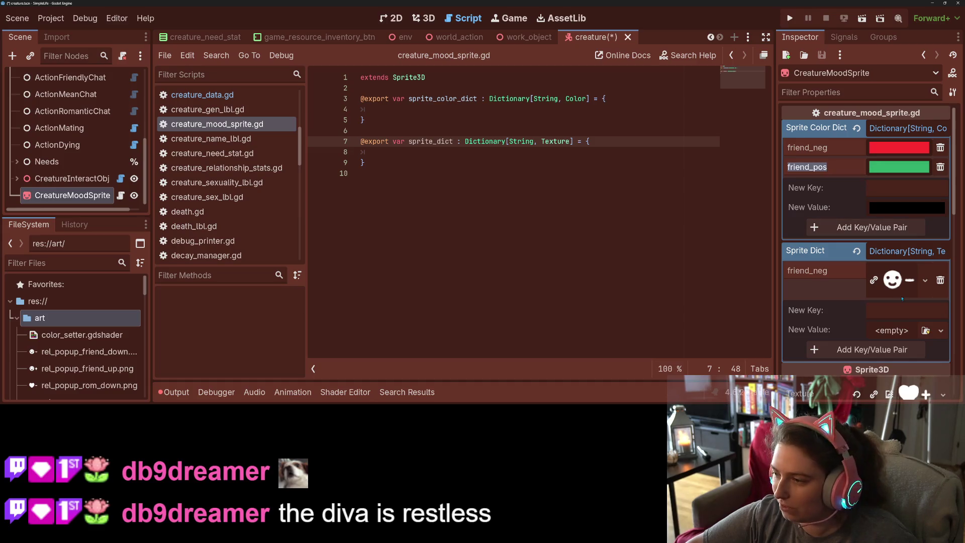
{"action": "type", "text": "friend_pos"}
{"action": "left_click", "coordinate": [925, 330]}
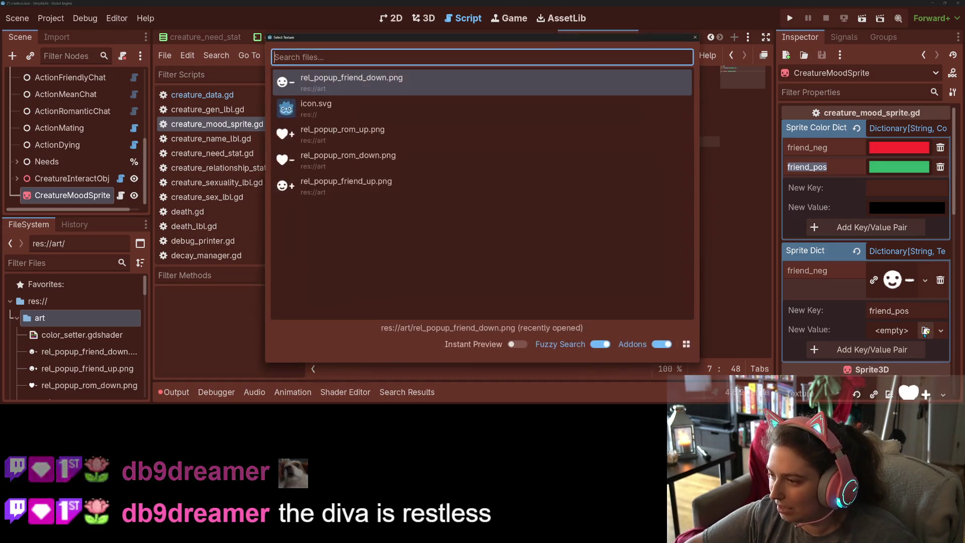
{"action": "left_click", "coordinate": [352, 186]}
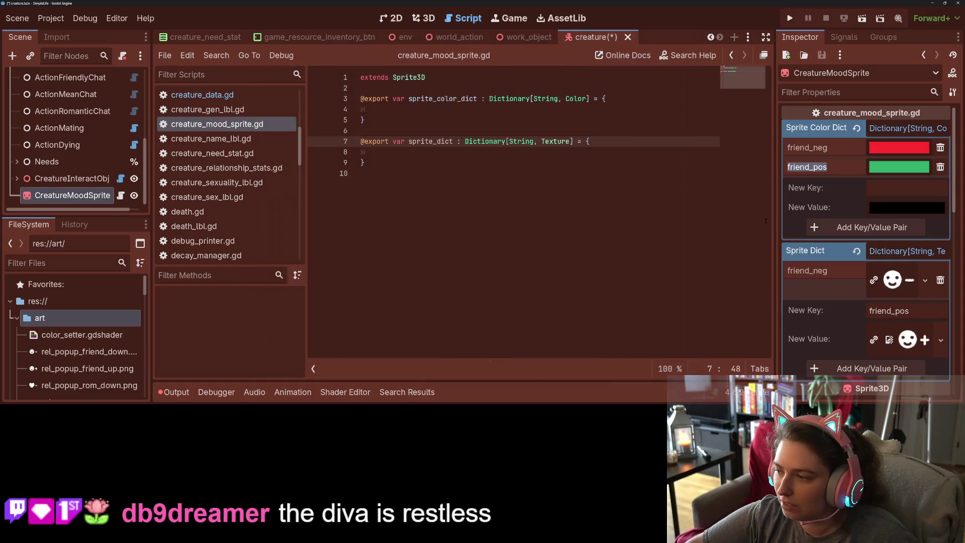
{"action": "left_click", "coordinate": [868, 372]}
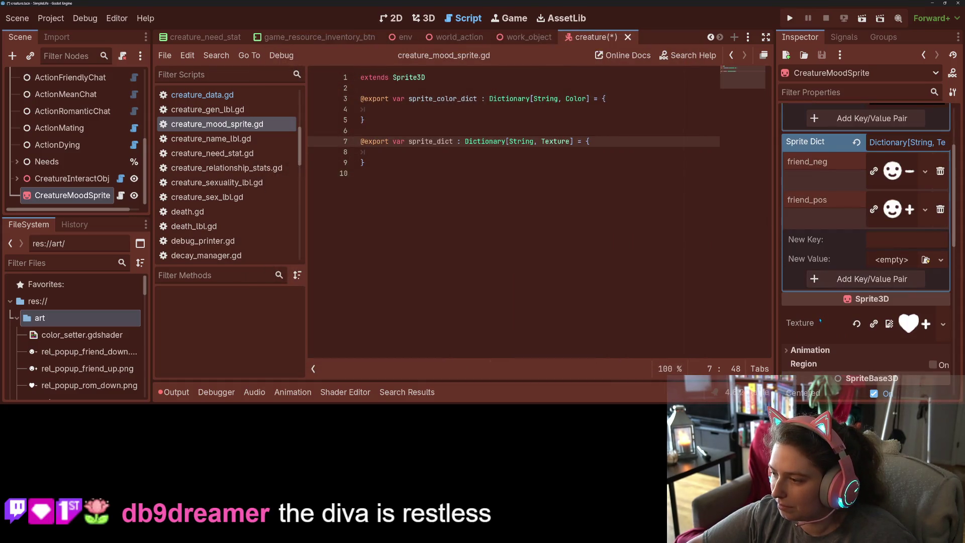
{"action": "left_click", "coordinate": [424, 18]}
Step: Shift the heart Sprite3D's Modulate tint from red to pink
{"action": "scroll", "coordinate": [527, 112], "scroll_direction": "up", "scroll_amount": 5}
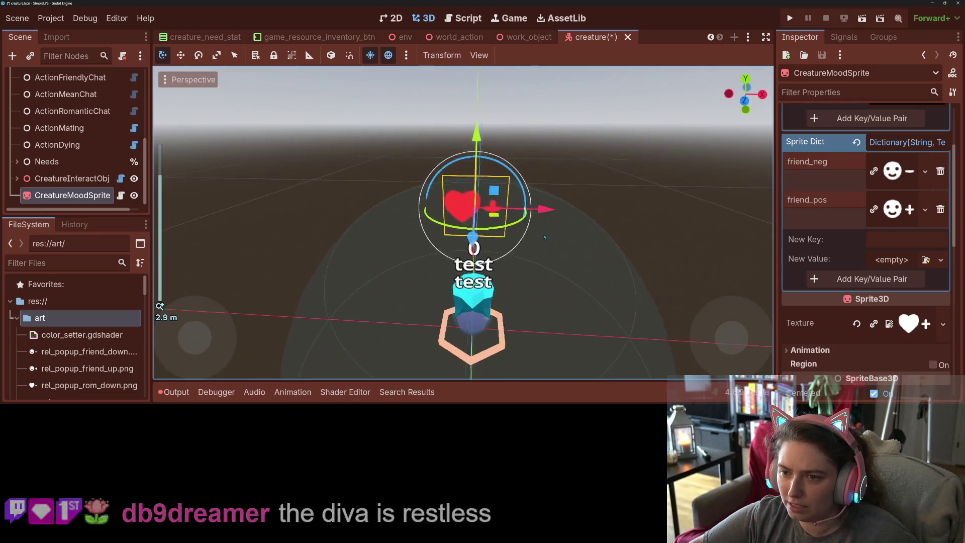
{"action": "scroll", "coordinate": [544, 237], "scroll_direction": "up", "scroll_amount": 4}
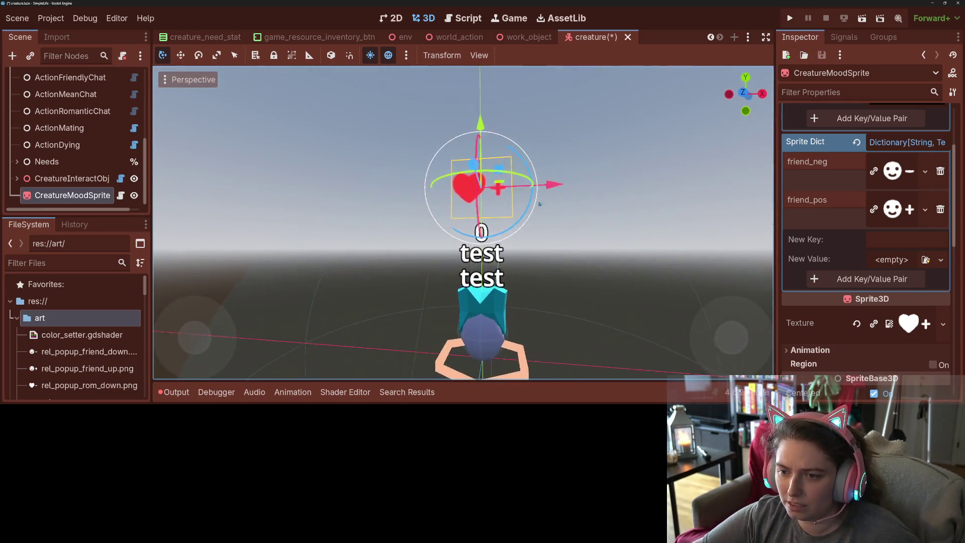
{"action": "scroll", "coordinate": [875, 276], "scroll_direction": "down", "scroll_amount": 3}
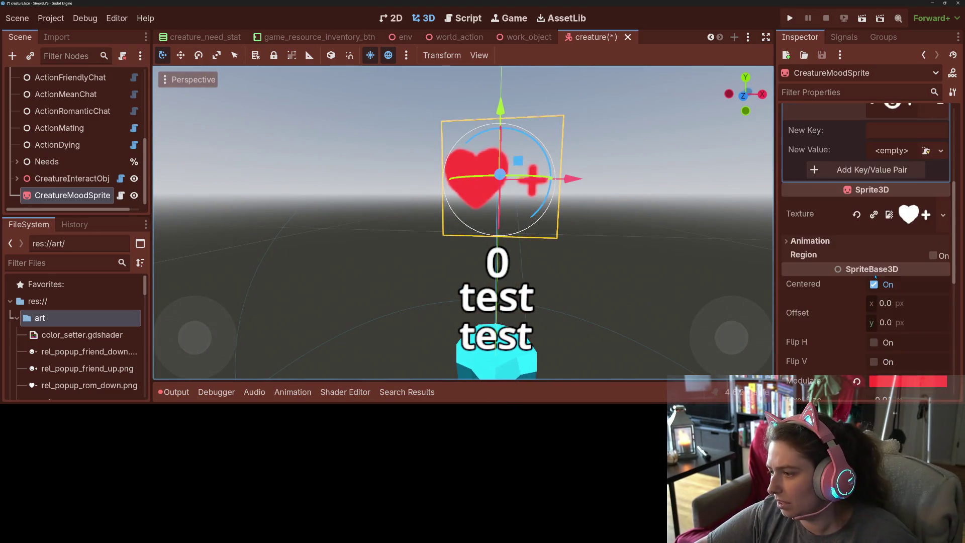
{"action": "left_click", "coordinate": [910, 380]}
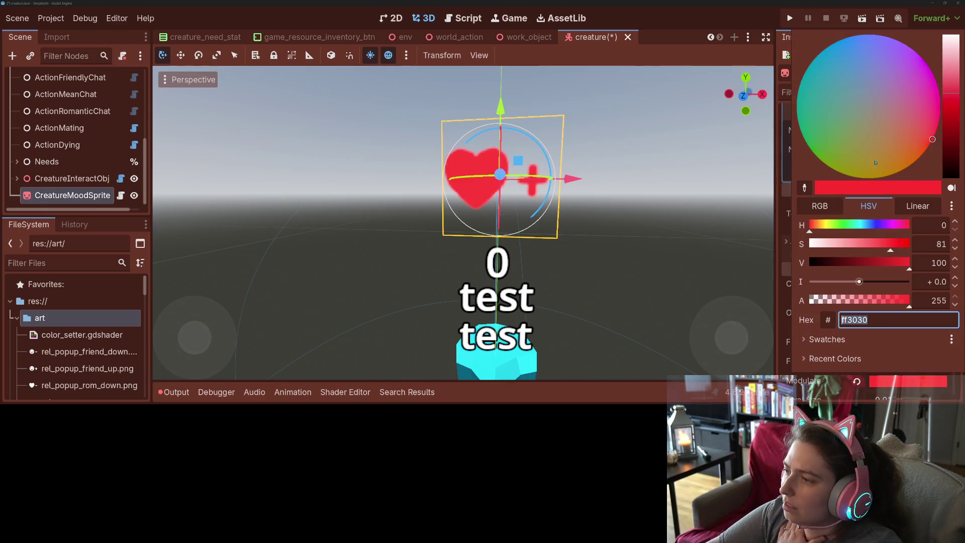
{"action": "left_click_drag", "start_coordinate": [932, 131], "coordinate": [932, 120]}
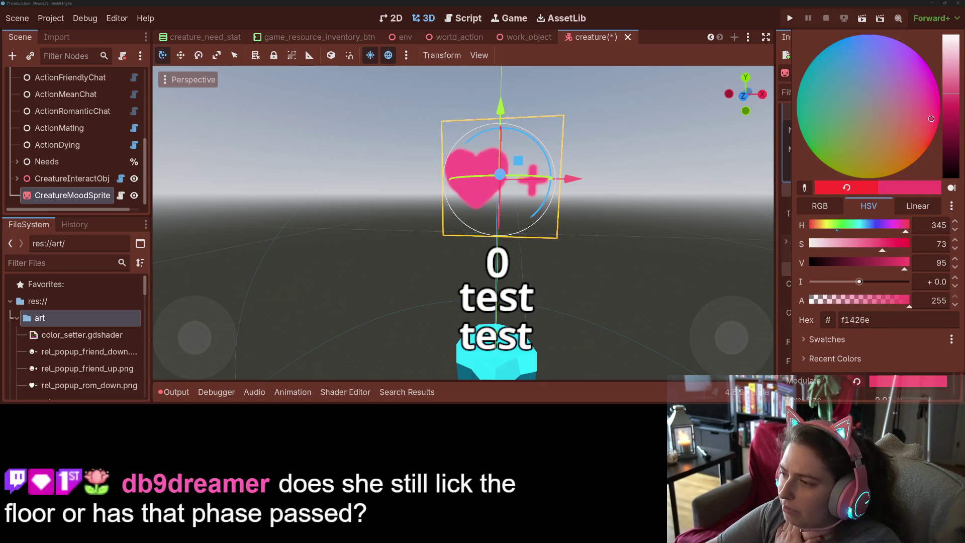
{"action": "left_click", "coordinate": [784, 226]}
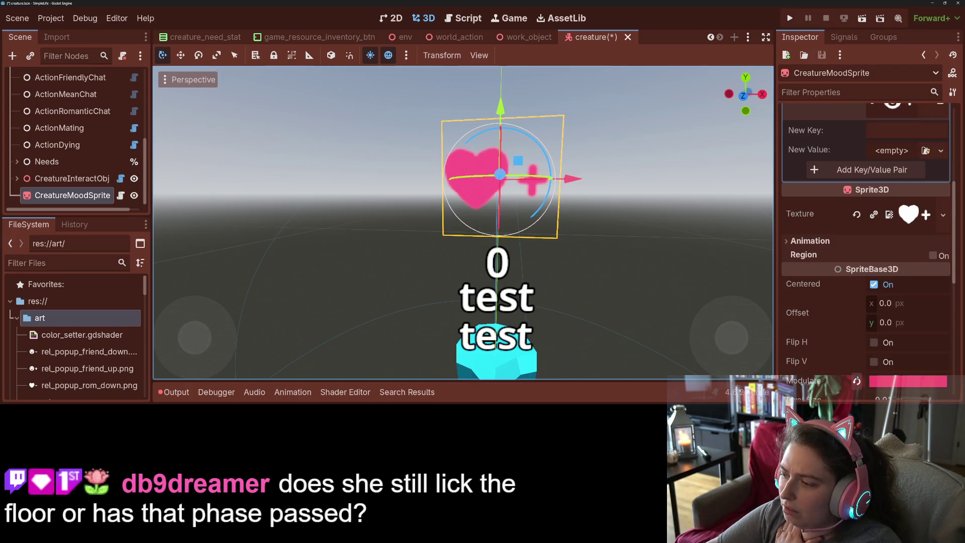
{"action": "right_click", "coordinate": [811, 296]}
{"action": "left_click", "coordinate": [834, 304]}
Step: Enter the rom_pos key in Sprite Color Dict, undoing an accidental paste
{"action": "scroll", "coordinate": [824, 313], "scroll_direction": "up", "scroll_amount": 4}
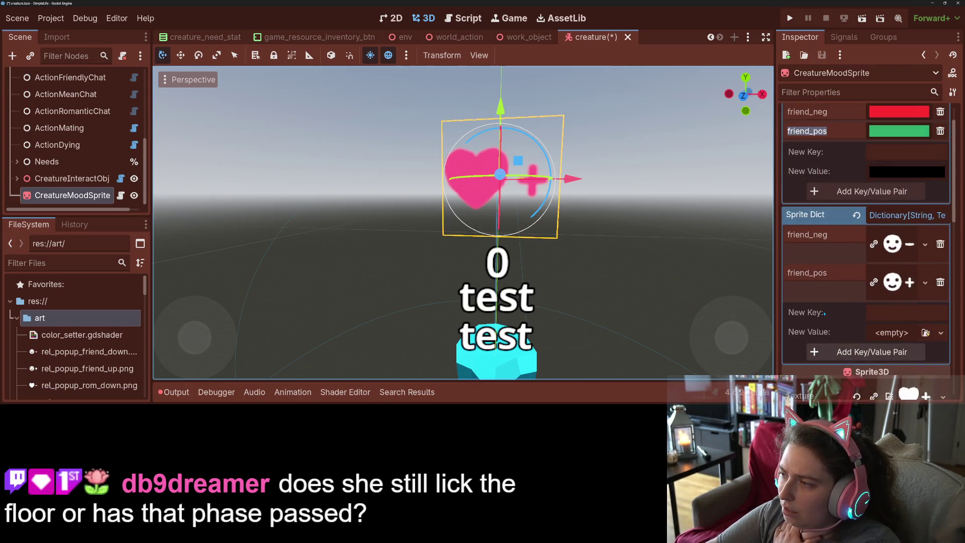
{"action": "left_click", "coordinate": [879, 151]}
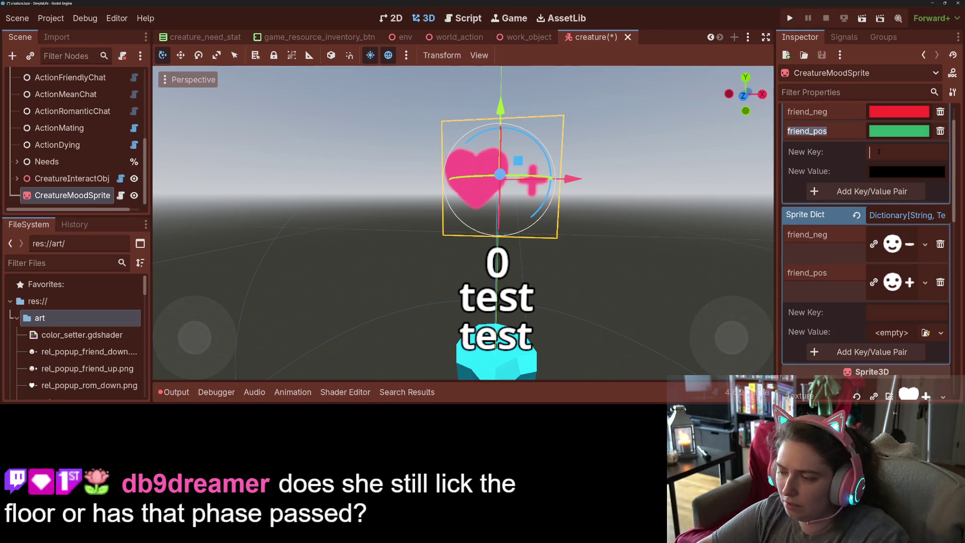
{"action": "type", "text": "rom_pos"}
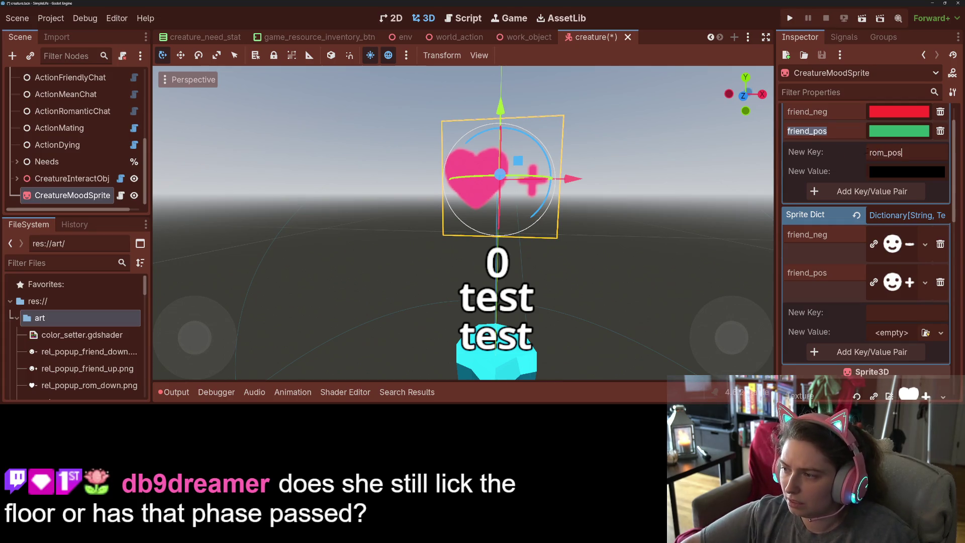
{"action": "type", "text": "friend_pos"}
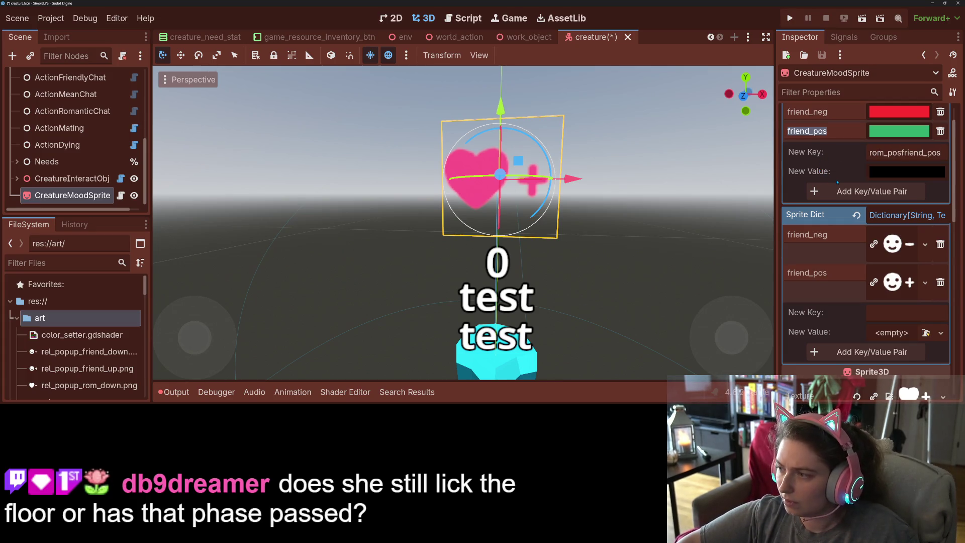
{"action": "key", "text": "ctrl+z"}
Step: Copy the pink tint, paste it as the value, and add the rom_pos entry
{"action": "scroll", "coordinate": [837, 201], "scroll_direction": "down", "scroll_amount": 5}
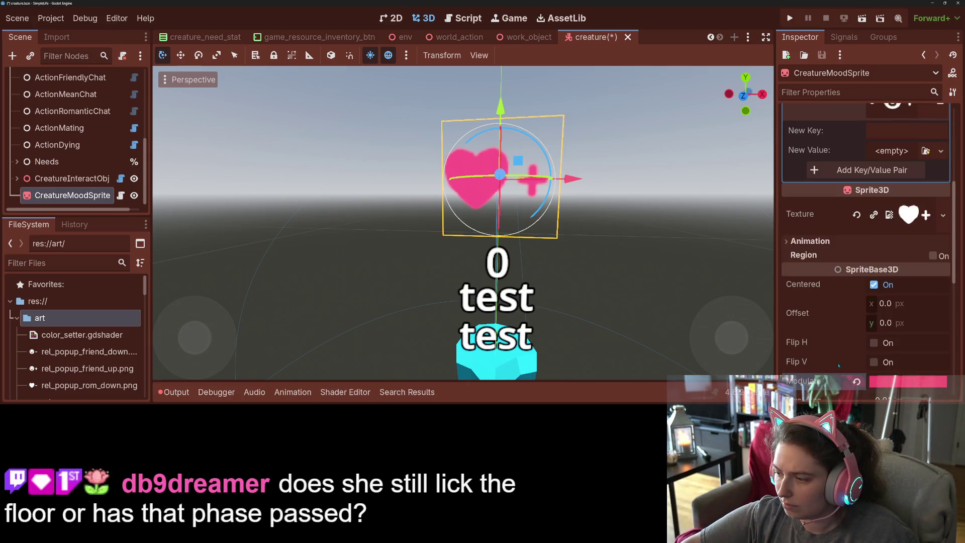
{"action": "right_click", "coordinate": [817, 297]}
{"action": "left_click", "coordinate": [840, 304]}
{"action": "scroll", "coordinate": [840, 307], "scroll_direction": "up", "scroll_amount": 4}
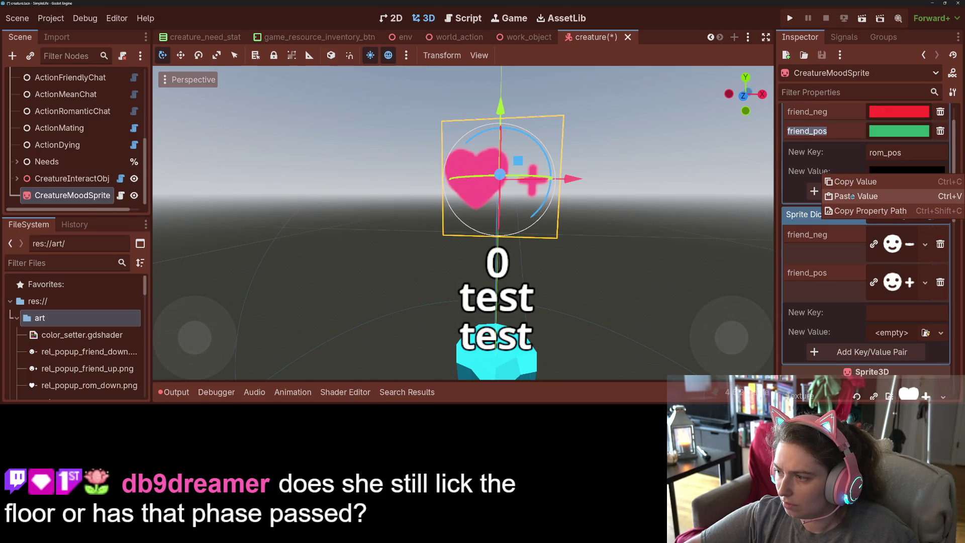
{"action": "left_click", "coordinate": [852, 196]}
{"action": "left_click", "coordinate": [853, 195]}
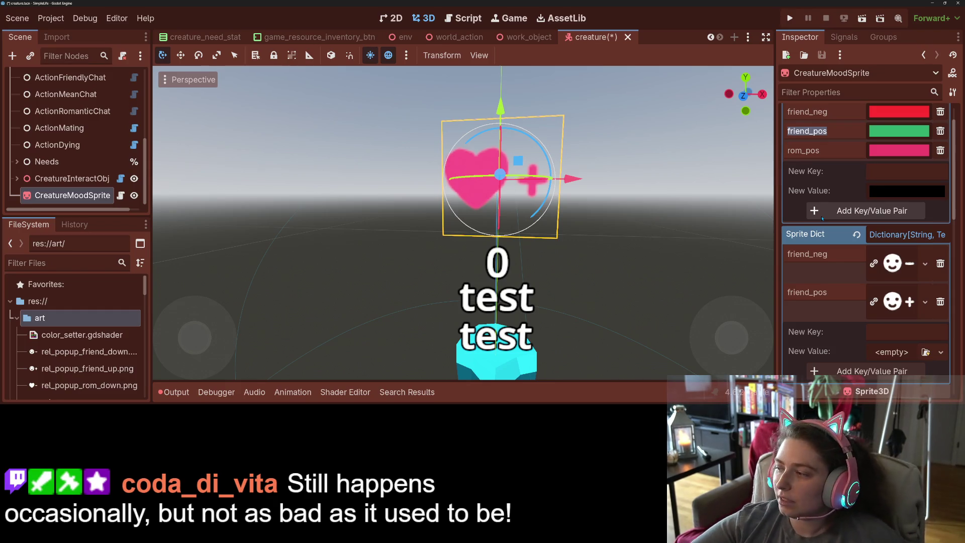
{"action": "scroll", "coordinate": [815, 180], "scroll_direction": "up", "scroll_amount": 1}
{"action": "scroll", "coordinate": [753, 230], "scroll_direction": "down", "scroll_amount": 2}
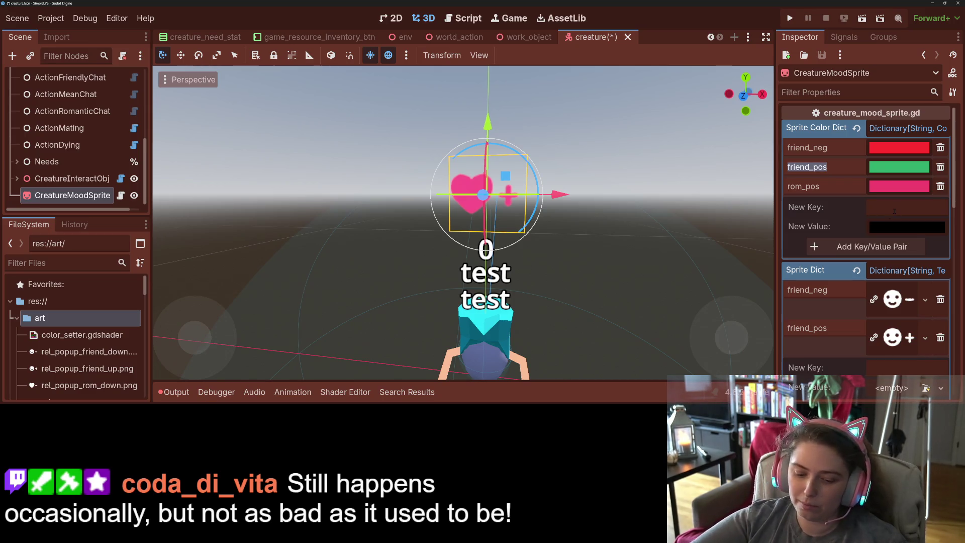
Step: Enter the rom_neg key and paste the pink colour as its starting value
{"action": "type", "text": "rom"}
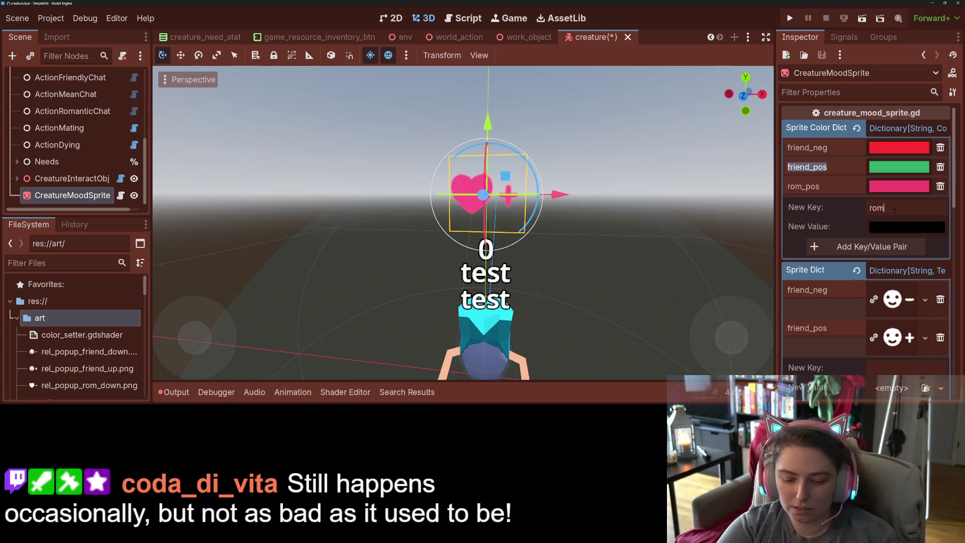
{"action": "type", "text": "_neg"}
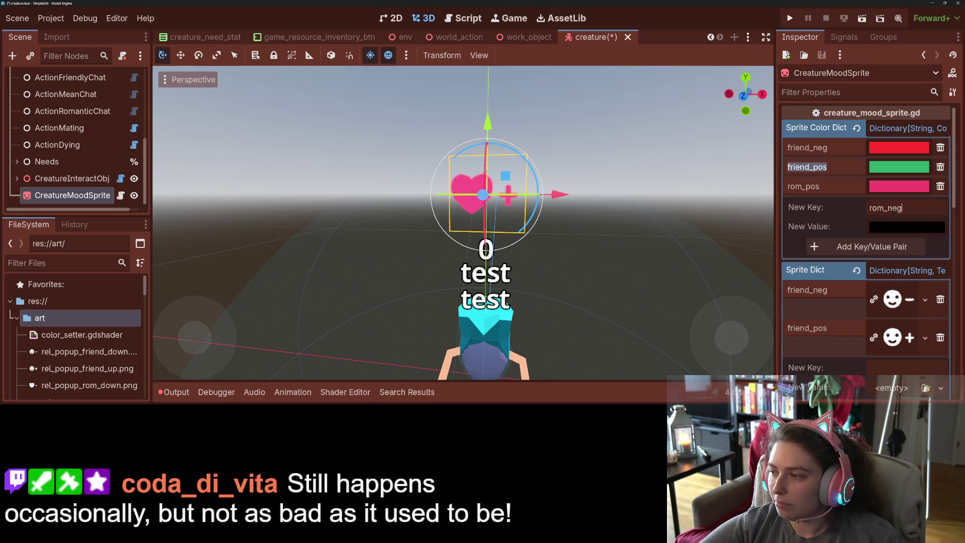
{"action": "left_click", "coordinate": [900, 227]}
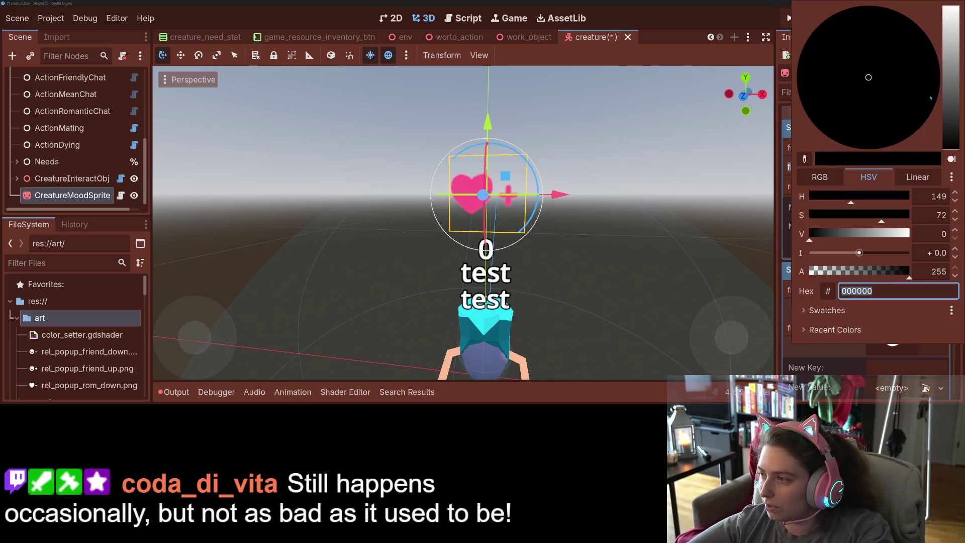
{"action": "left_click", "coordinate": [786, 195]}
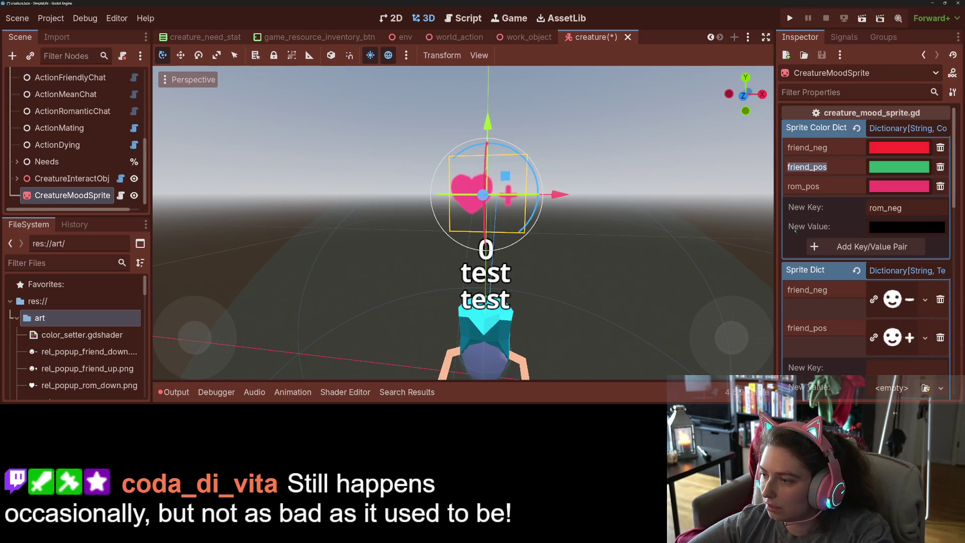
{"action": "right_click", "coordinate": [806, 229]}
{"action": "left_click", "coordinate": [826, 248]}
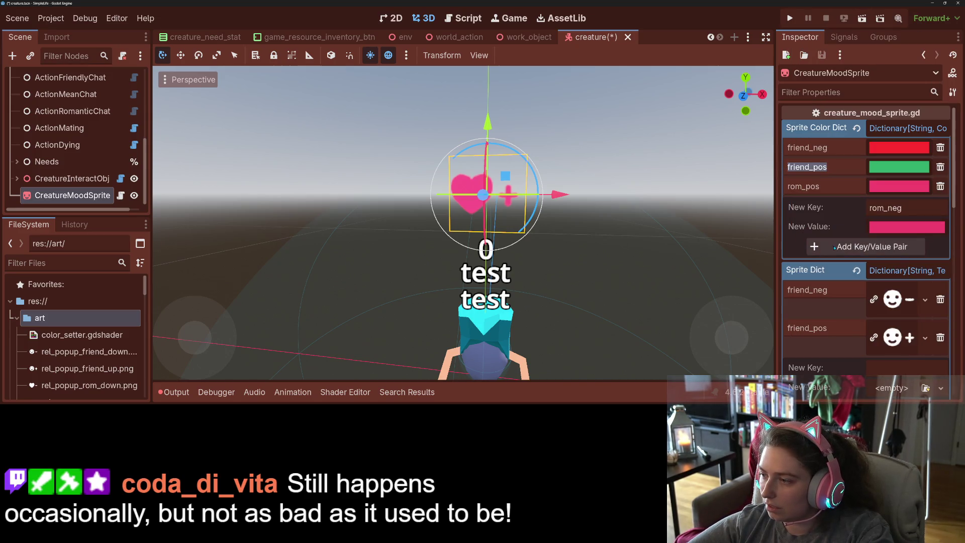
Step: Adjust the rom_neg colour to orange and add the entry
{"action": "left_click", "coordinate": [893, 227]}
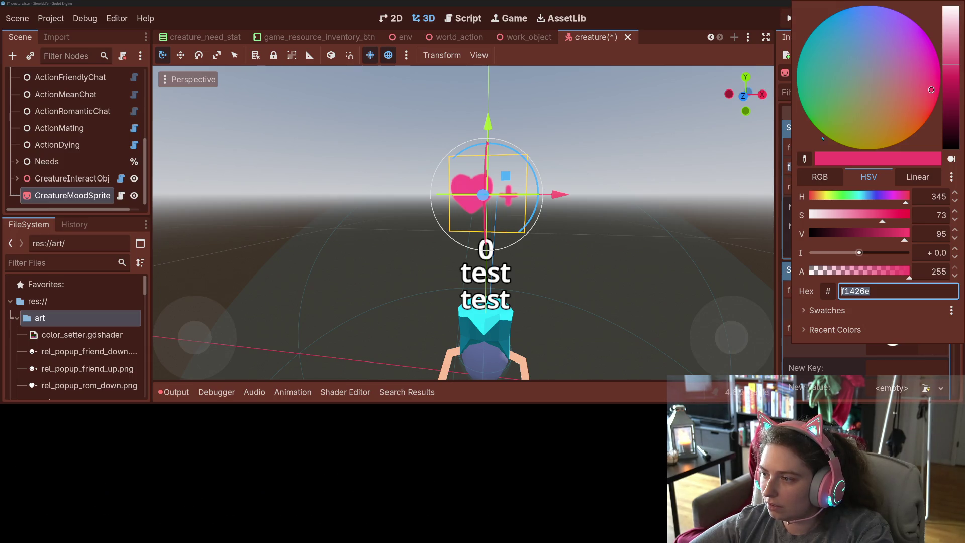
{"action": "left_click", "coordinate": [876, 202]}
{"action": "left_click_drag", "start_coordinate": [876, 201], "coordinate": [825, 208]}
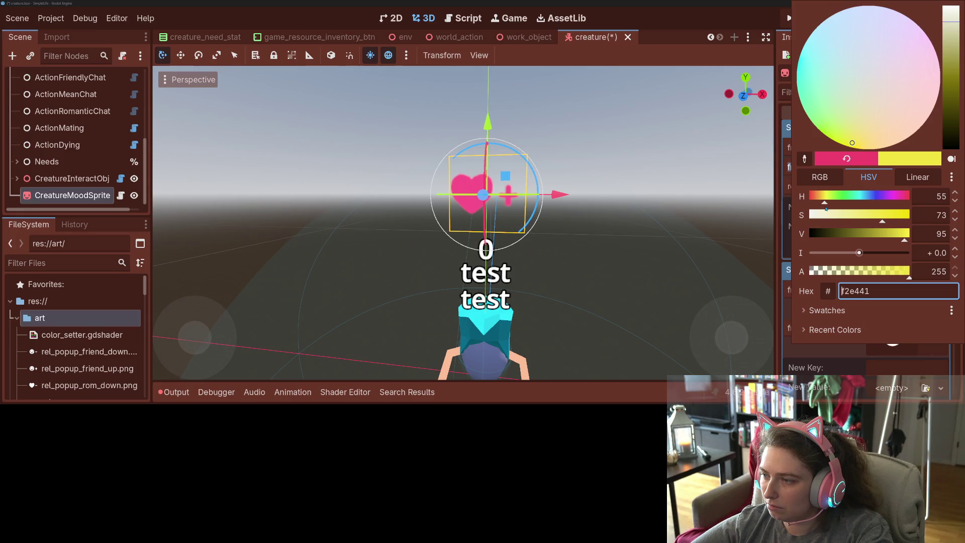
{"action": "left_click", "coordinate": [953, 56]}
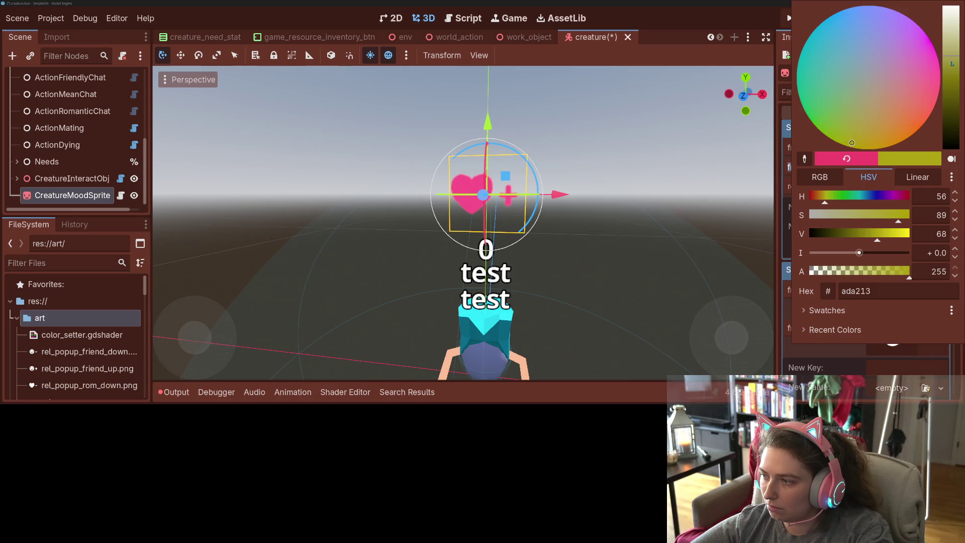
{"action": "left_click", "coordinate": [952, 53]}
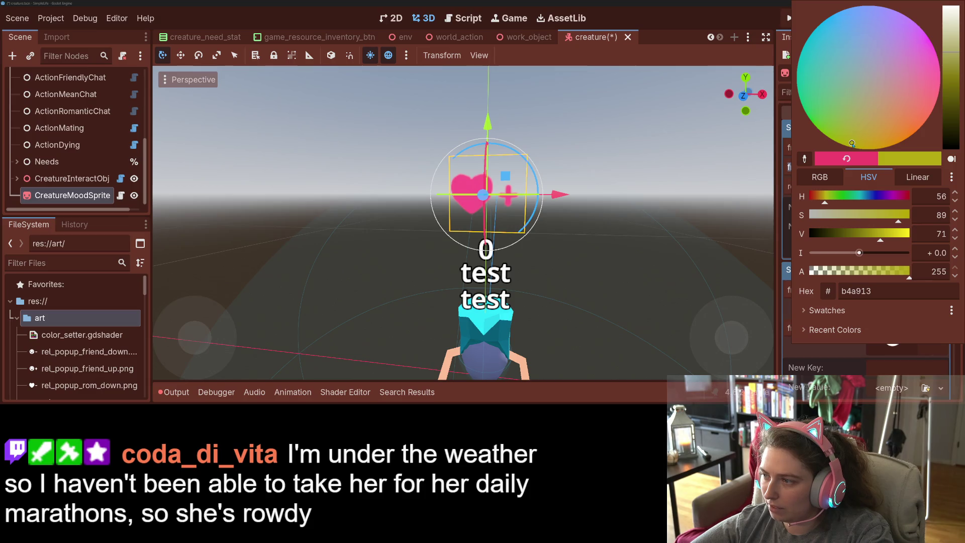
{"action": "left_click_drag", "start_coordinate": [828, 201], "coordinate": [817, 202]}
{"action": "left_click", "coordinate": [786, 130]}
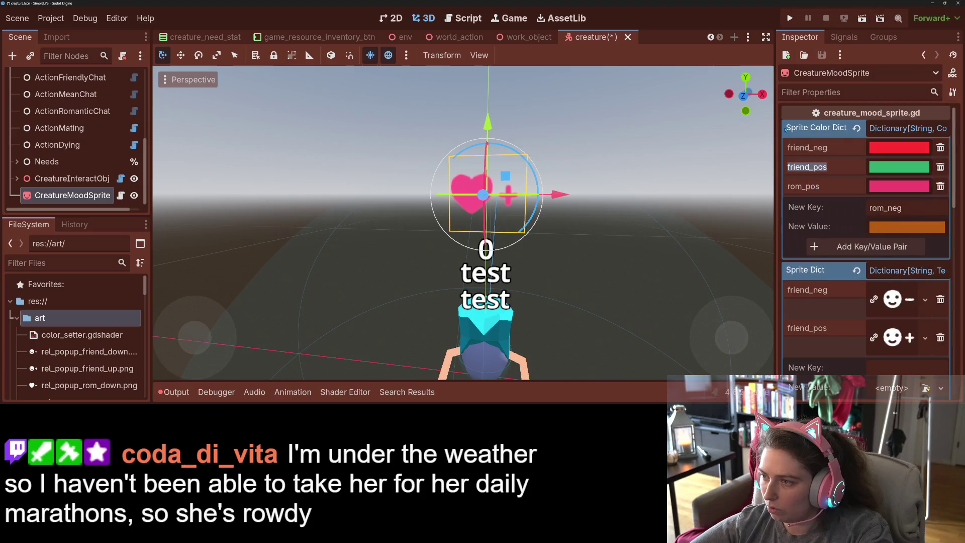
{"action": "left_click", "coordinate": [872, 247]}
{"action": "scroll", "coordinate": [881, 295], "scroll_direction": "down", "scroll_amount": 5}
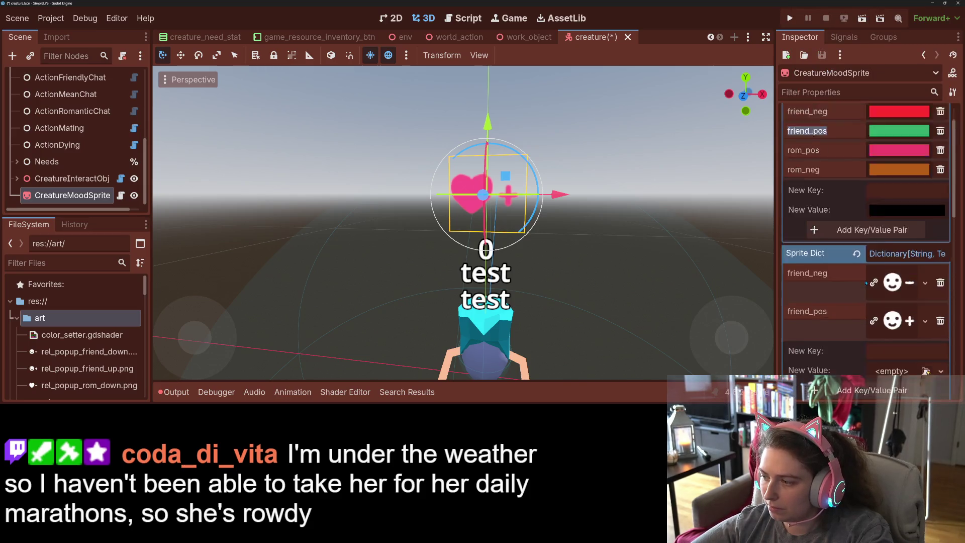
Step: Map rom_pos to rel_popup_rom_up.png in Sprite Dict
{"action": "left_click", "coordinate": [906, 209]}
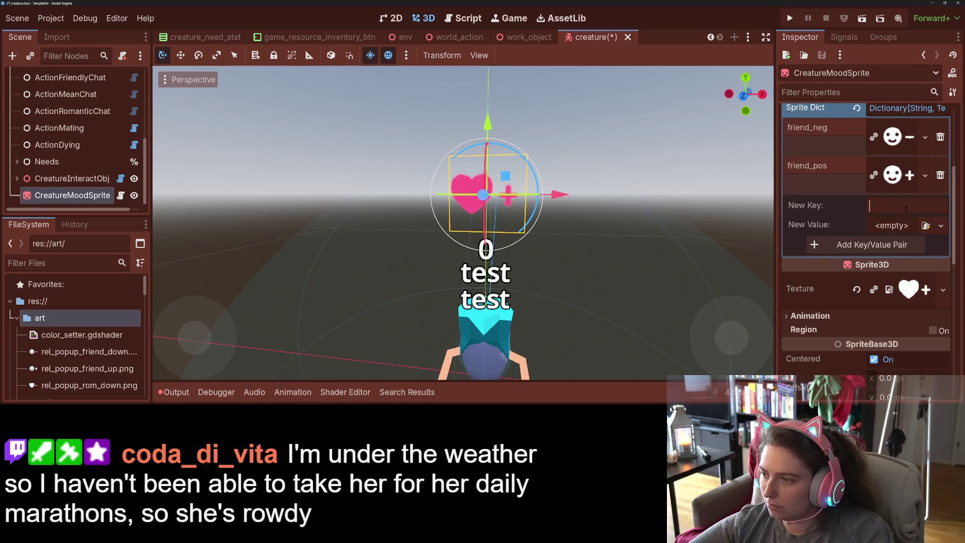
{"action": "type", "text": "rom_pos"}
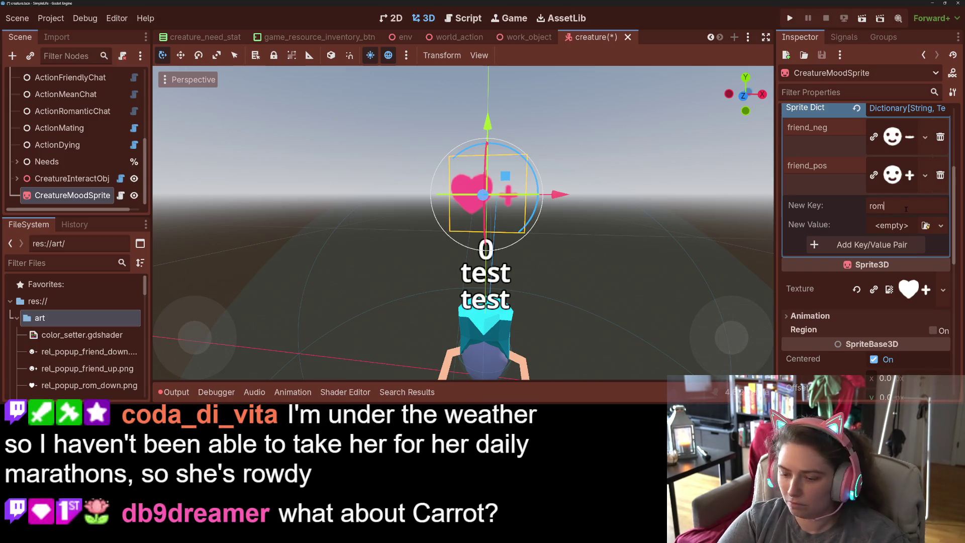
{"action": "scroll", "coordinate": [905, 210], "scroll_direction": "up", "scroll_amount": 5}
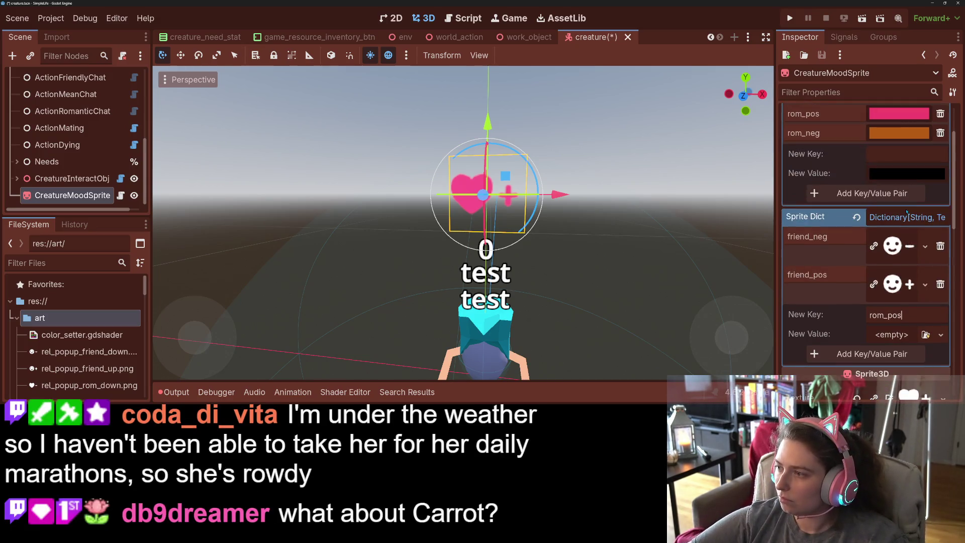
{"action": "scroll", "coordinate": [910, 221], "scroll_direction": "down", "scroll_amount": 5}
{"action": "scroll", "coordinate": [911, 226], "scroll_direction": "up", "scroll_amount": 1}
{"action": "scroll", "coordinate": [911, 225], "scroll_direction": "down", "scroll_amount": 1}
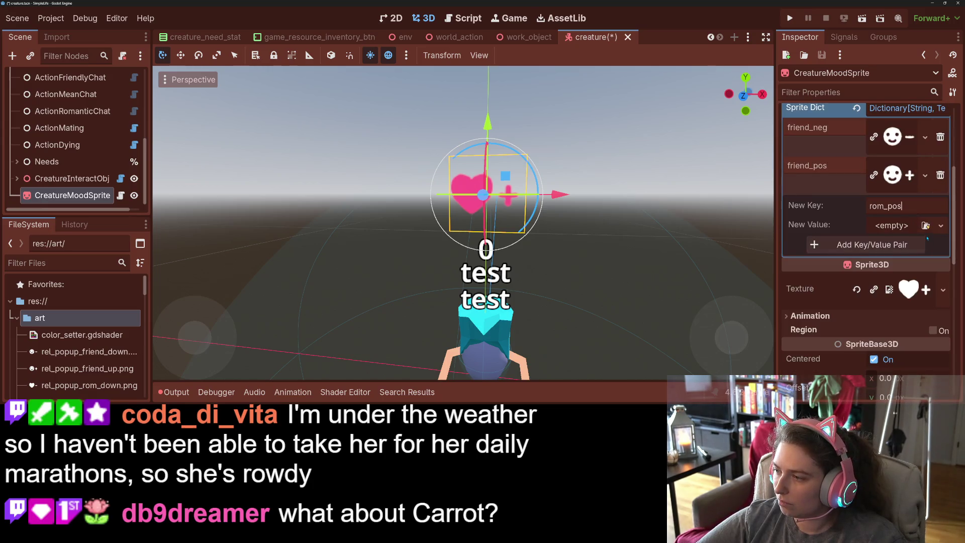
{"action": "left_click", "coordinate": [925, 225]}
{"action": "double_click", "coordinate": [316, 163]}
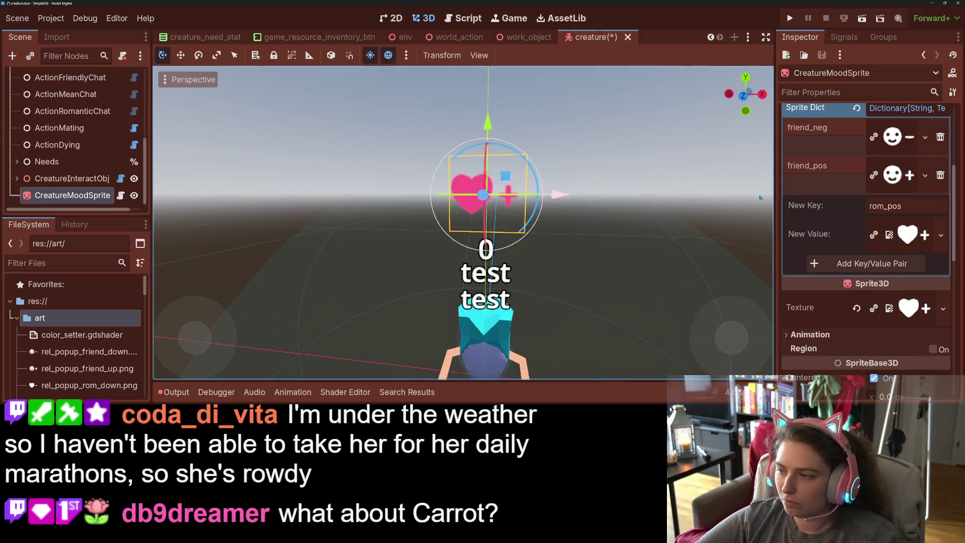
{"action": "left_click", "coordinate": [885, 261]}
Step: Map rom_neg to rel_popup_rom_down.png in Sprite Dict
{"action": "left_click", "coordinate": [894, 241]}
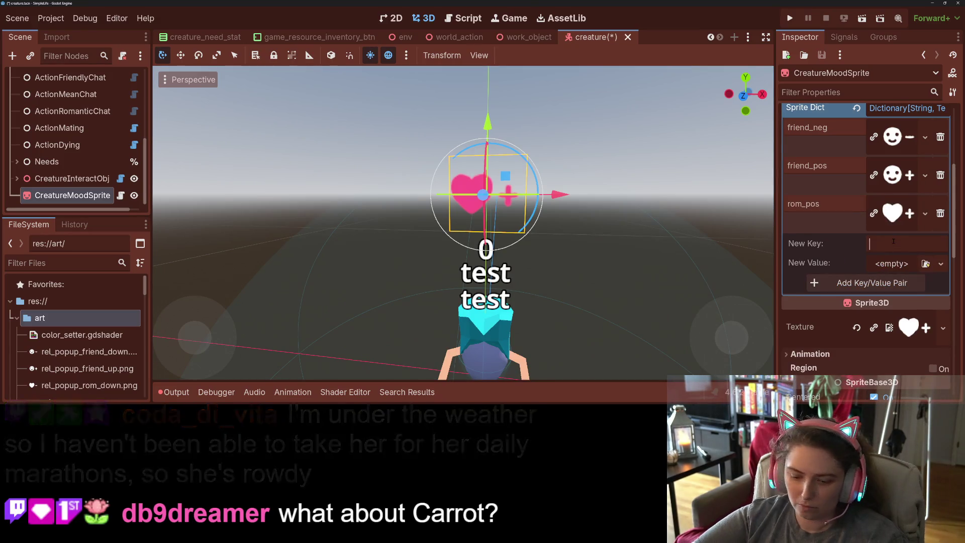
{"action": "type", "text": "rom_ne"}
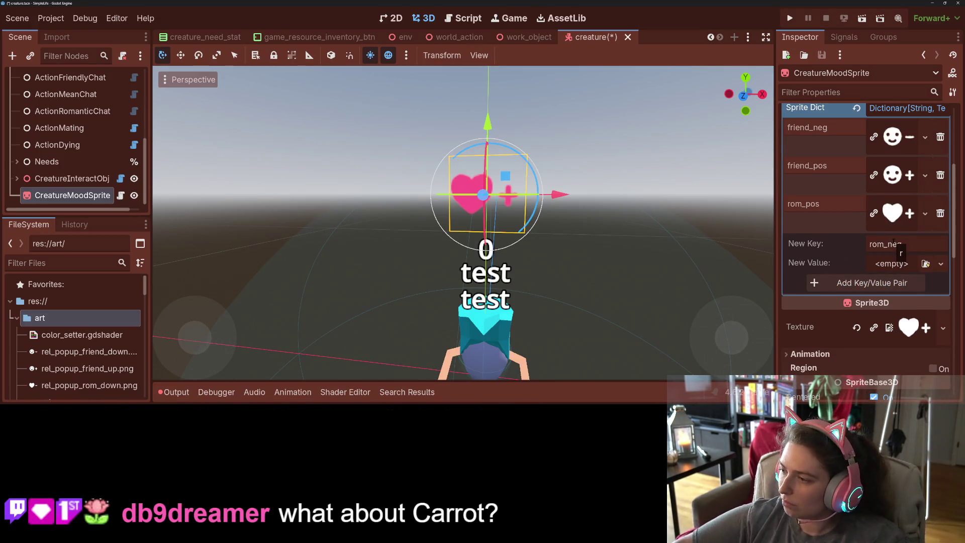
{"action": "type", "text": "g"}
{"action": "left_click", "coordinate": [926, 263]}
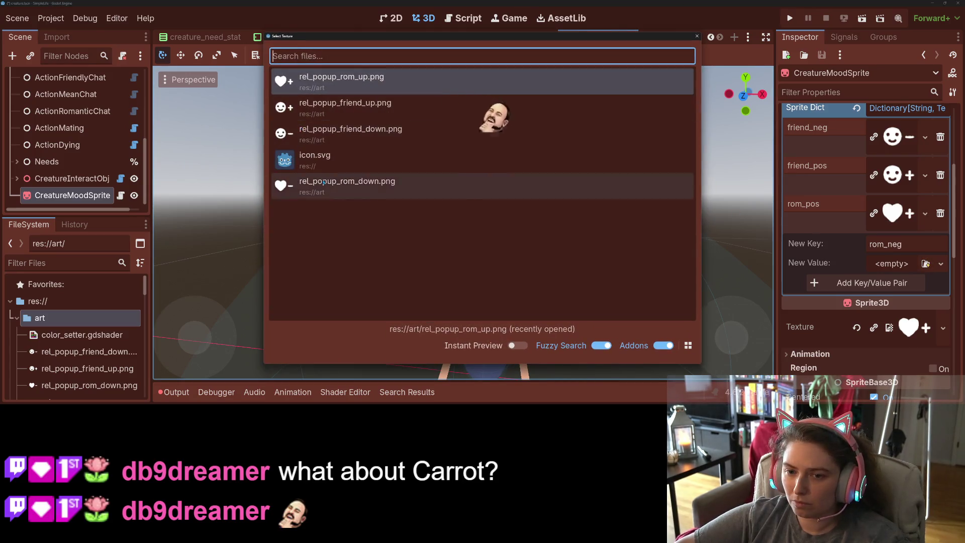
{"action": "double_click", "coordinate": [324, 182]}
{"action": "left_click", "coordinate": [817, 282]}
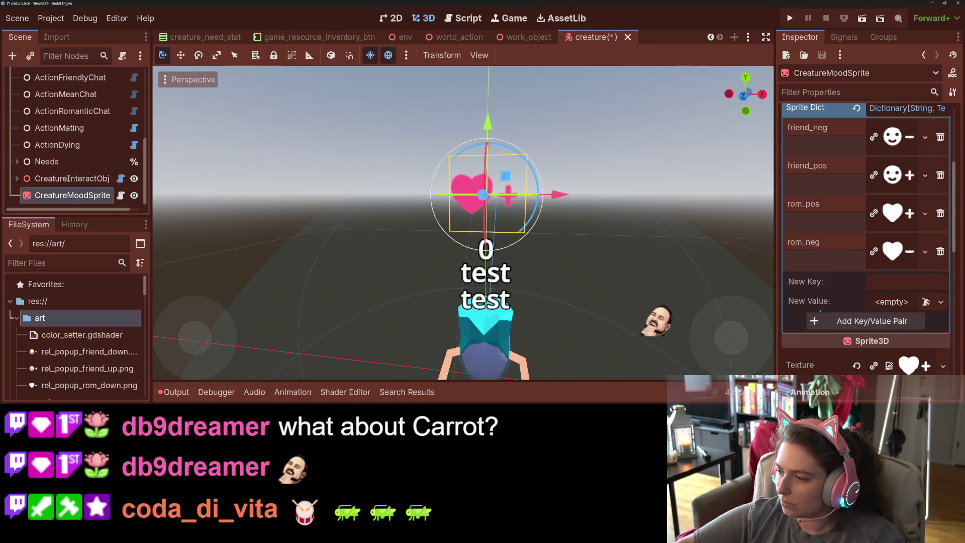
Step: Save the creature scene and open creature_mood_sprite.gd in the script editor
{"action": "key", "text": "ctrl+s"}
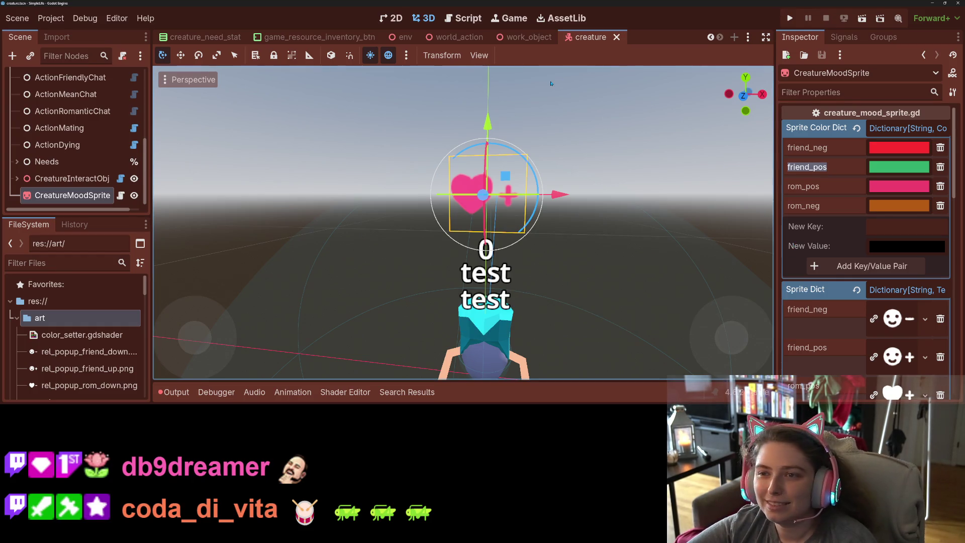
{"action": "left_click", "coordinate": [463, 20]}
{"action": "left_click", "coordinate": [467, 187]}
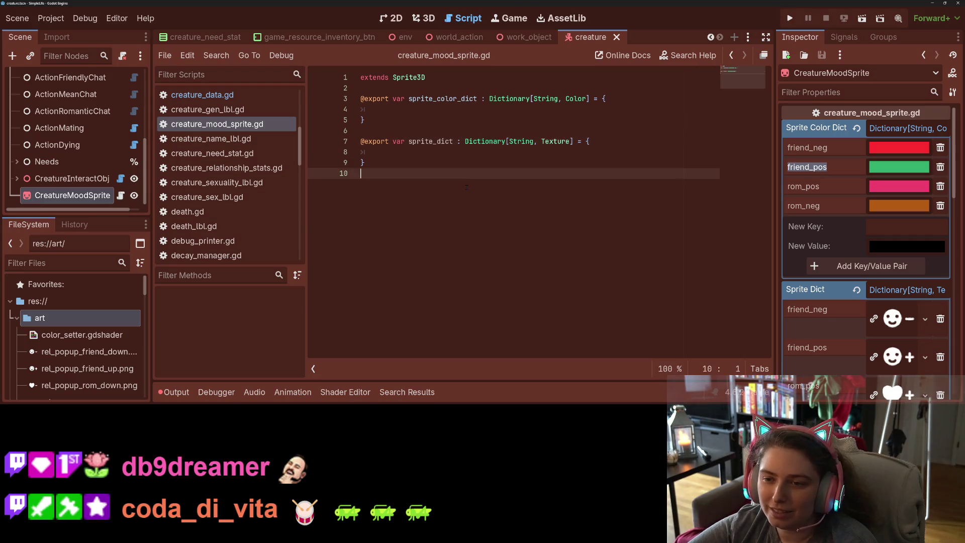
Step: Collapse both dictionary defaults to = {}, add blank lines below, and save
{"action": "left_click", "coordinate": [464, 142]}
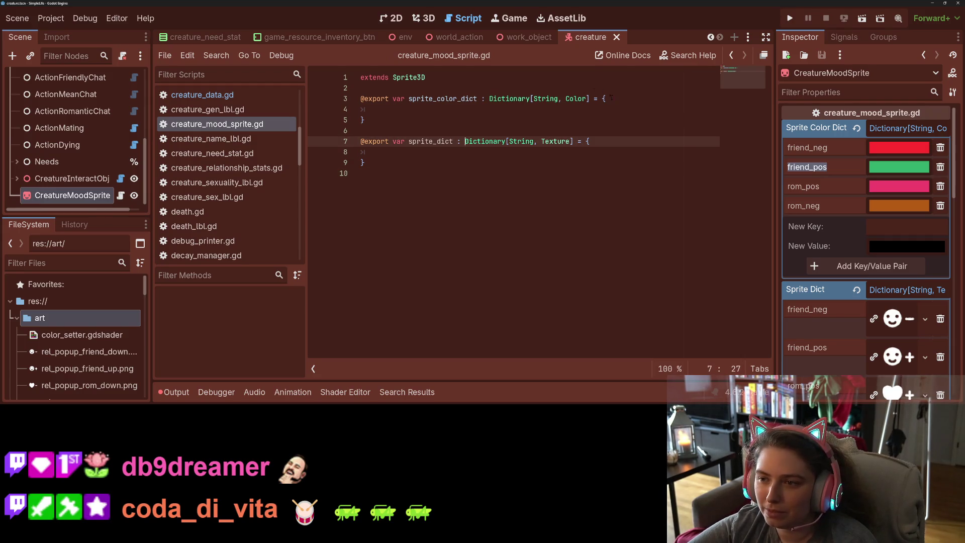
{"action": "left_click", "coordinate": [611, 98]}
{"action": "key", "text": "Delete"}
{"action": "key", "text": "Delete"}
{"action": "key", "text": "Delete"}
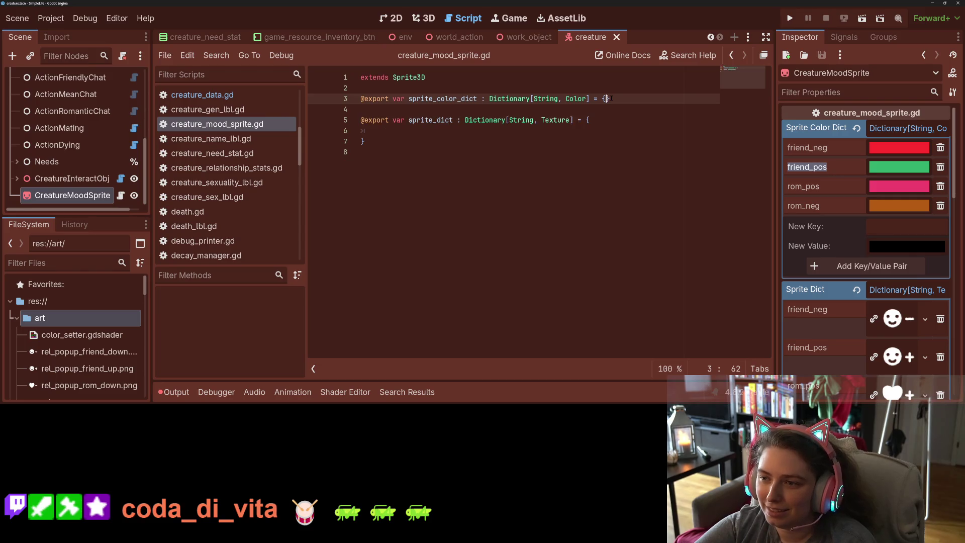
{"action": "key", "text": "Down"}
{"action": "key", "text": "Down"}
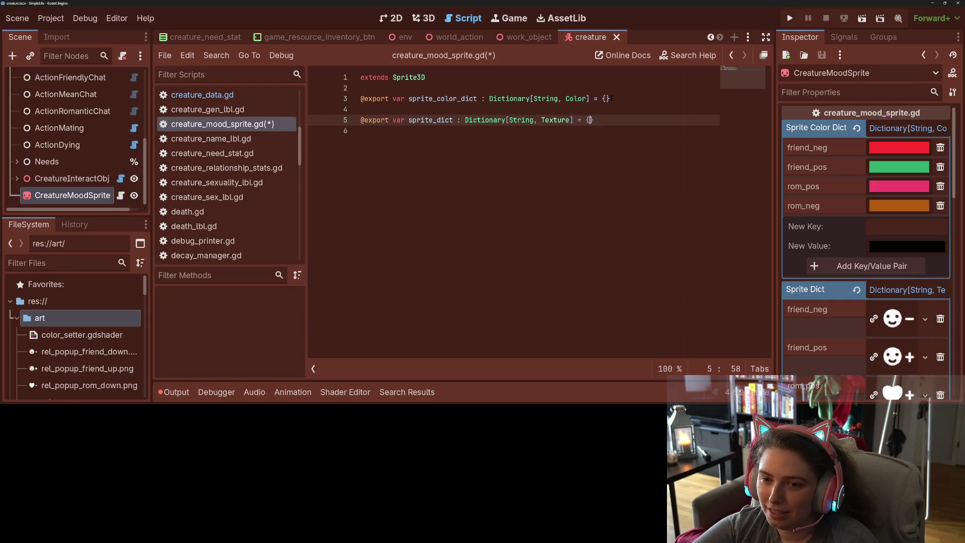
{"action": "key", "text": "Down"}
{"action": "key", "text": "Return"}
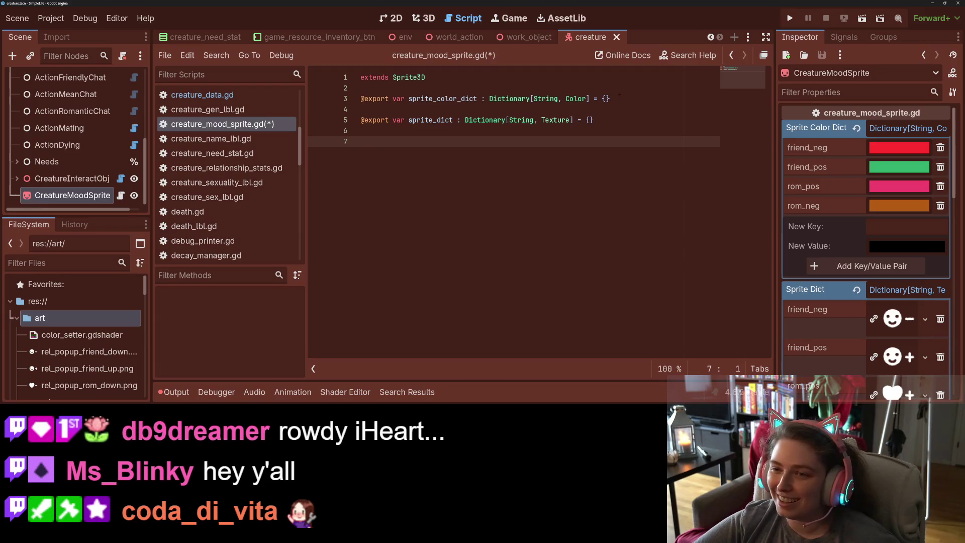
{"action": "key", "text": "ctrl+s"}
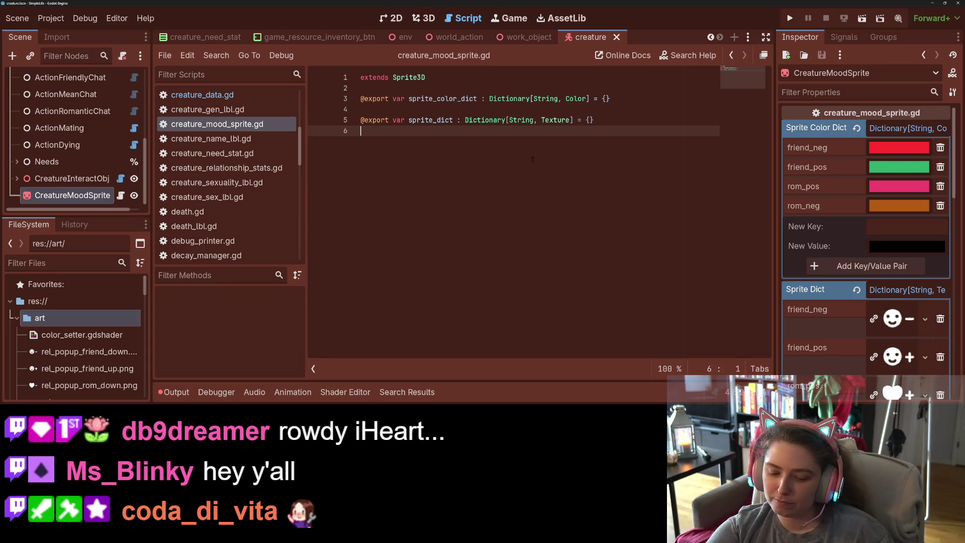
{"action": "key", "text": "Return"}
Step: Begin a func show_rom_up declaration, partly erase its name, and save the scene
{"action": "type", "text": "fu"}
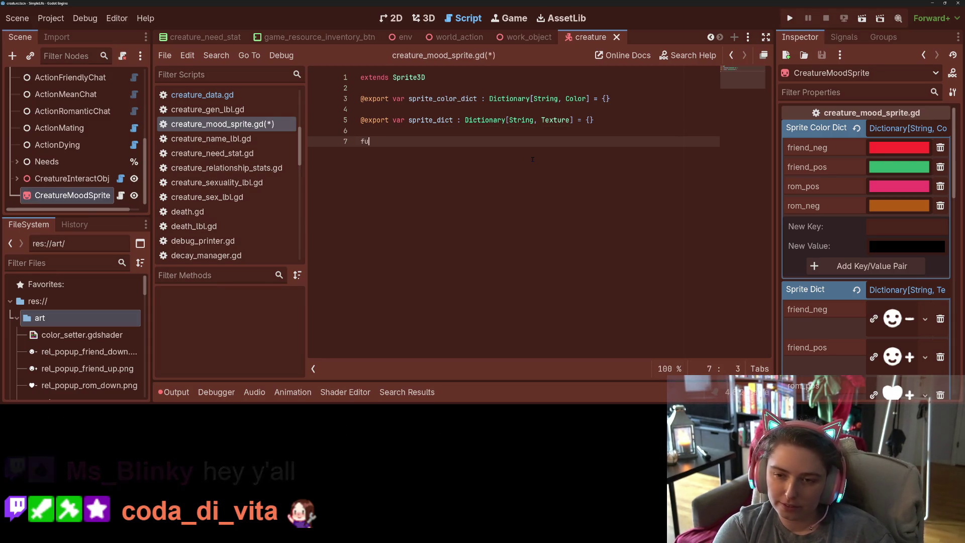
{"action": "type", "text": "nc _"}
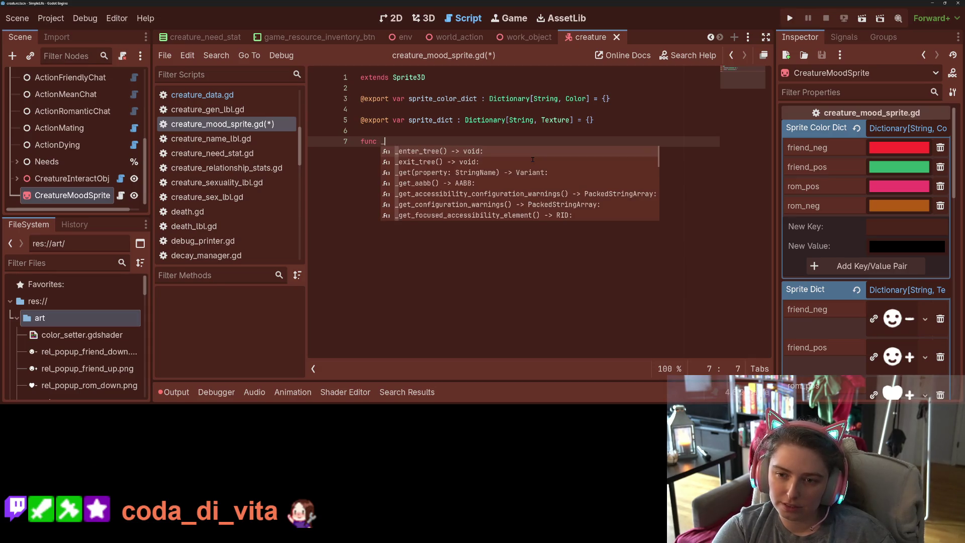
{"action": "type", "text": "sh"}
{"action": "key", "text": "BackSpace"}
{"action": "key", "text": "BackSpace"}
{"action": "key", "text": "BackSpace"}
{"action": "type", "text": "show"}
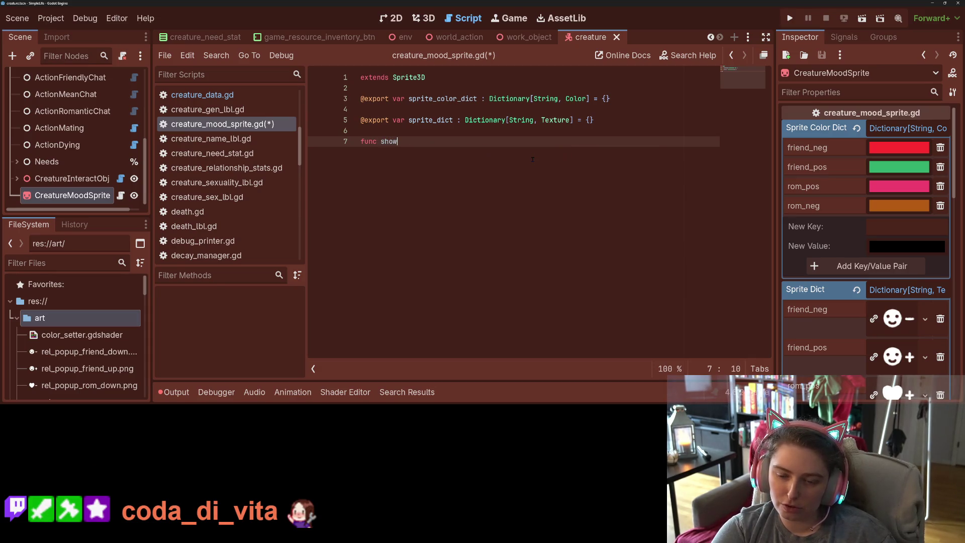
{"action": "type", "text": "_rom_"}
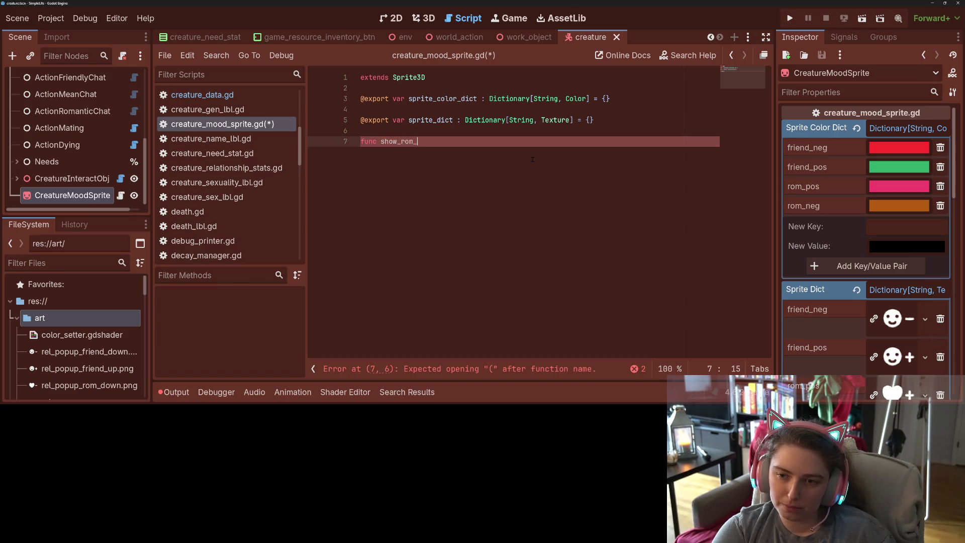
{"action": "type", "text": "up"}
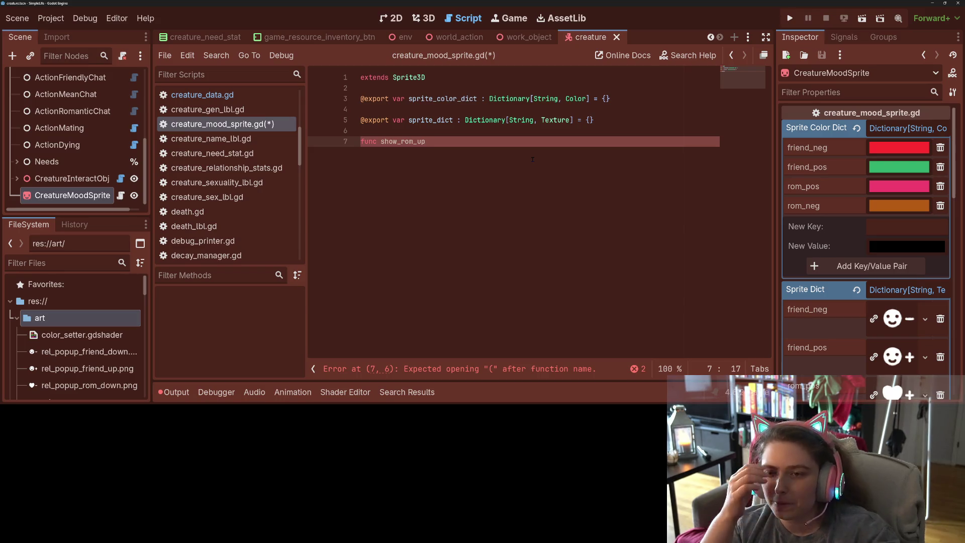
{"action": "key", "text": "BackSpace"}
{"action": "key", "text": "BackSpace"}
{"action": "key", "text": "BackSpace"}
{"action": "key", "text": "BackSpace"}
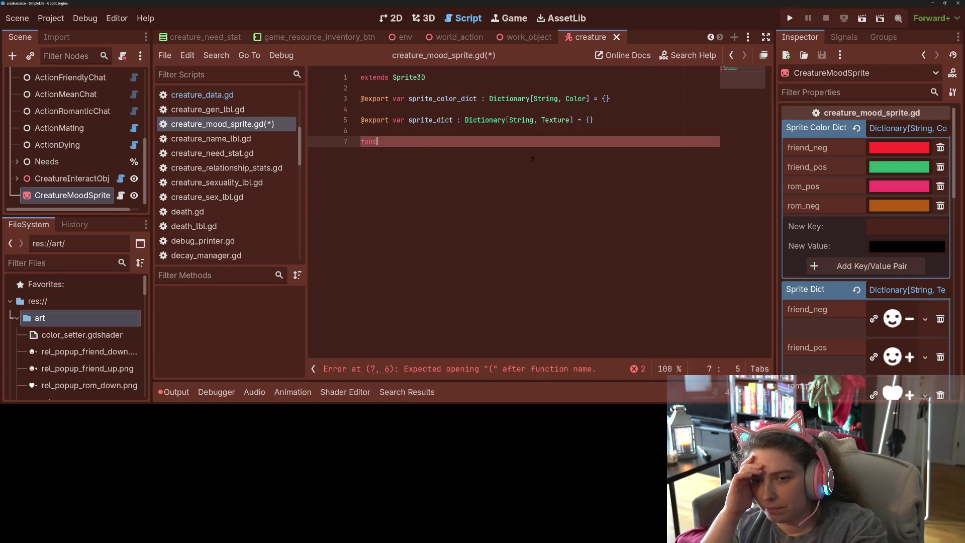
{"action": "key", "text": "BackSpace"}
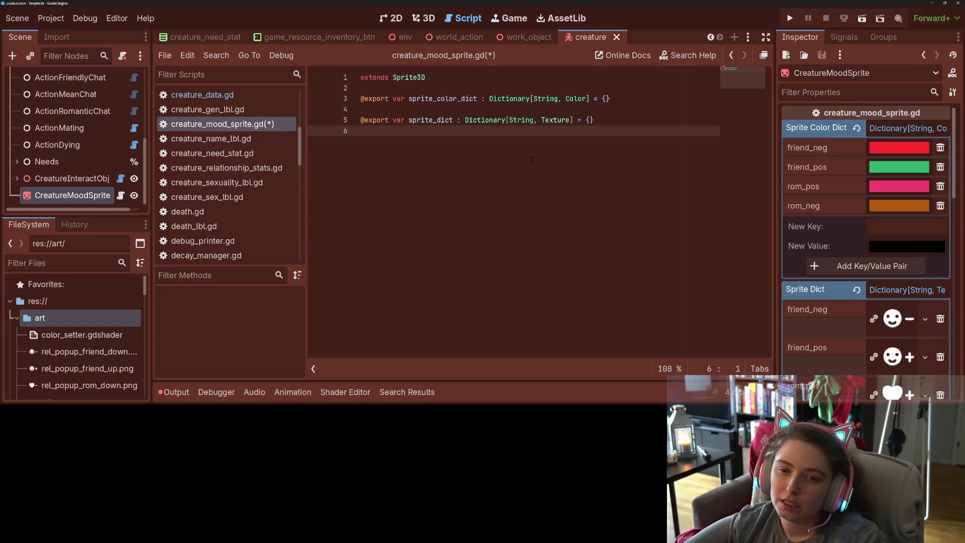
{"action": "key", "text": "ctrl+s"}
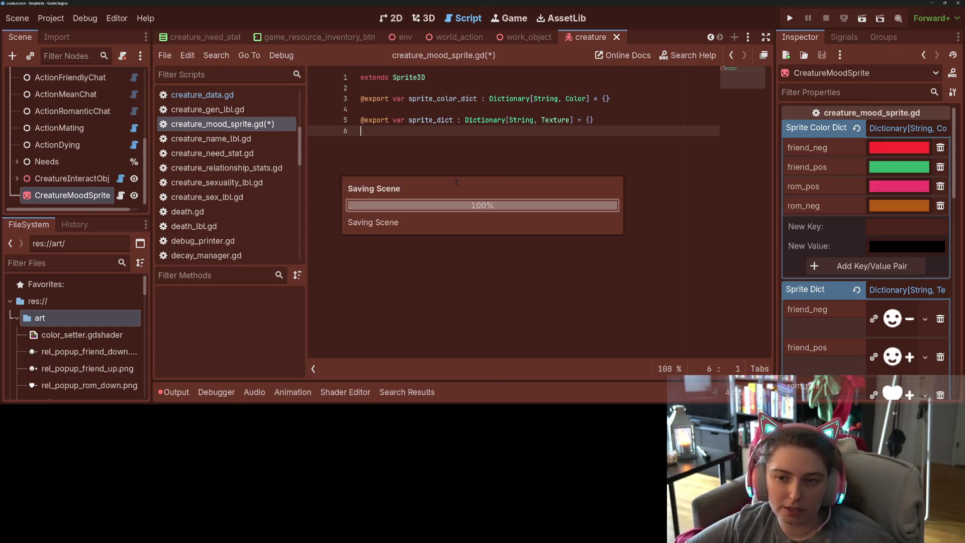
Step: Write func set_data(sprite_flavor:) on a new line, then add blank lines above the colour dictionary
{"action": "key", "text": "Return"}
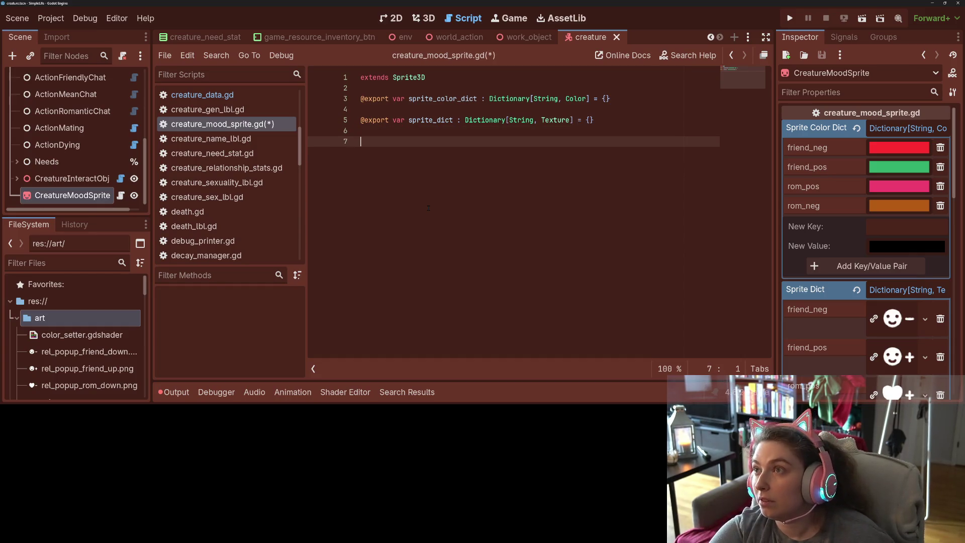
{"action": "type", "text": "func "}
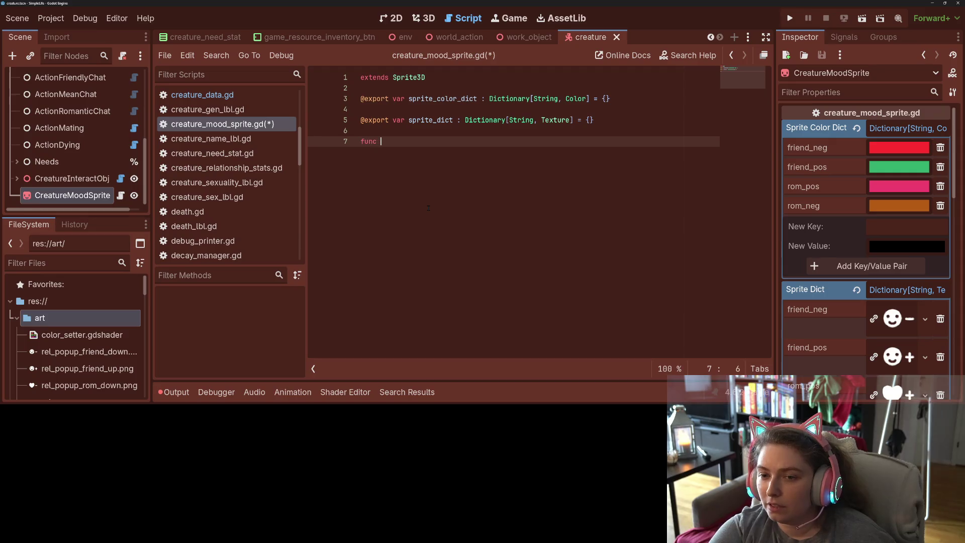
{"action": "type", "text": "set_data"}
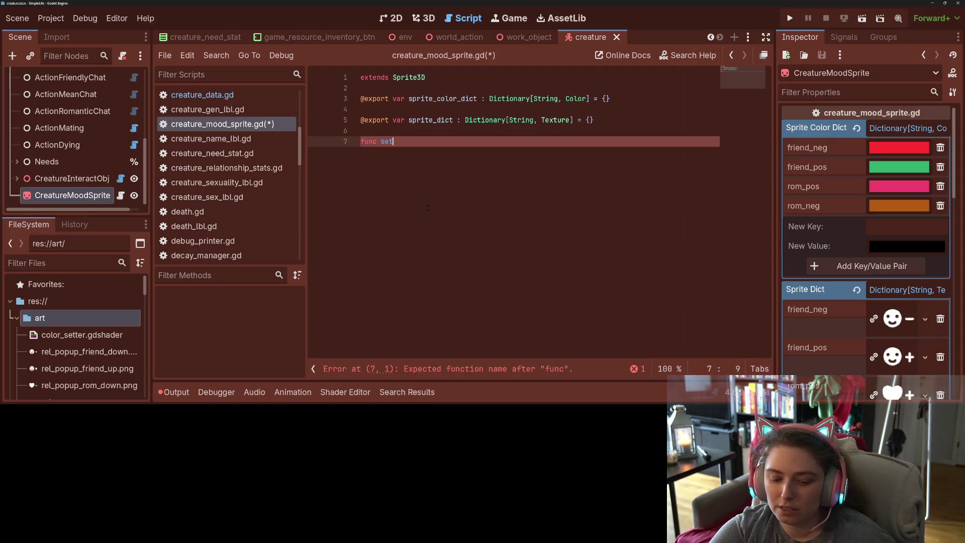
{"action": "type", "text": "("}
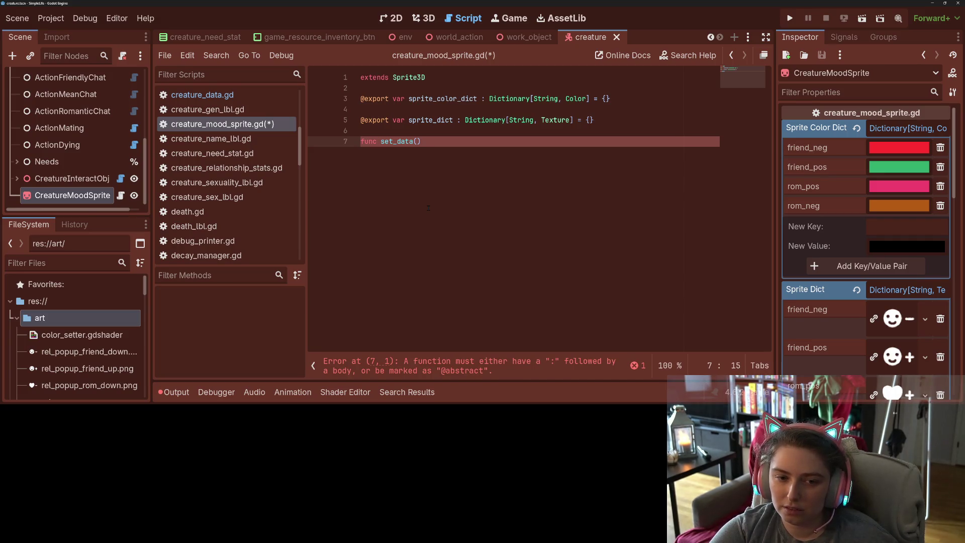
{"action": "type", "text": "spi"}
{"action": "type", "text": "ite_flavor "}
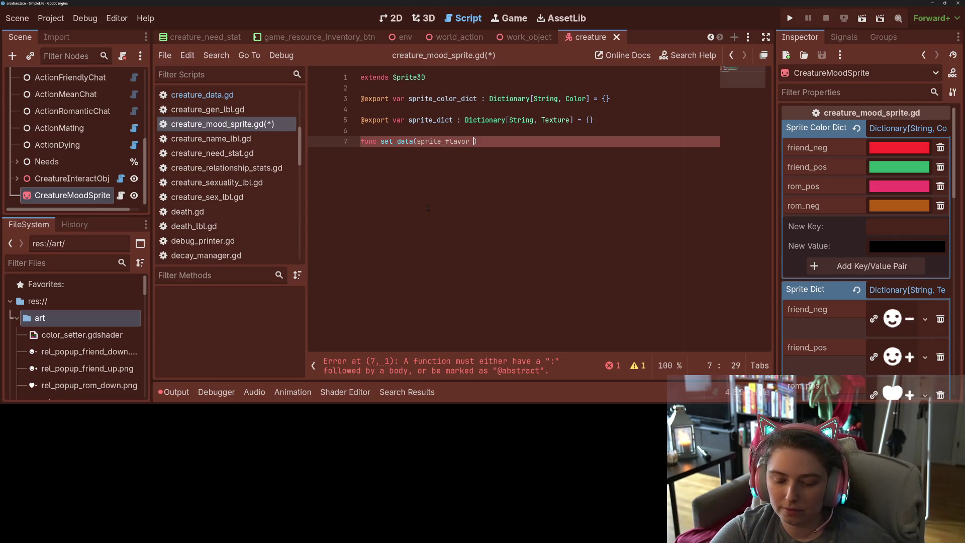
{"action": "type", "text": ":"}
{"action": "key", "text": "Up"}
{"action": "key", "text": "Up"}
{"action": "key", "text": "Up"}
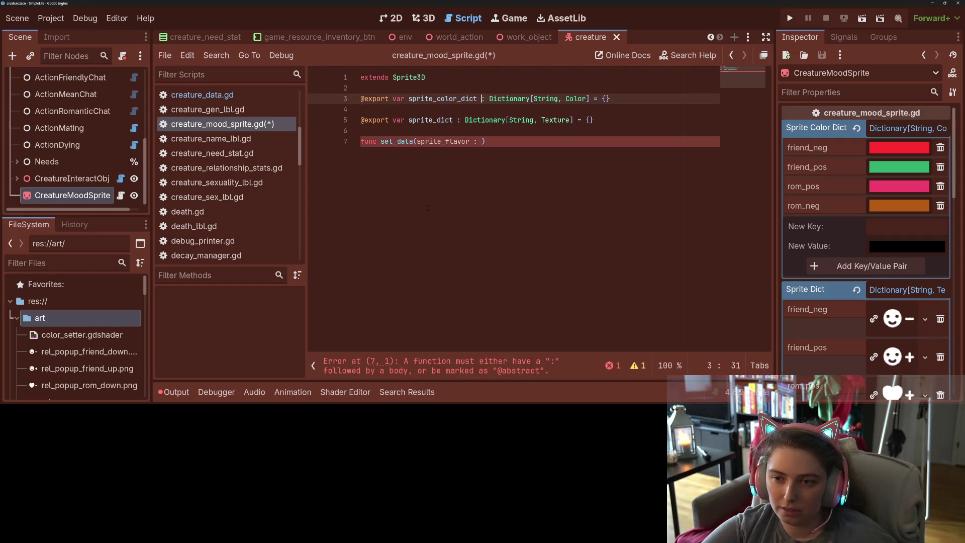
{"action": "key", "text": "ctrl+shift+Return"}
{"action": "key", "text": "ctrl+shift+Return"}
{"action": "type", "text": "en"}
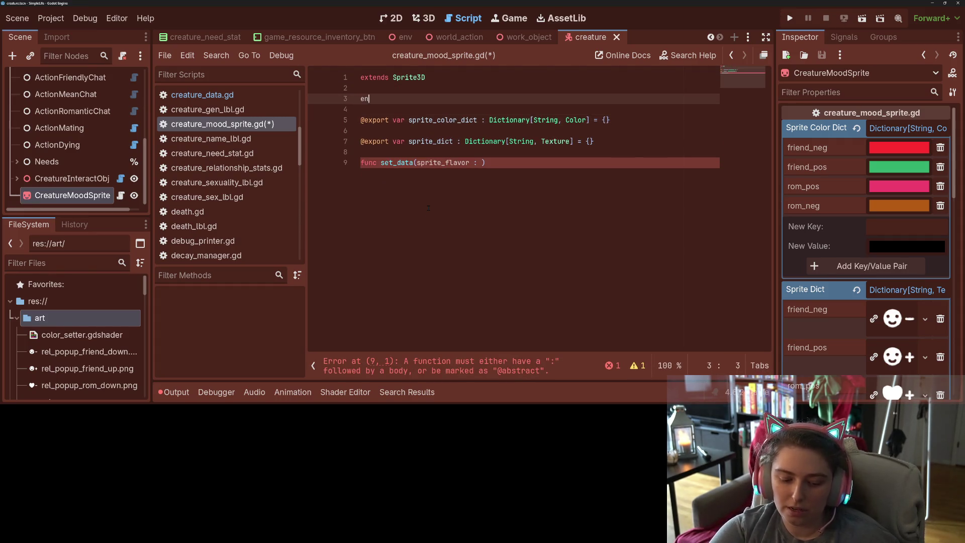
Step: Declare enum TYPE { ROM_UP, ROM_DOWN, FRIEND_UP, FRIEND_DOWN } and make set_data take sprite_flavor : TYPE, returning void
{"action": "type", "text": "um TYPE"}
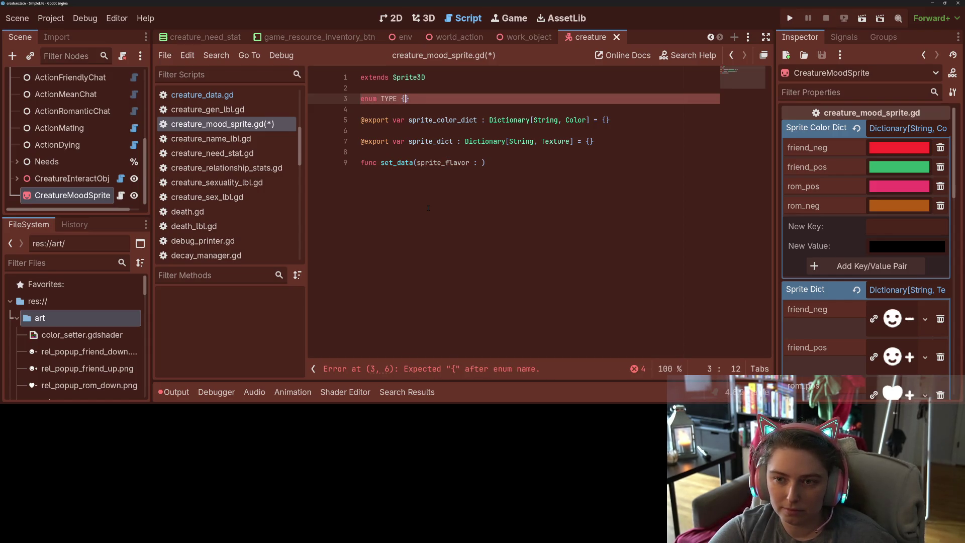
{"action": "type", "text": " {  "}
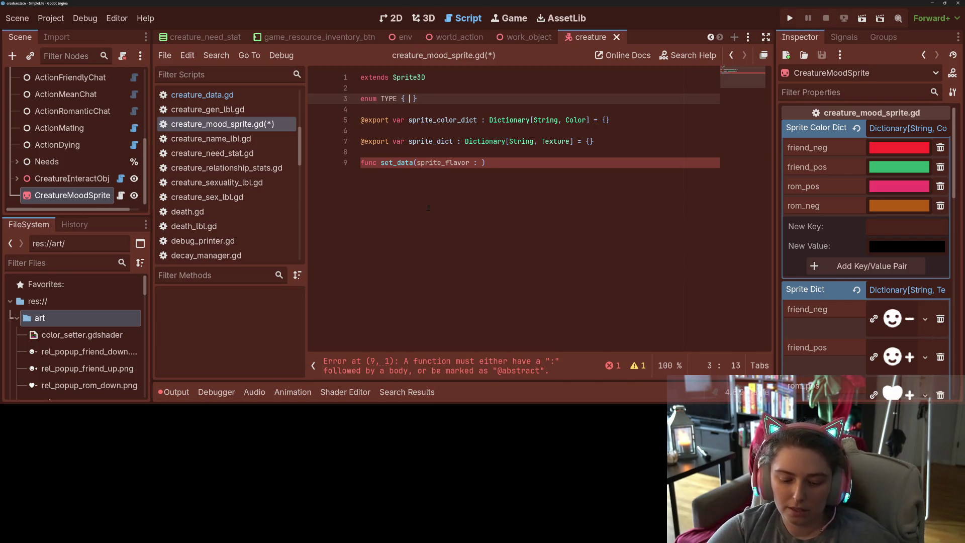
{"action": "type", "text": "ROM_UP,"}
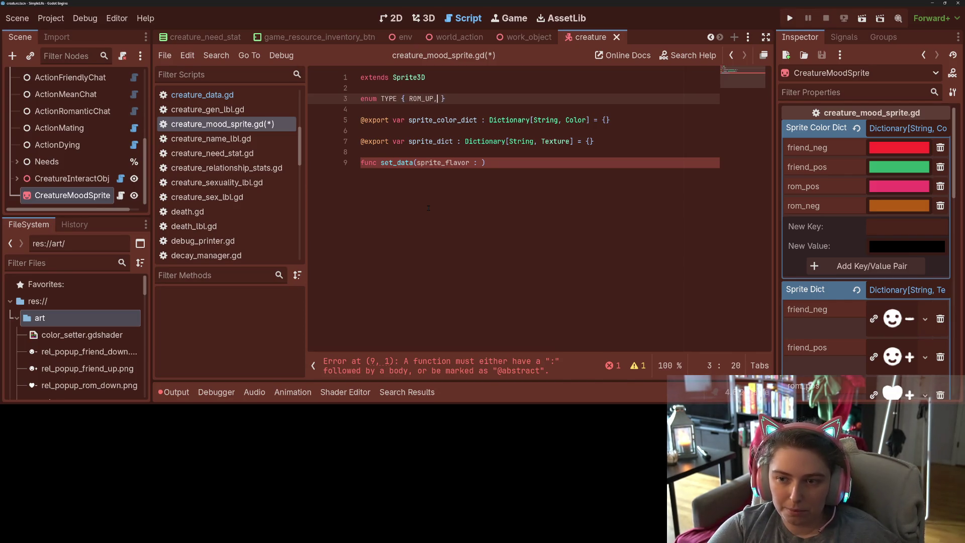
{"action": "type", "text": " ROM_DOWN,  "}
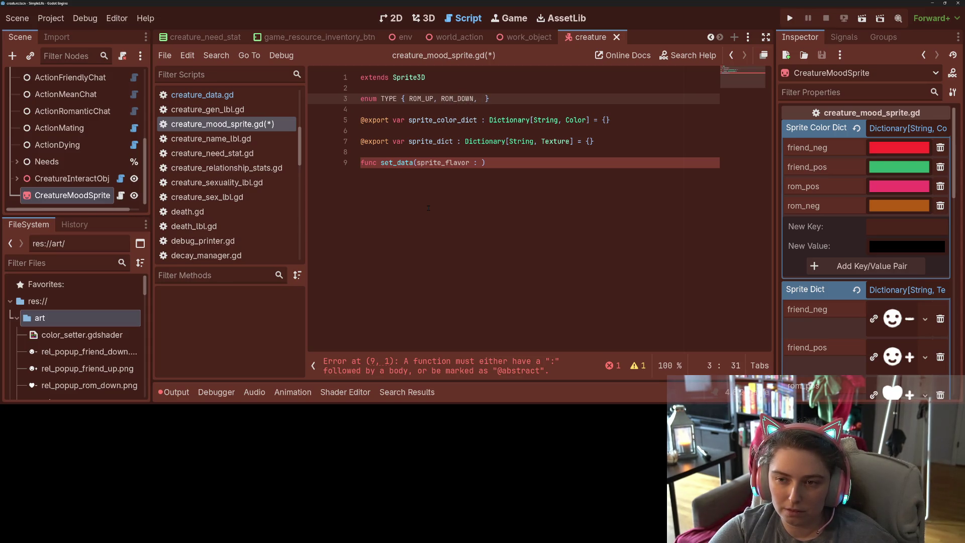
{"action": "type", "text": "FRIEND"}
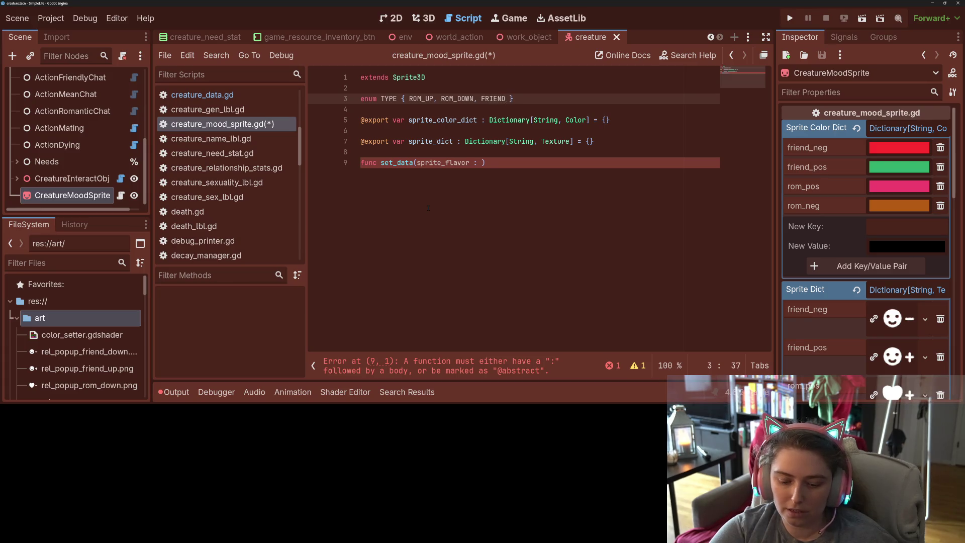
{"action": "type", "text": "_UP, FRIEND_DOWN"}
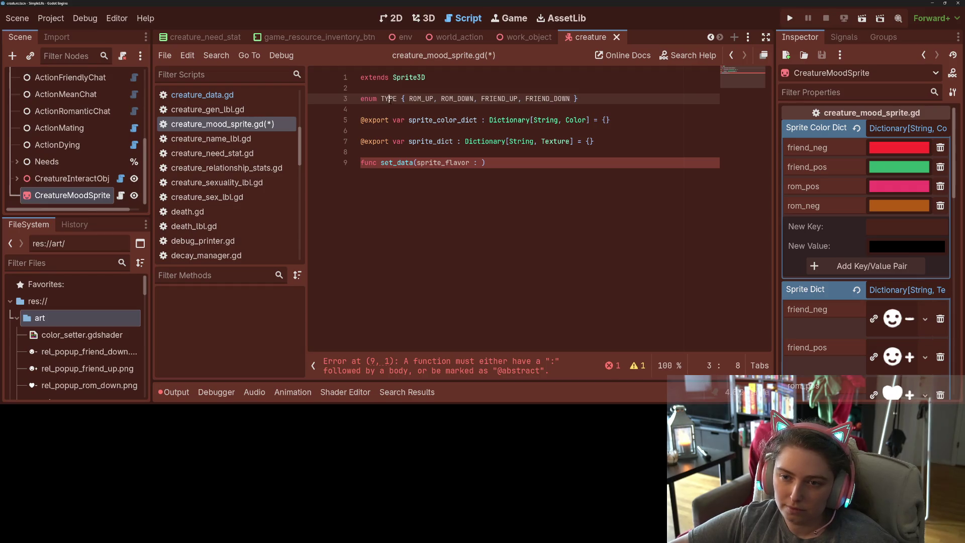
{"action": "double_click", "coordinate": [389, 99]}
{"action": "key", "text": "ctrl+c"}
{"action": "left_click", "coordinate": [484, 168]}
{"action": "key", "text": "ctrl+v"}
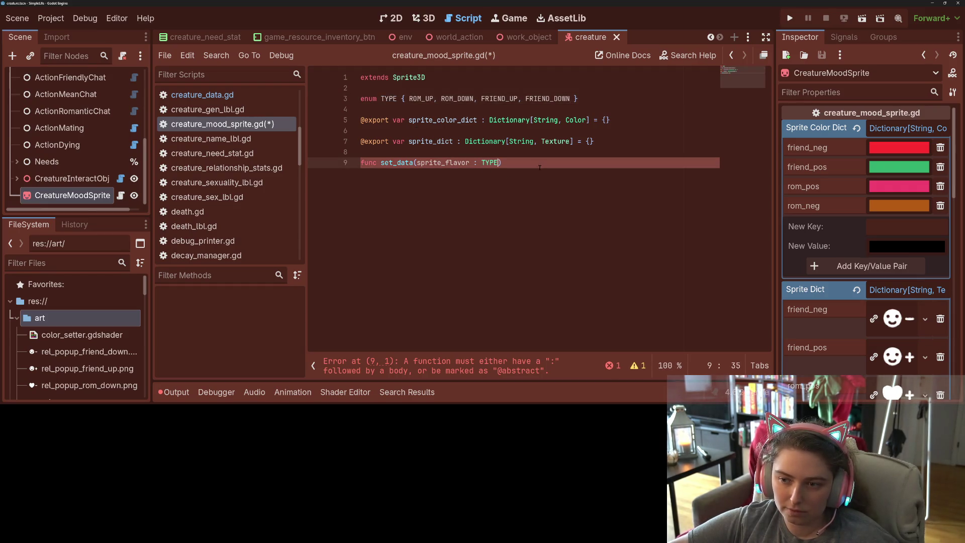
{"action": "type", "text": "->"}
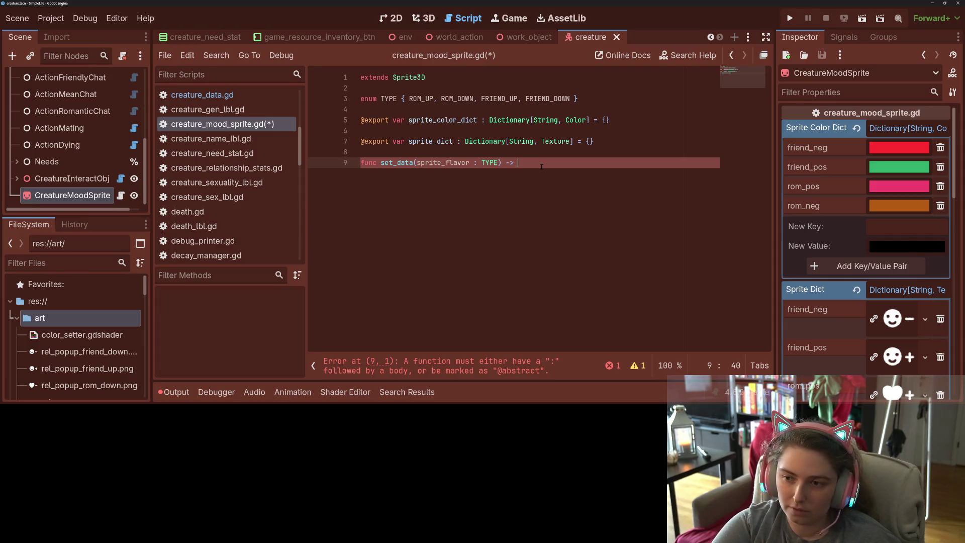
{"action": "type", "text": " void"}
{"action": "type", "text": ":"}
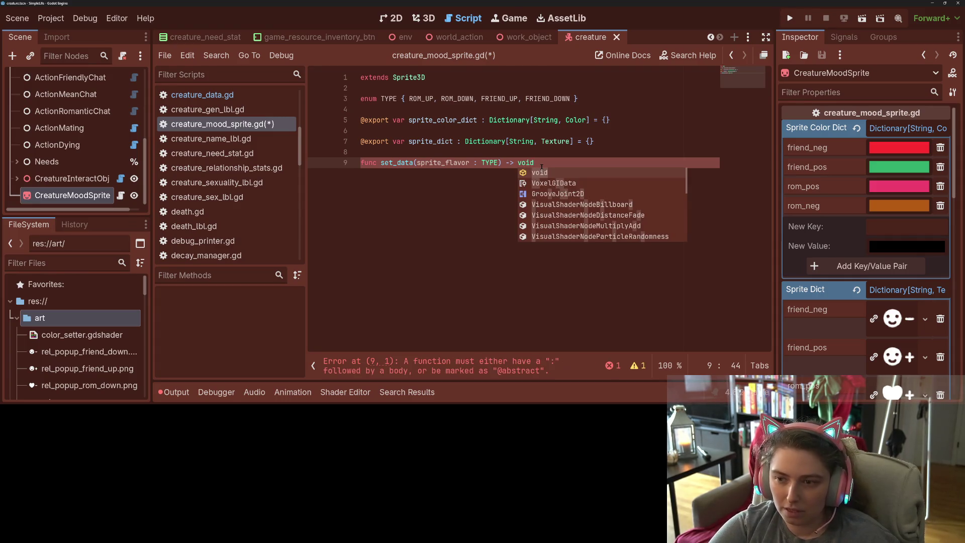
{"action": "key", "text": "Return"}
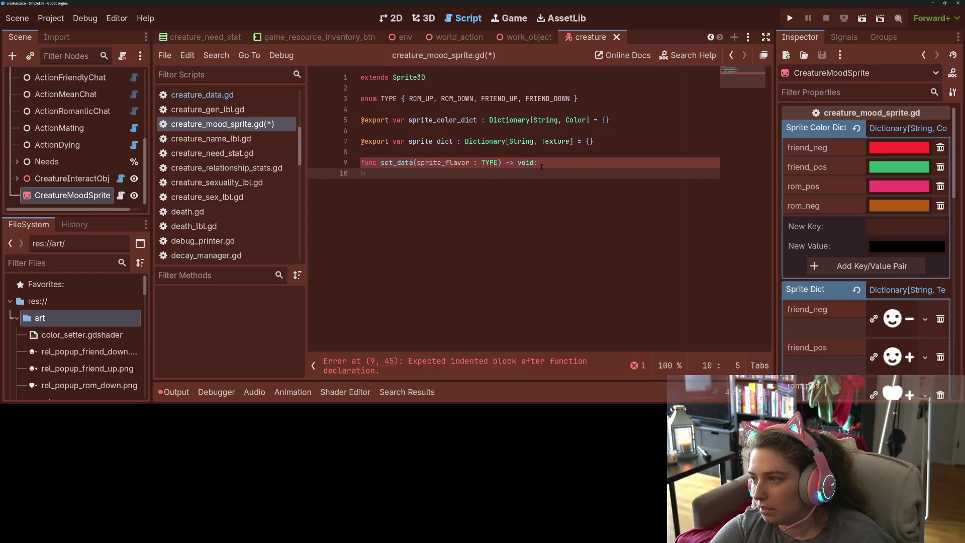
{"action": "scroll", "coordinate": [825, 226], "scroll_direction": "down", "scroll_amount": 5}
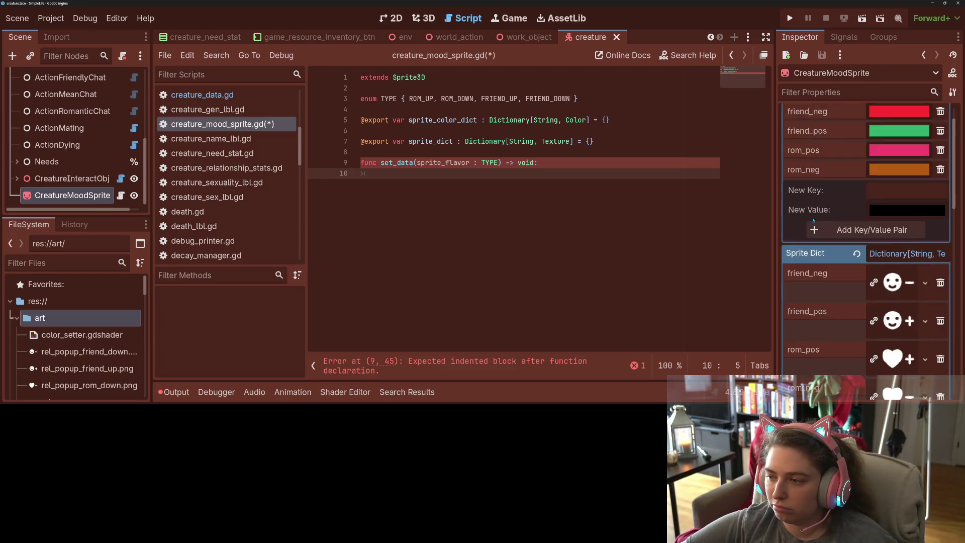
{"action": "scroll", "coordinate": [824, 226], "scroll_direction": "down", "scroll_amount": 3}
Step: Write the first body line, texture = sprite_dict.get(..., null), using autocomplete
{"action": "type", "text": "re"}
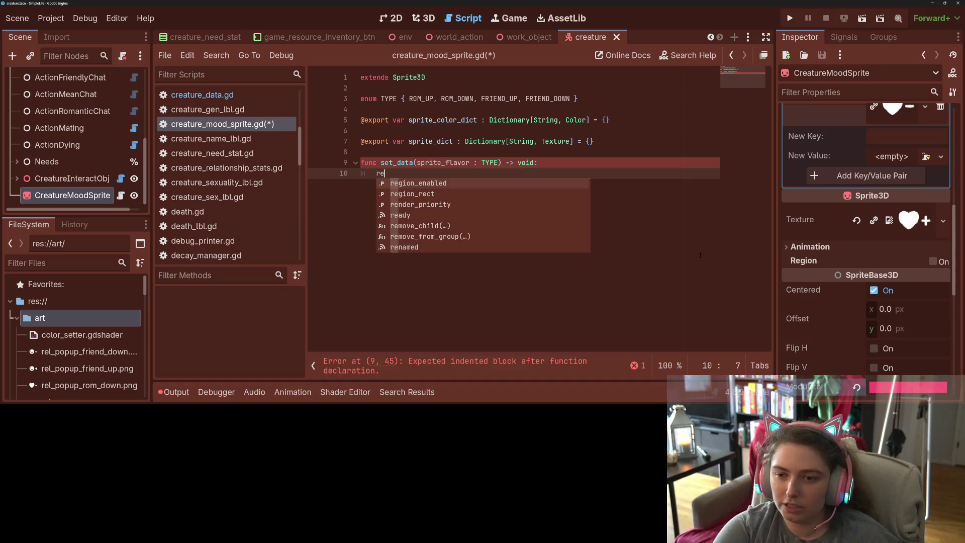
{"action": "key", "text": "BackSpace"}
{"action": "key", "text": "BackSpace"}
{"action": "type", "text": "te"}
{"action": "key", "text": "Return"}
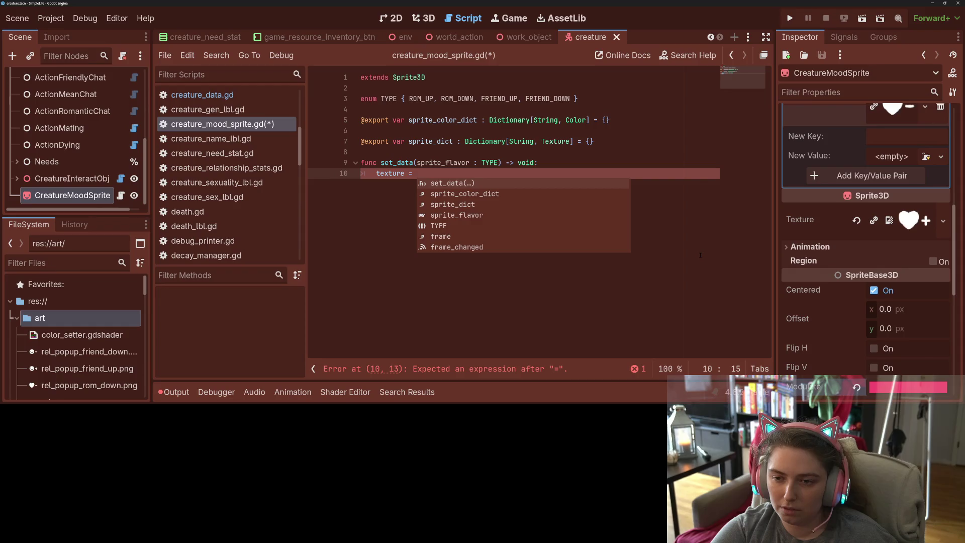
{"action": "type", "text": "sp"}
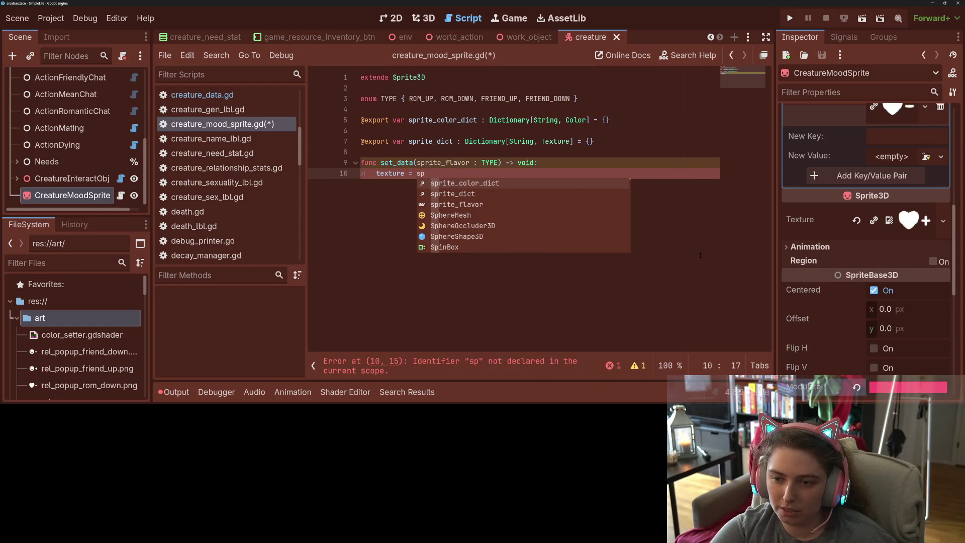
{"action": "key", "text": "Return"}
{"action": "type", "text": ".get"}
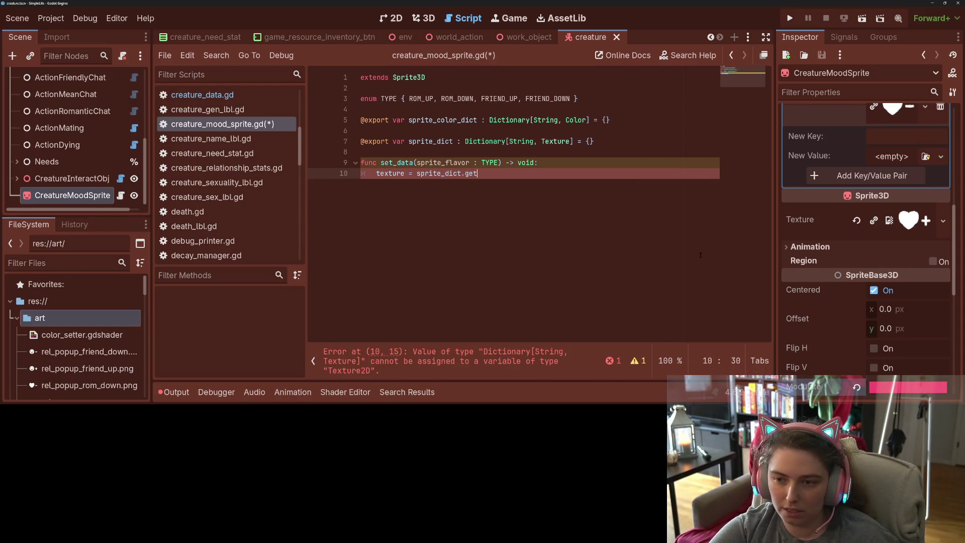
{"action": "type", "text": "("}
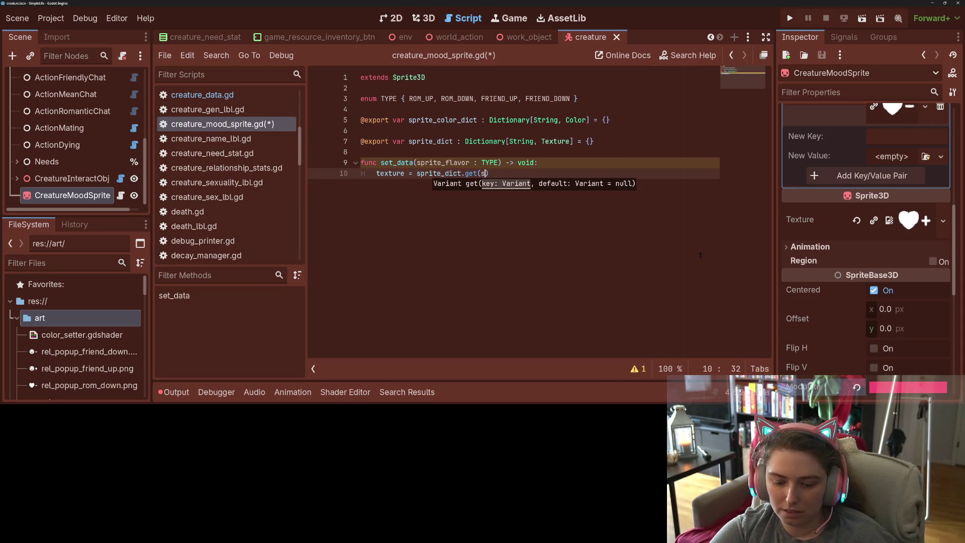
{"action": "type", "text": "sp"}
{"action": "key", "text": "Down"}
{"action": "key", "text": "Return"}
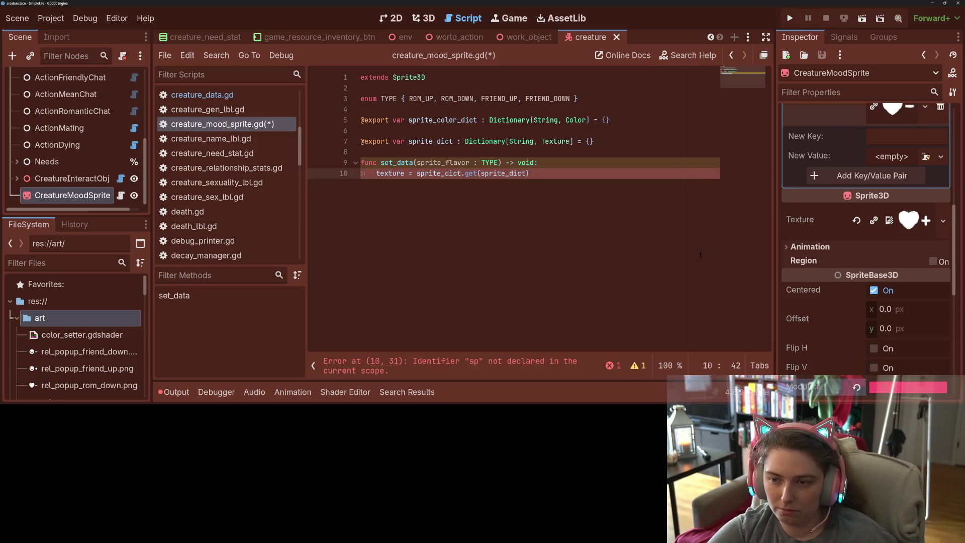
{"action": "type", "text": ", null"}
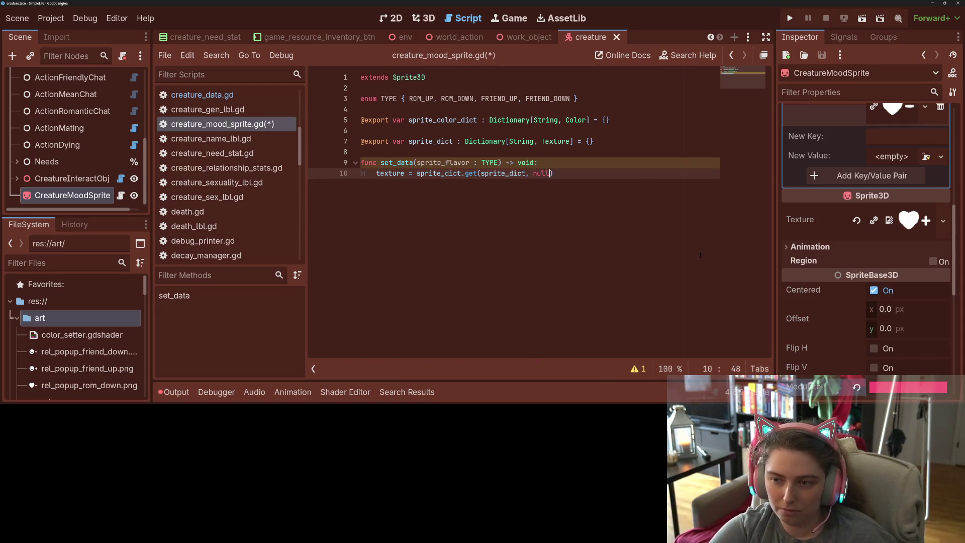
{"action": "type", "text": ")"}
{"action": "key", "text": "Return"}
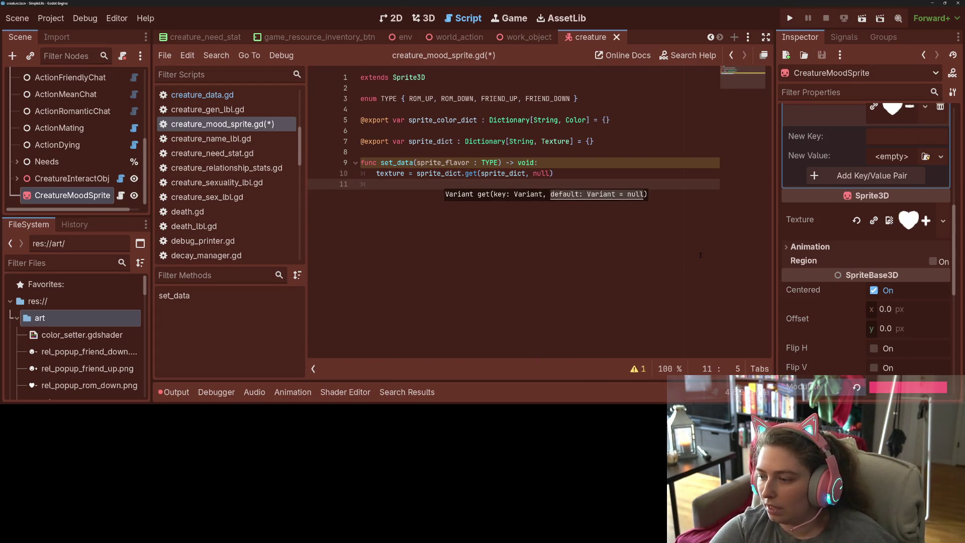
Step: Start the second line, modulate = sprite_color_dict.get(...)
{"action": "type", "text": "mod"}
{"action": "key", "text": "Return"}
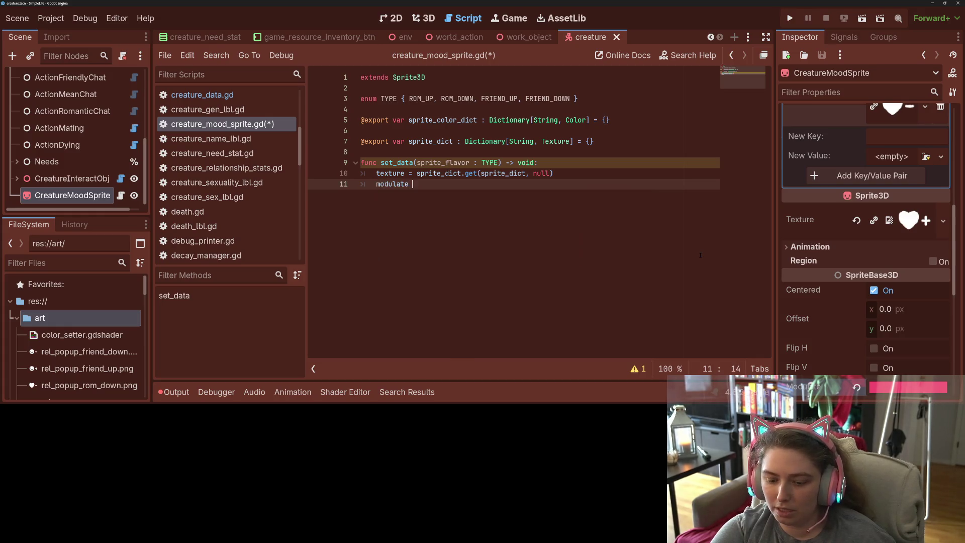
{"action": "type", "text": "spr"}
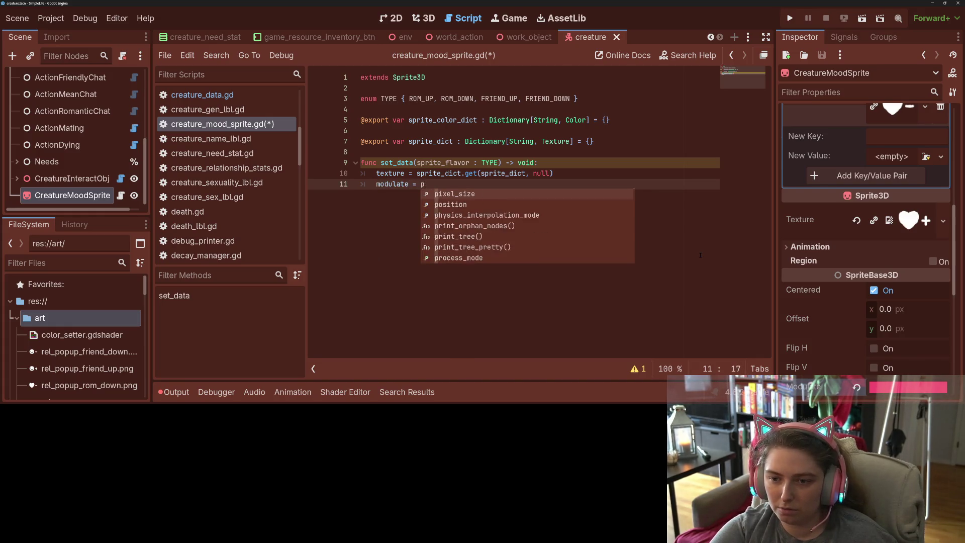
{"action": "key", "text": "Return"}
{"action": "type", "text": ".get"}
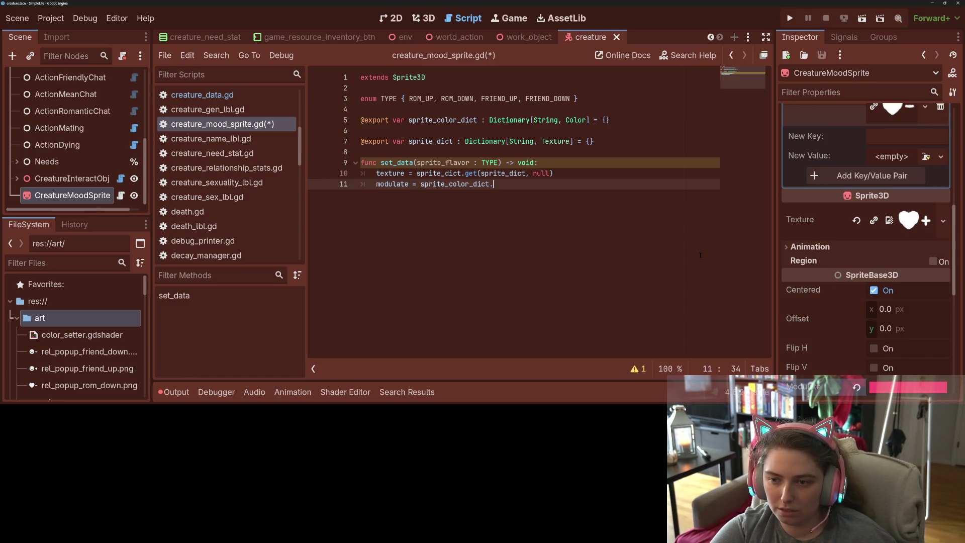
{"action": "type", "text": "(d"}
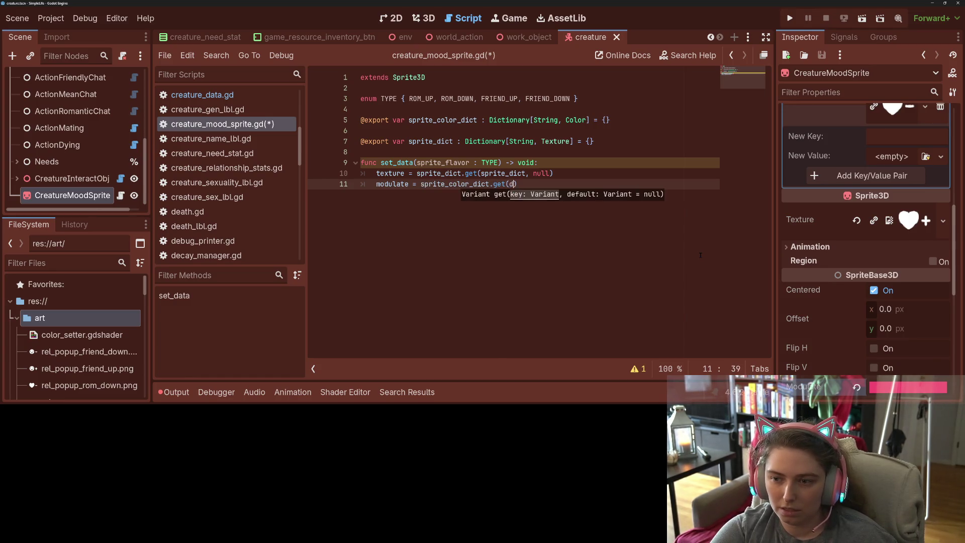
Step: Use sprite_flavor as both lookup keys, default the colour to Color.WHITE, and save
{"action": "double_click", "coordinate": [458, 161]}
{"action": "key", "text": "ctrl+c"}
{"action": "double_click", "coordinate": [495, 173]}
{"action": "key", "text": "ctrl+v"}
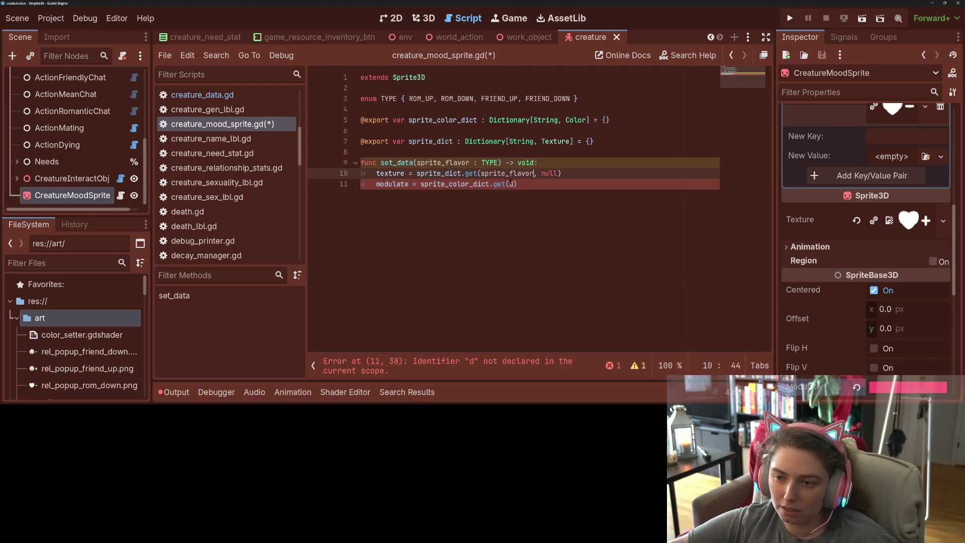
{"action": "double_click", "coordinate": [511, 184]}
{"action": "key", "text": "ctrl+v"}
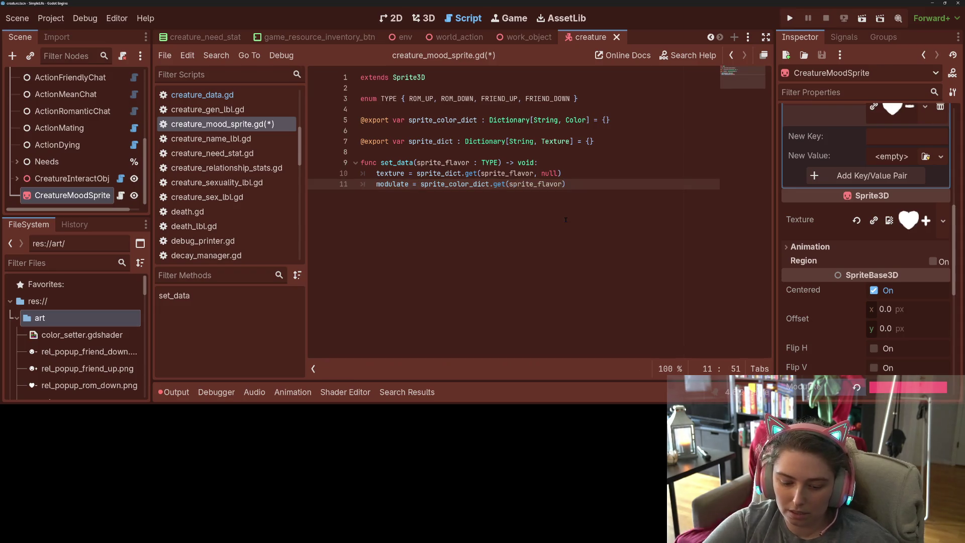
{"action": "type", "text": ",,"}
{"action": "key", "text": "BackSpace"}
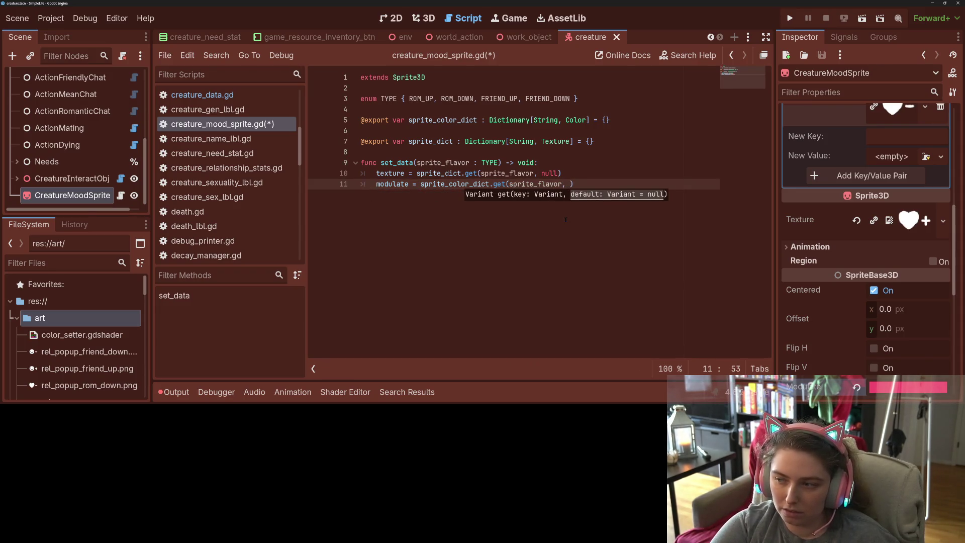
{"action": "type", "text": "Color."}
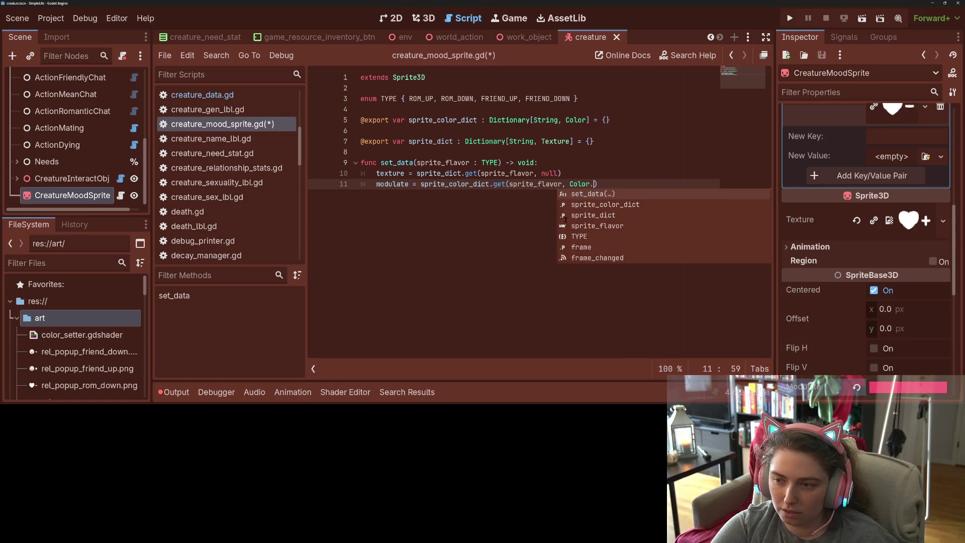
{"action": "type", "text": "WH"}
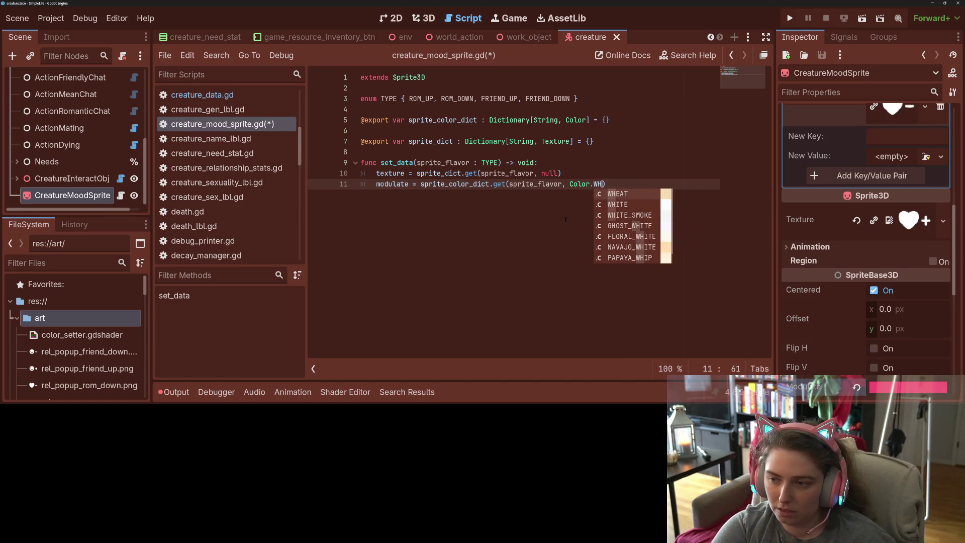
{"action": "type", "text": "ITE"}
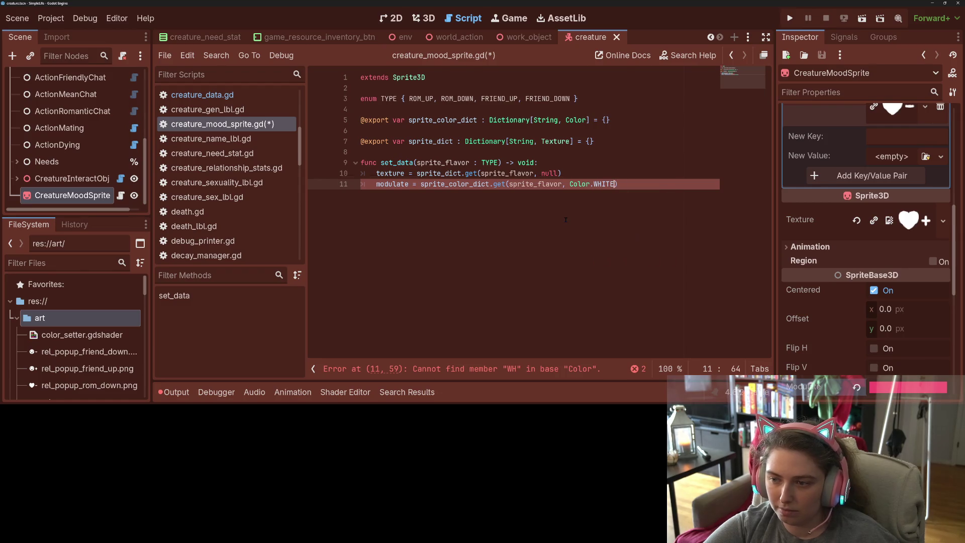
{"action": "key", "text": "ctrl+s"}
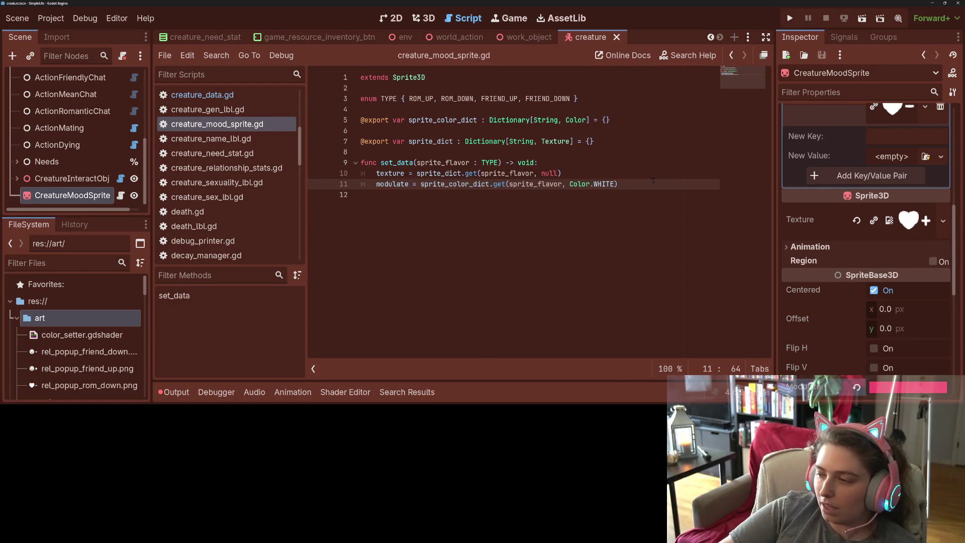
{"action": "scroll", "coordinate": [810, 273], "scroll_direction": "down", "scroll_amount": 5}
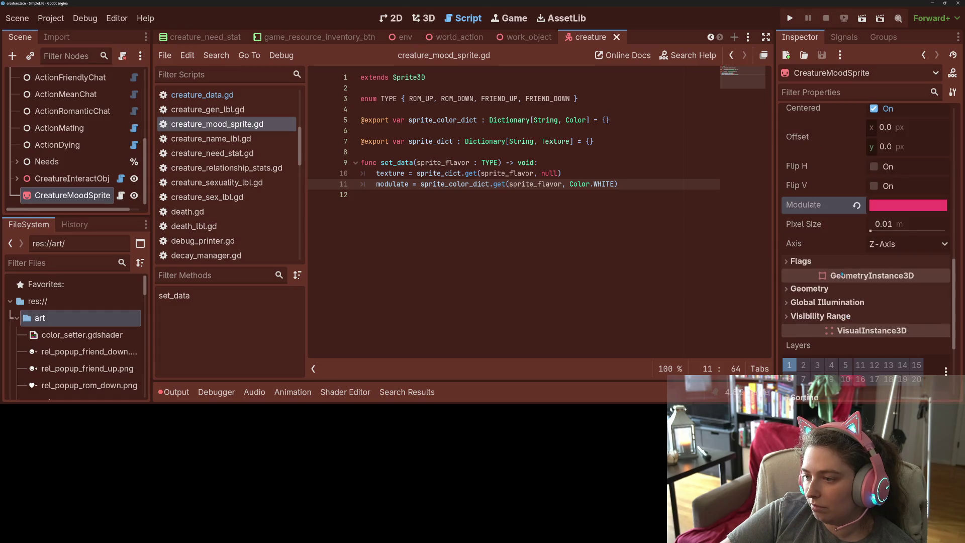
Step: Set the sprite's Flags > Billboard to Enabled and save the creature scene
{"action": "left_click", "coordinate": [824, 261]}
{"action": "left_click", "coordinate": [907, 277]}
{"action": "left_click", "coordinate": [903, 311]}
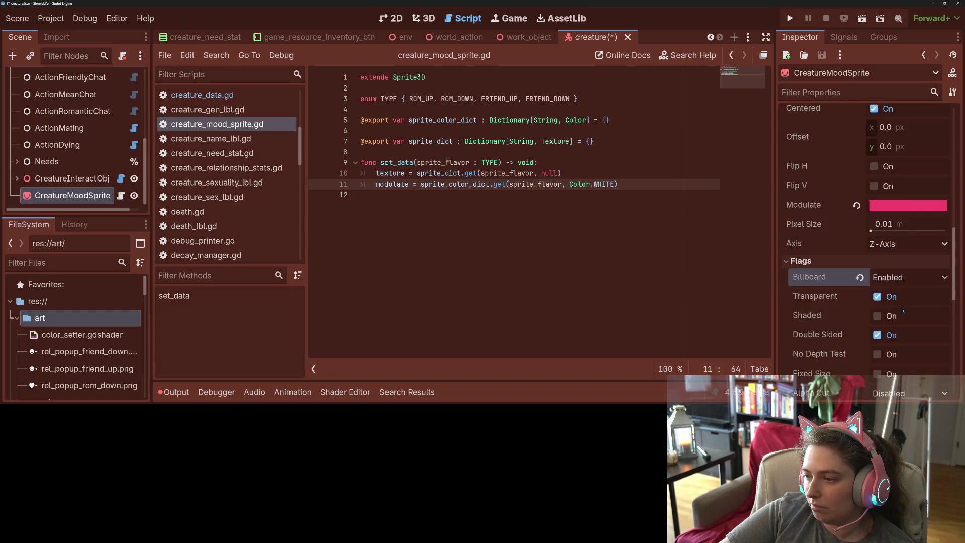
{"action": "key", "text": "ctrl+s"}
{"action": "scroll", "coordinate": [866, 307], "scroll_direction": "down", "scroll_amount": 5}
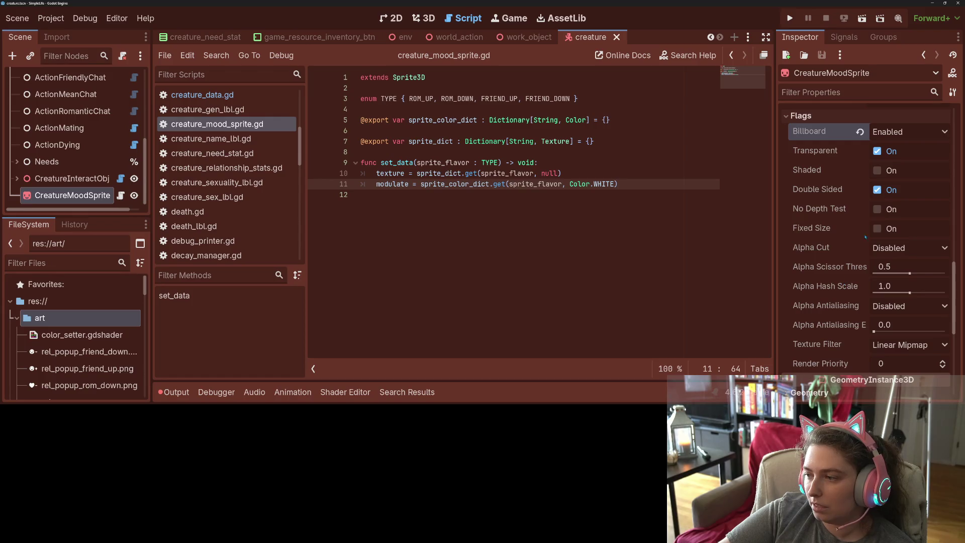
{"action": "scroll", "coordinate": [845, 271], "scroll_direction": "down", "scroll_amount": 3}
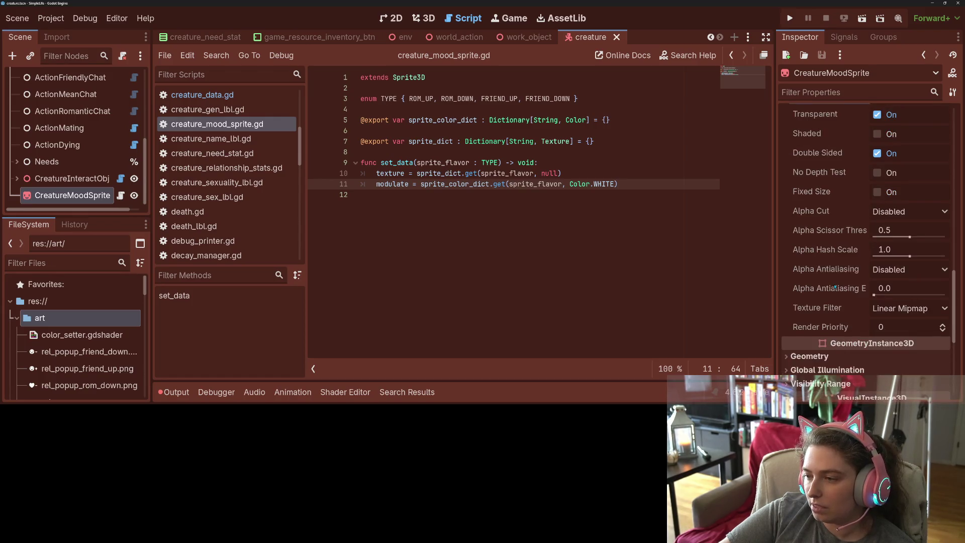
{"action": "left_click", "coordinate": [656, 234]}
{"action": "left_click", "coordinate": [651, 186]}
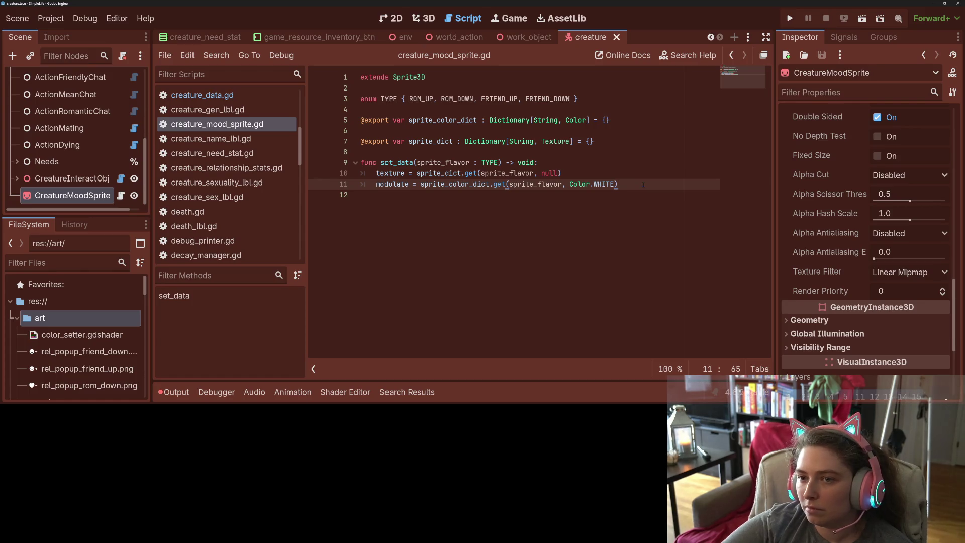
{"action": "left_click", "coordinate": [471, 75]}
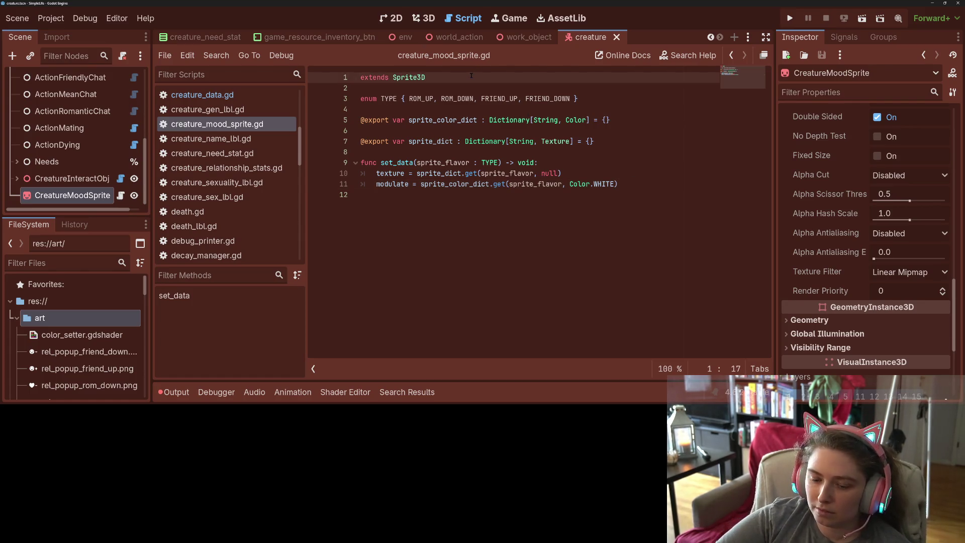
Step: Add 'class_name CreatureMoodSprite' below extends Sprite3D and save the script
{"action": "key", "text": "Return"}
{"action": "type", "text": "class_name C"}
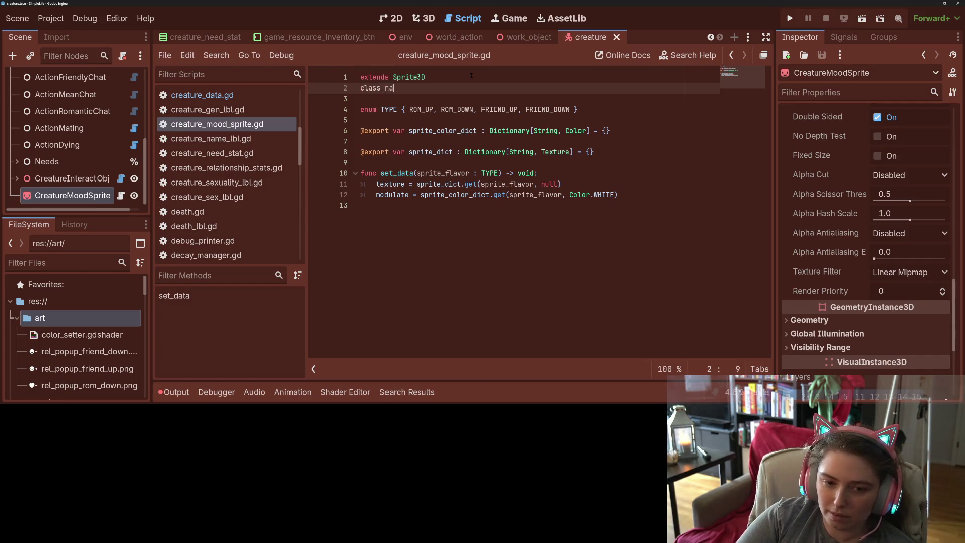
{"action": "type", "text": "reatureMoodS"}
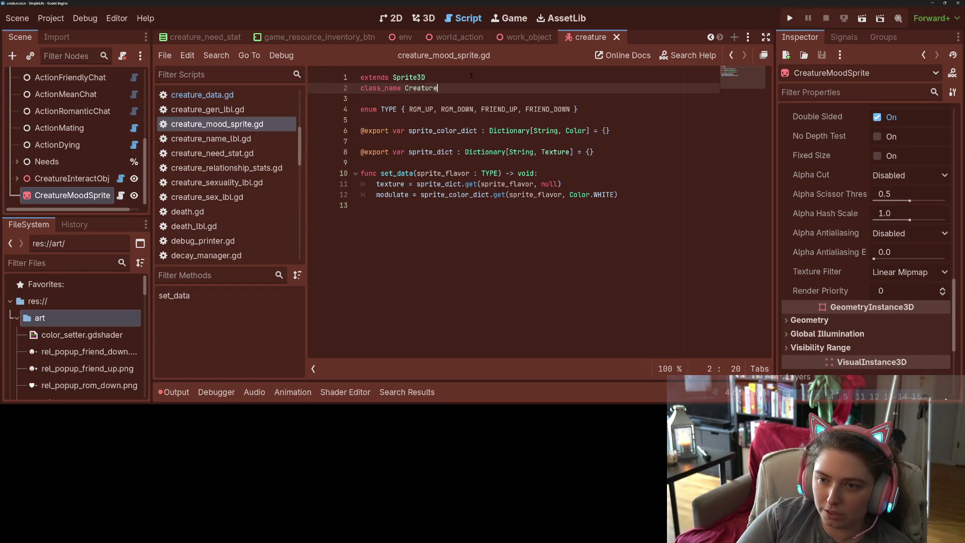
{"action": "type", "text": "prite"}
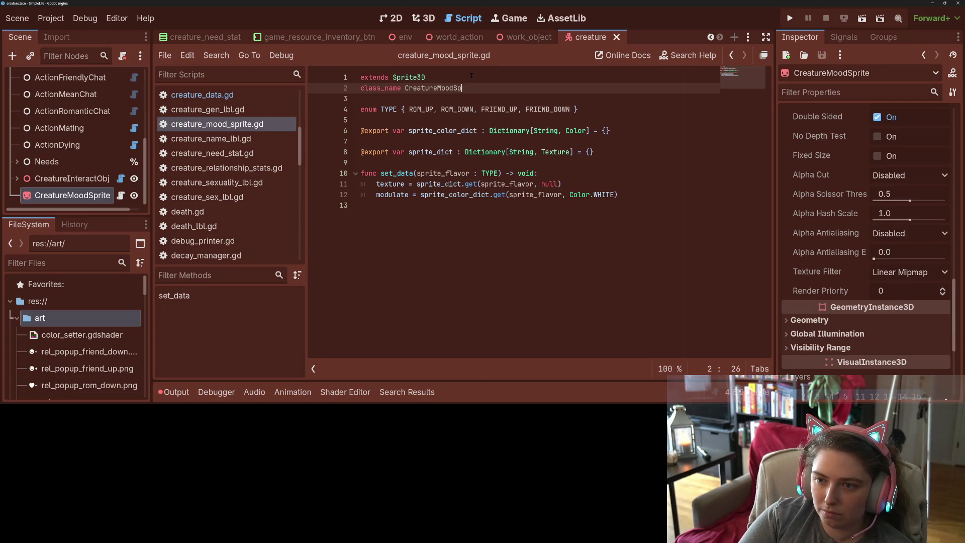
{"action": "key", "text": "ctrl+s"}
{"action": "left_click", "coordinate": [443, 162]}
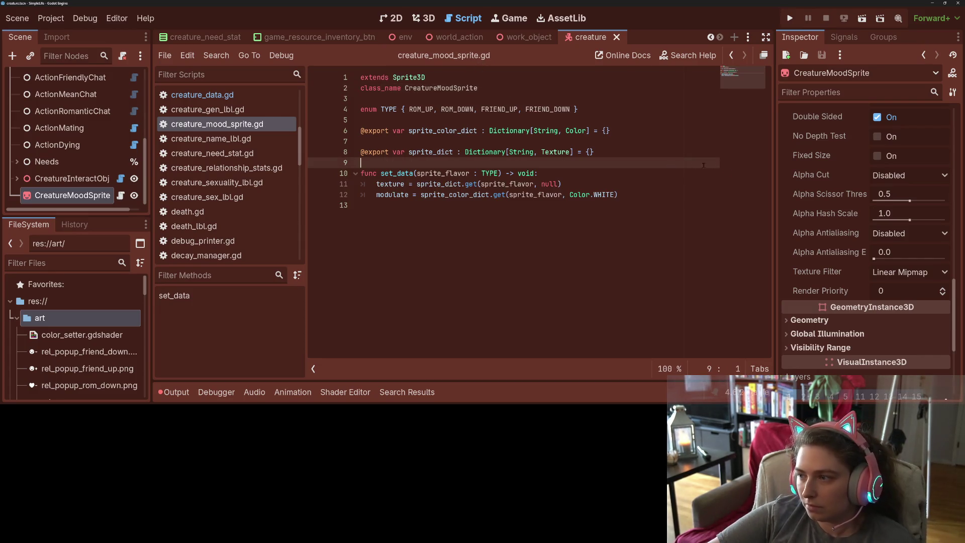
Step: Duplicate the sprite_color_dict export as sprite_color_dict1 and save the script
{"action": "scroll", "coordinate": [844, 224], "scroll_direction": "up", "scroll_amount": 8}
{"action": "scroll", "coordinate": [844, 223], "scroll_direction": "up", "scroll_amount": 5}
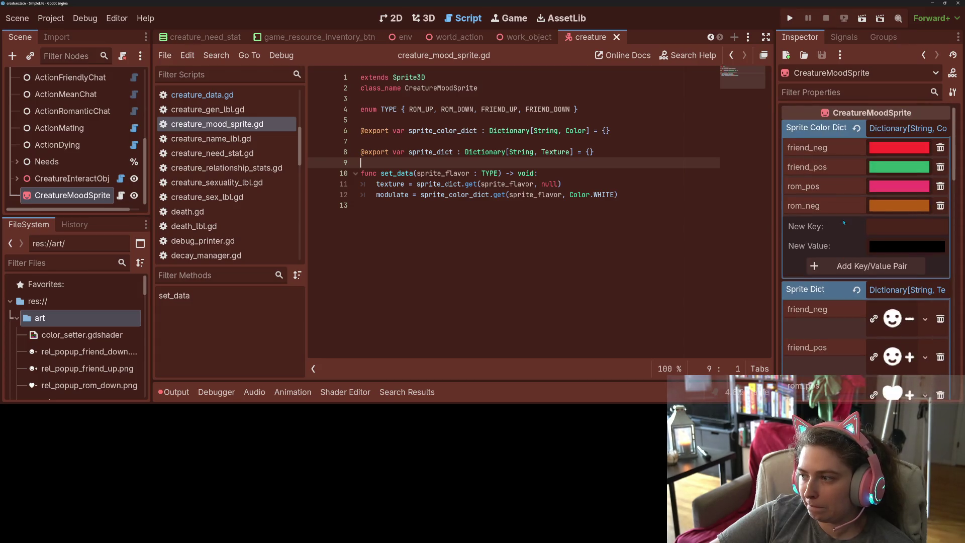
{"action": "left_click", "coordinate": [646, 191]}
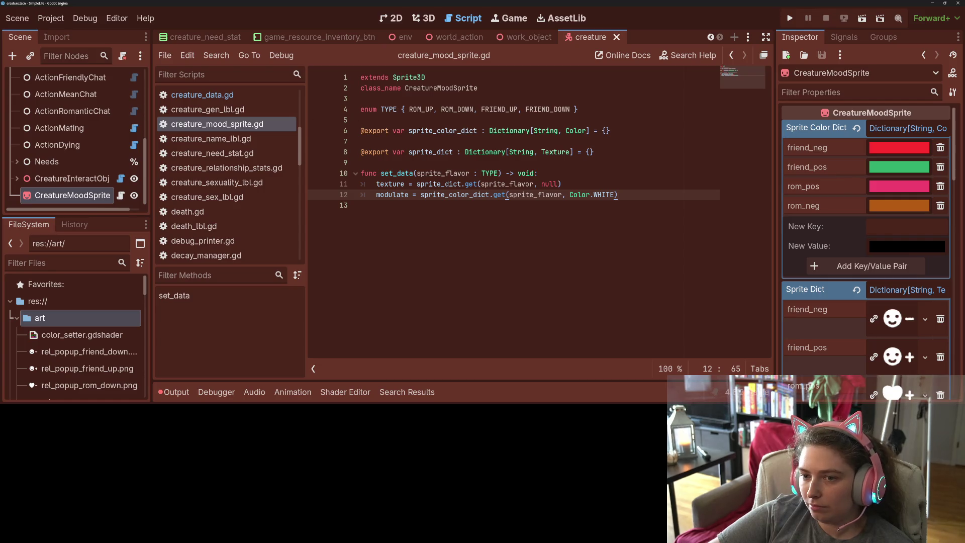
{"action": "left_click", "coordinate": [421, 130]}
{"action": "key", "text": "ctrl+shift+d"}
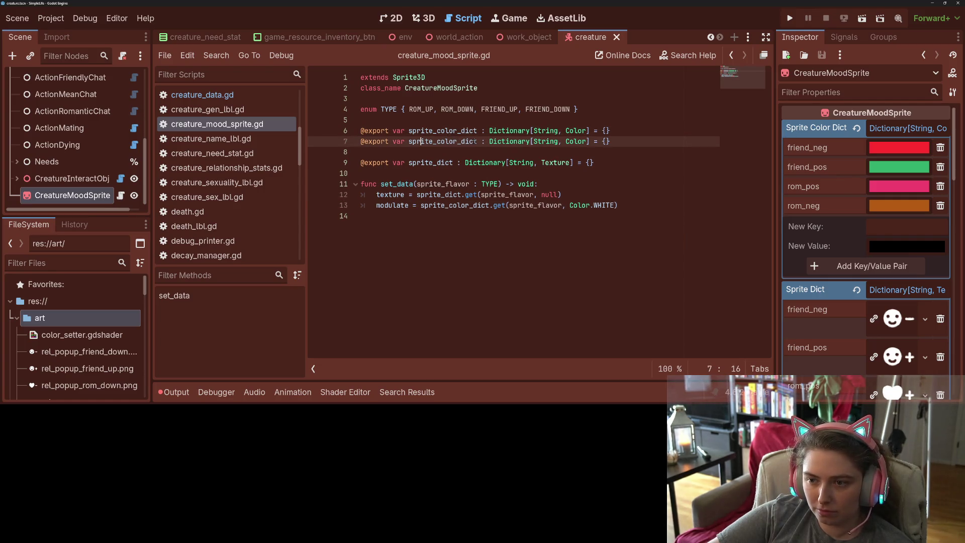
{"action": "left_click_drag", "start_coordinate": [477, 142], "coordinate": [461, 141]}
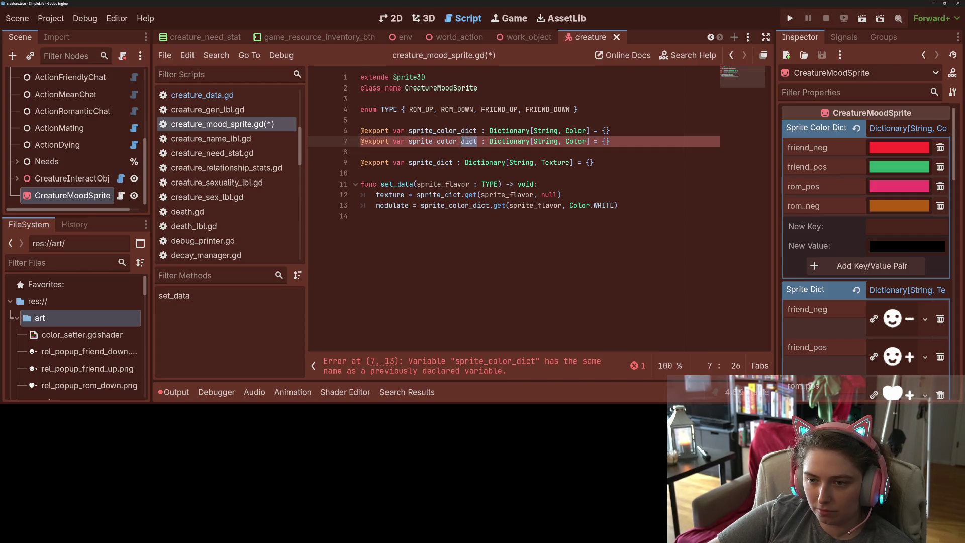
{"action": "left_click", "coordinate": [461, 141]}
{"action": "left_click", "coordinate": [481, 130]}
{"action": "type", "text": "1"}
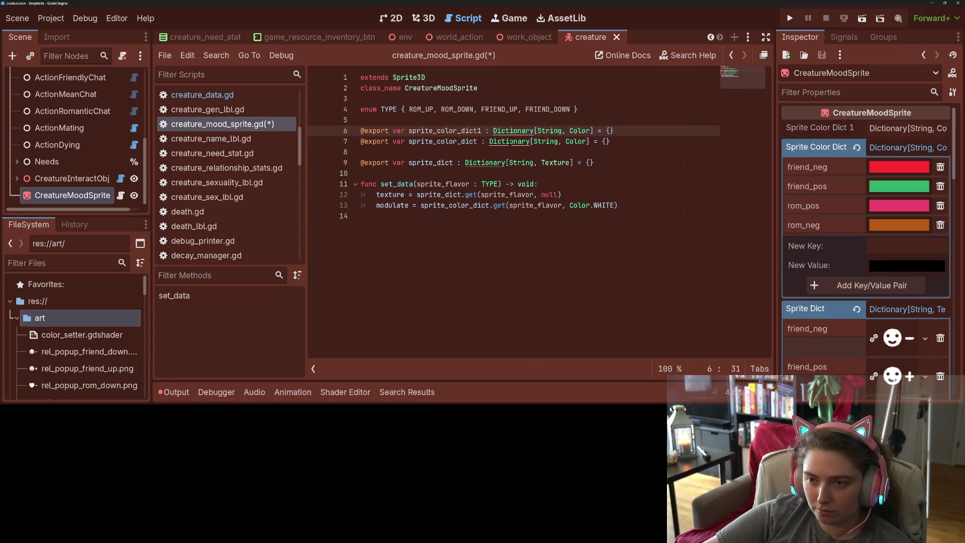
{"action": "key", "text": "ctrl+s"}
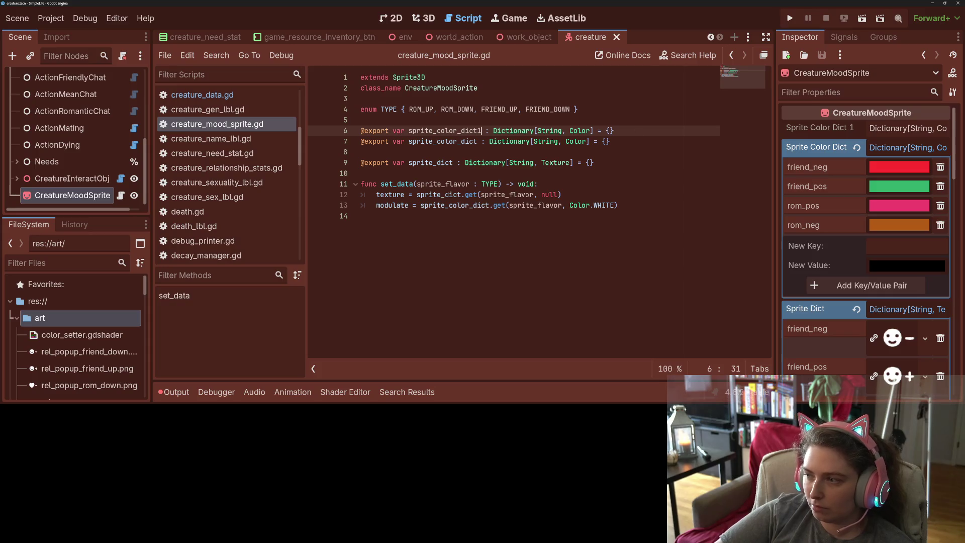
{"action": "left_click", "coordinate": [883, 131]}
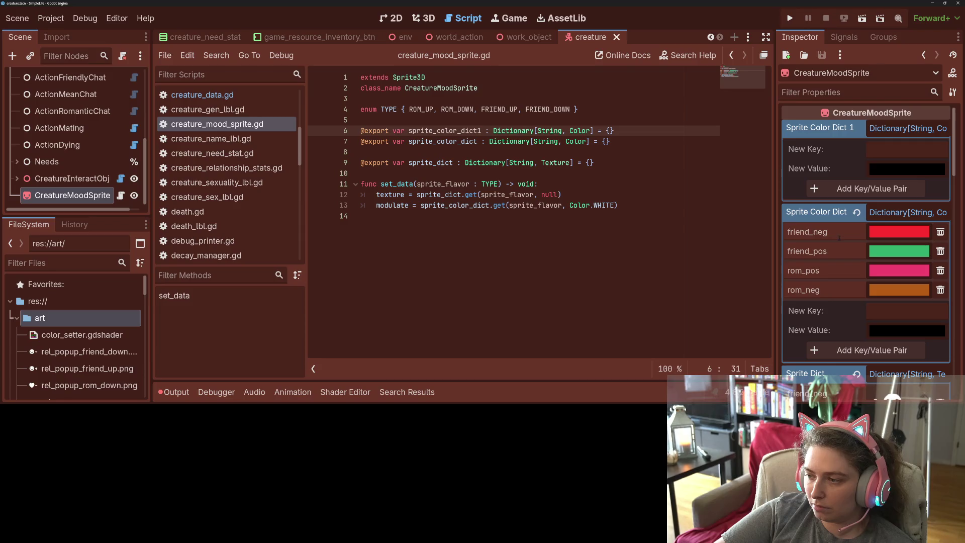
{"action": "double_click", "coordinate": [807, 232]}
{"action": "left_click", "coordinate": [859, 232]}
Step: Duplicate the sprite_dict export as sprite_dict1 and save
{"action": "left_click", "coordinate": [476, 159]}
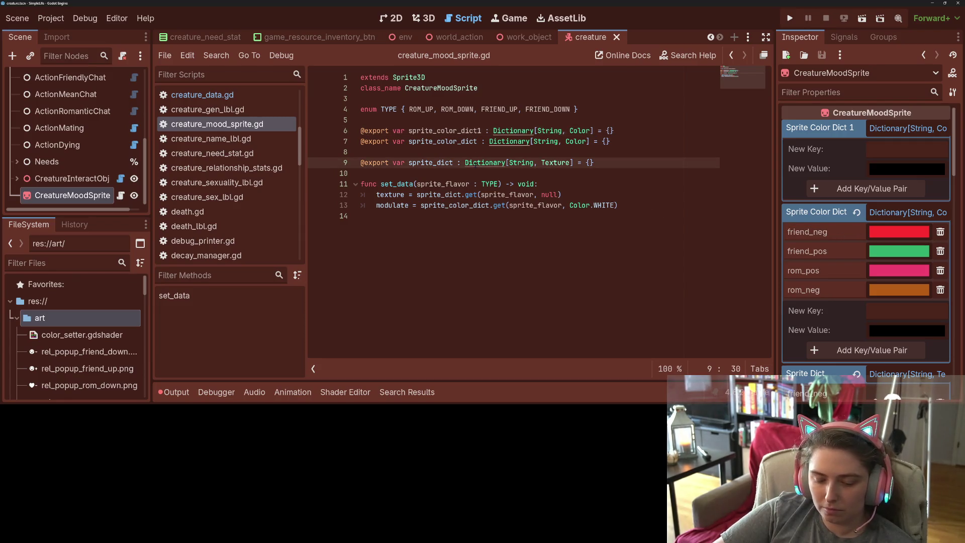
{"action": "key", "text": "ctrl+shift+d"}
{"action": "left_click", "coordinate": [454, 173]}
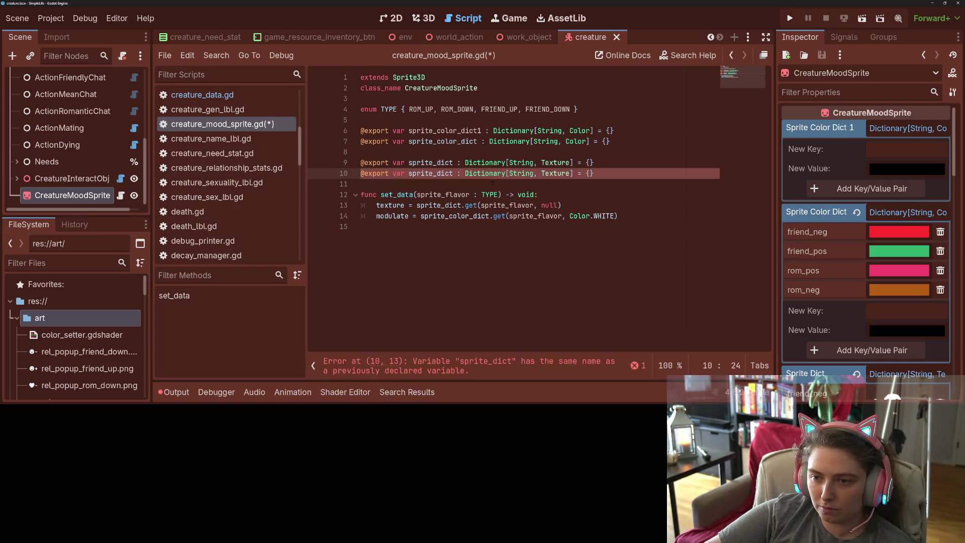
{"action": "type", "text": "1"}
{"action": "key", "text": "ctrl+s"}
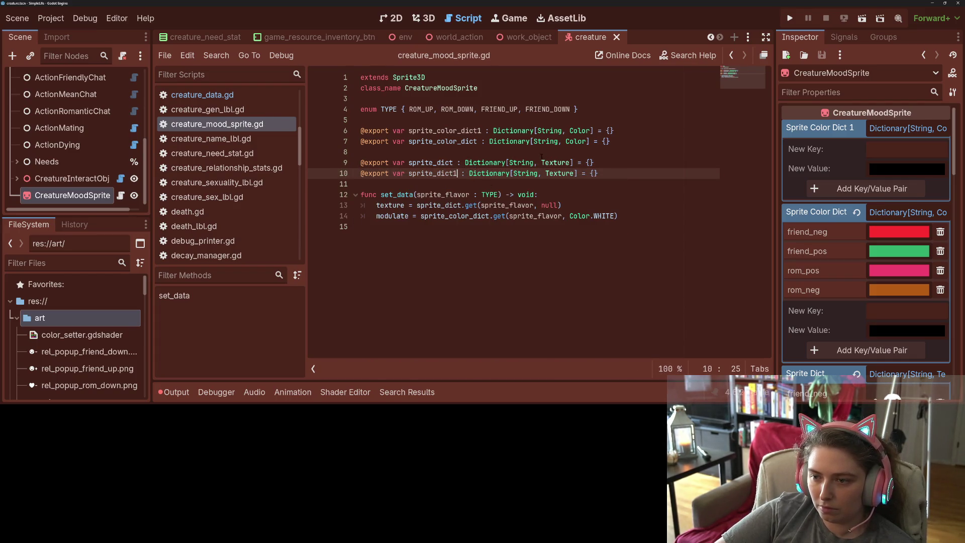
Step: Move the sprite_dict export line below the enum, above the colour dictionaries, and save
{"action": "left_click_drag", "start_coordinate": [594, 162], "coordinate": [361, 162]}
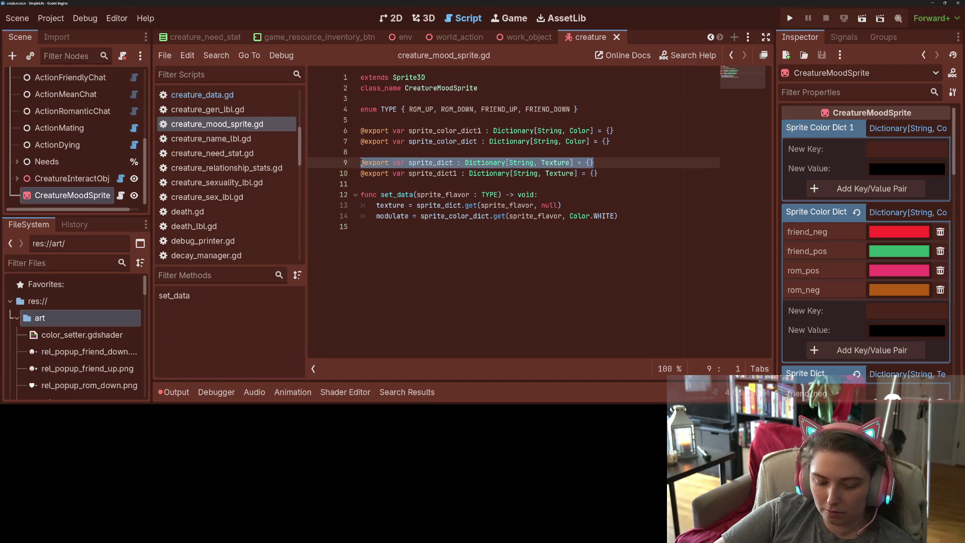
{"action": "key", "text": "ctrl+x"}
{"action": "left_click", "coordinate": [409, 120]}
{"action": "key", "text": "Return"}
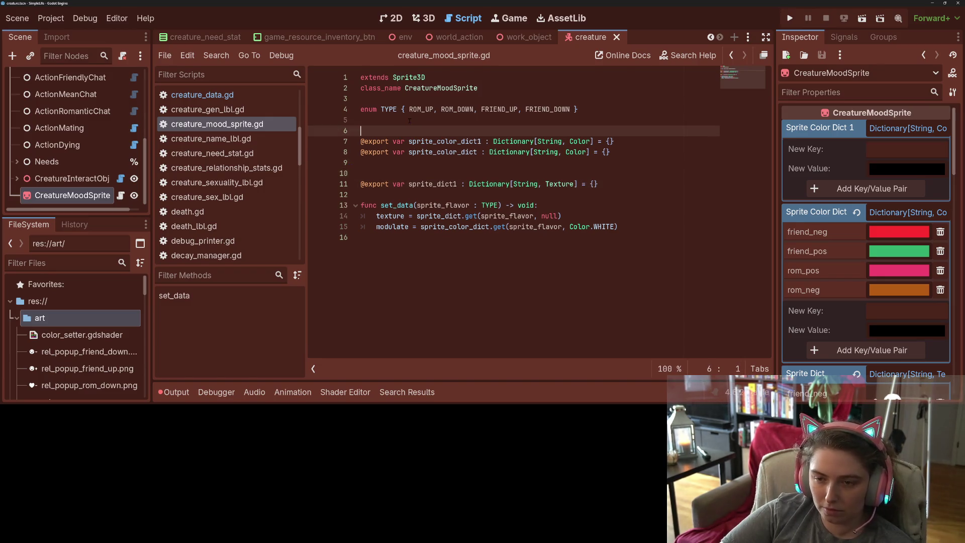
{"action": "key", "text": "ctrl+v"}
{"action": "key", "text": "ctrl+s"}
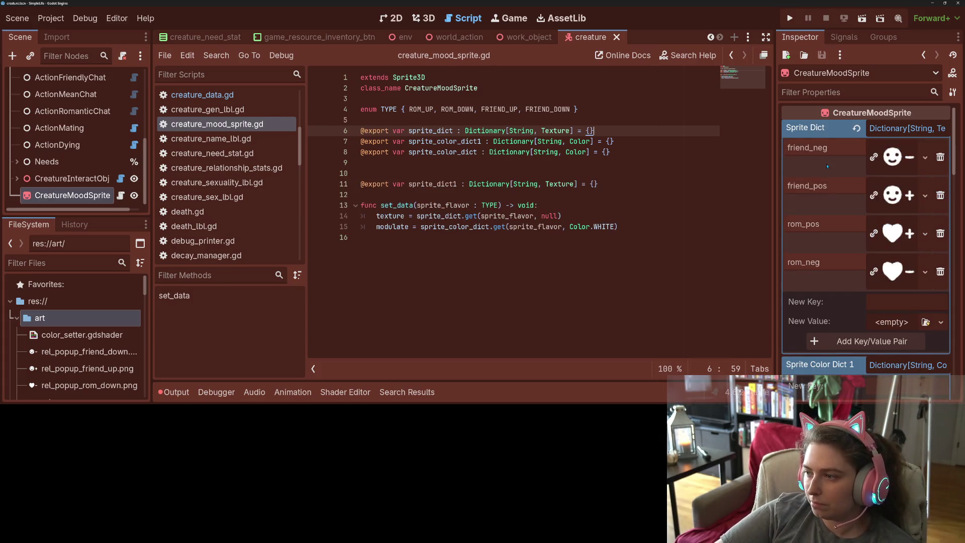
Step: Check the new dictionary exports in the script and collapse the Inspector's dictionary properties
{"action": "scroll", "coordinate": [829, 176], "scroll_direction": "down", "scroll_amount": 8}
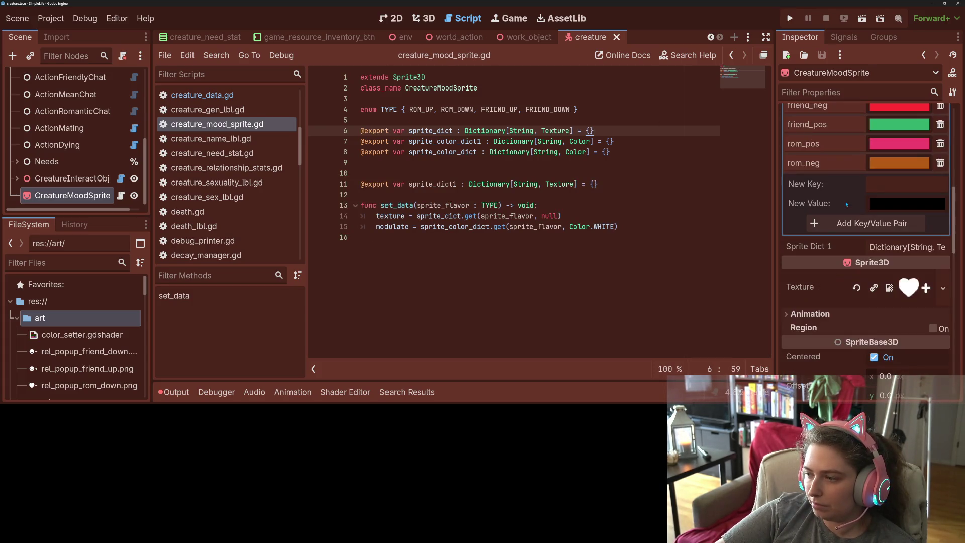
{"action": "left_click", "coordinate": [905, 247]}
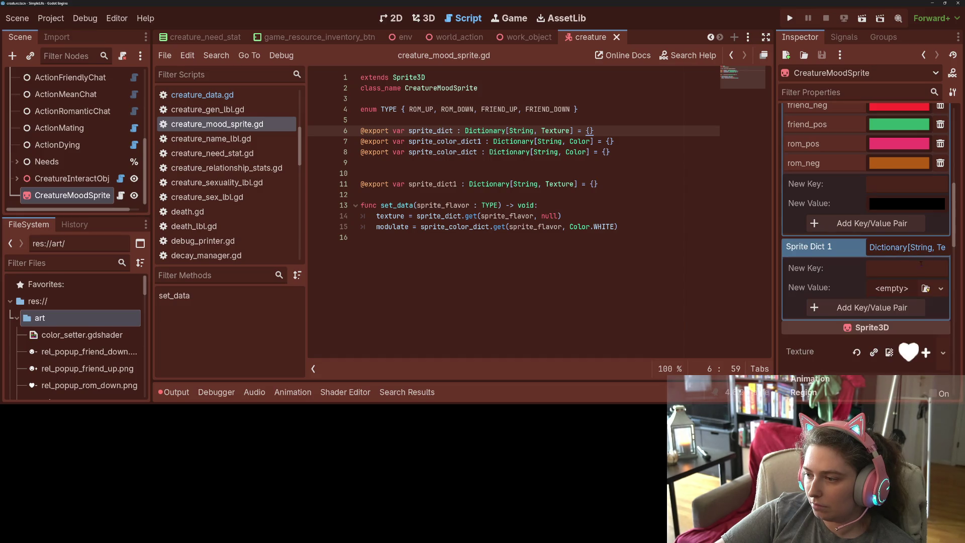
{"action": "scroll", "coordinate": [907, 285], "scroll_direction": "up", "scroll_amount": 5}
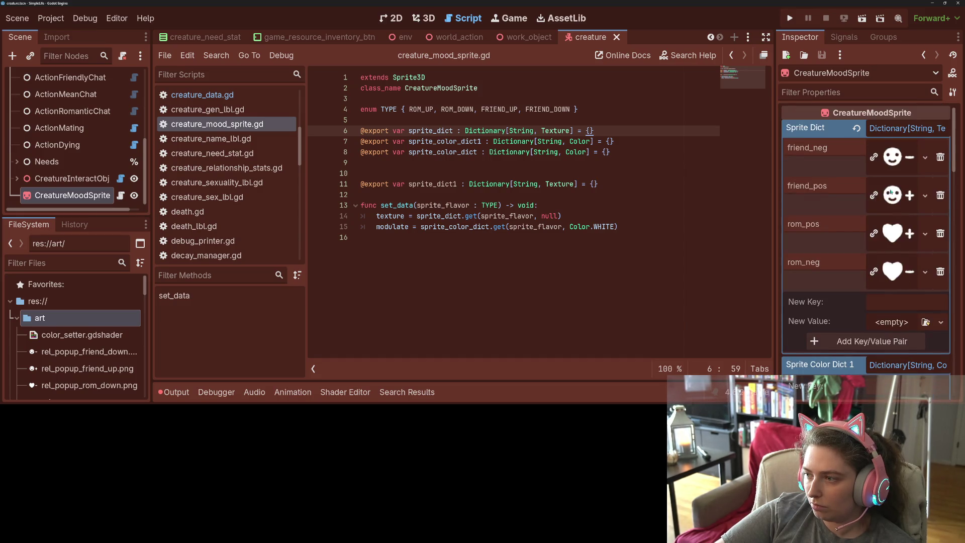
{"action": "scroll", "coordinate": [919, 308], "scroll_direction": "down", "scroll_amount": 3}
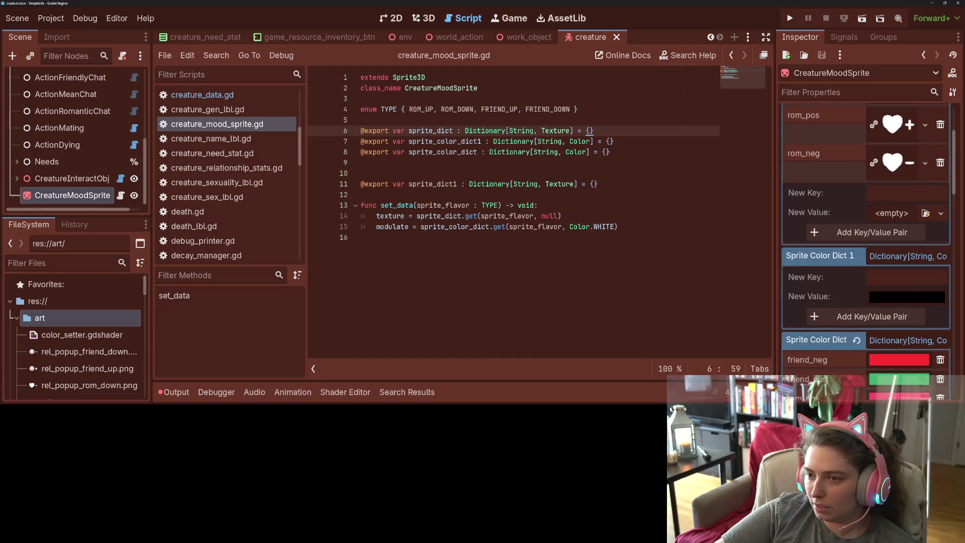
{"action": "double_click", "coordinate": [445, 141]}
{"action": "double_click", "coordinate": [511, 141]}
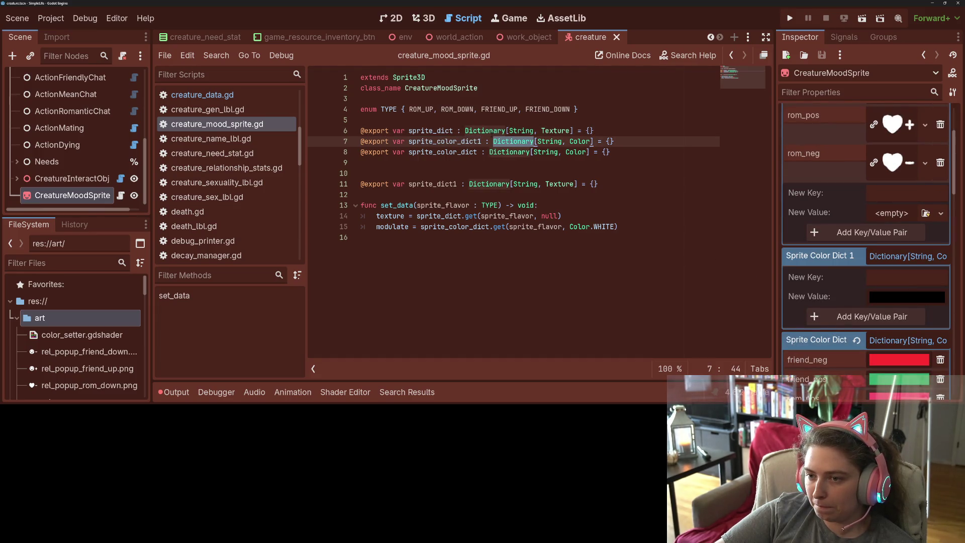
{"action": "double_click", "coordinate": [520, 130]}
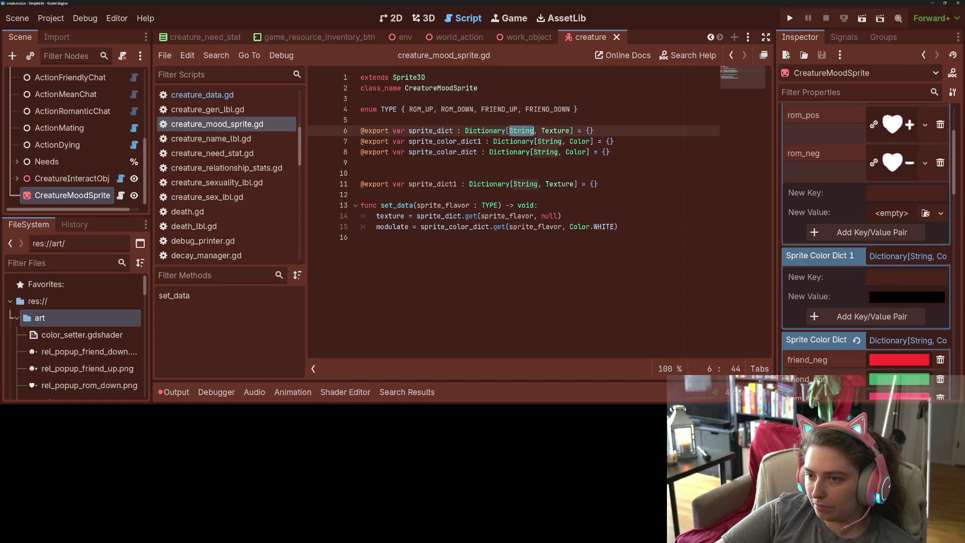
{"action": "scroll", "coordinate": [873, 232], "scroll_direction": "up", "scroll_amount": 2}
{"action": "left_click", "coordinate": [880, 132]}
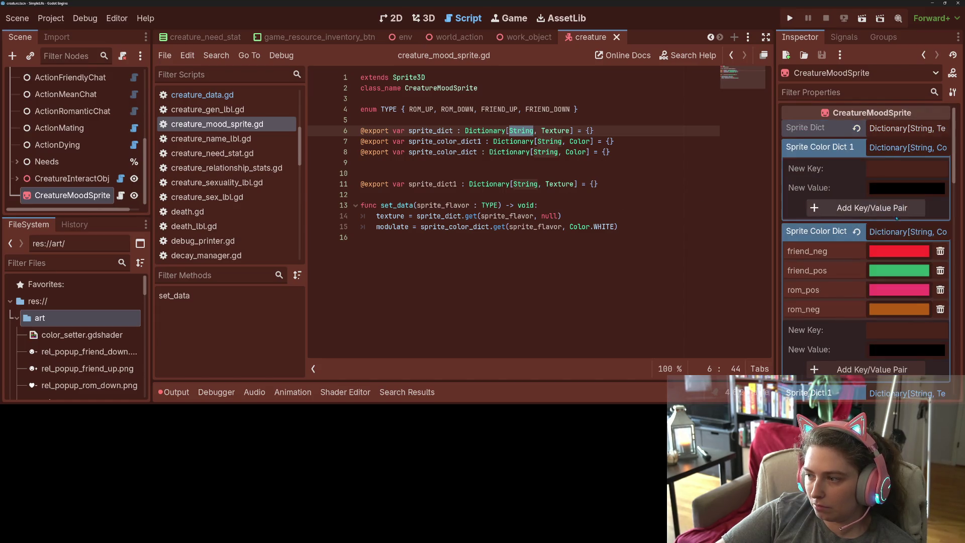
{"action": "left_click", "coordinate": [892, 147]}
{"action": "left_click", "coordinate": [892, 167]}
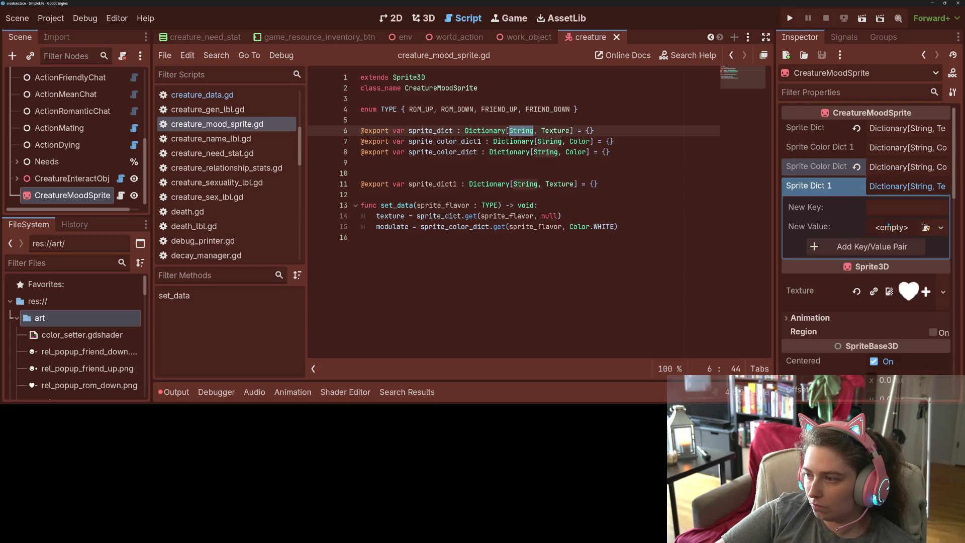
Step: Copy the Sprite Color Dict value into Sprite Color Dict 1
{"action": "right_click", "coordinate": [822, 172]}
{"action": "left_click", "coordinate": [850, 179]}
{"action": "right_click", "coordinate": [823, 149]}
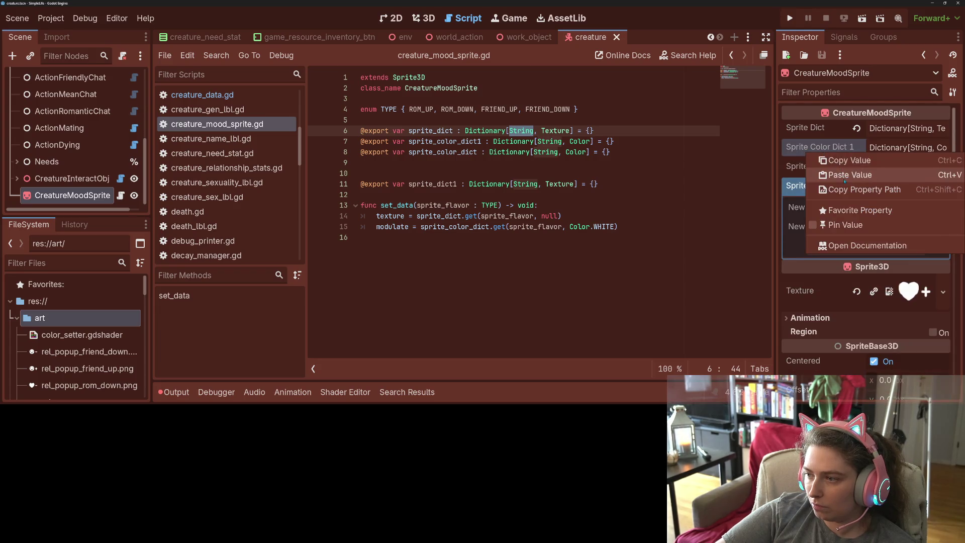
{"action": "left_click", "coordinate": [845, 176]}
Step: Copy the Sprite Dict textures into Sprite Dict 1
{"action": "right_click", "coordinate": [827, 129]}
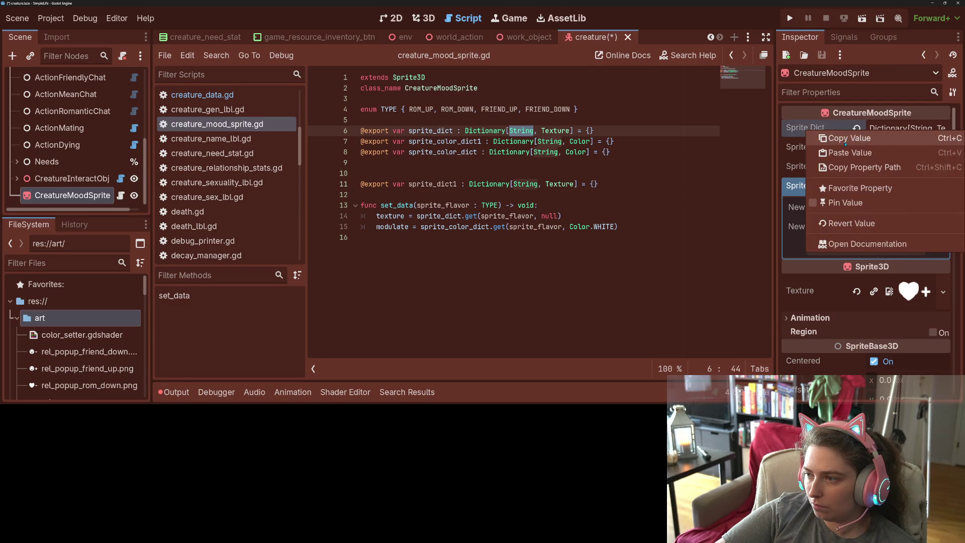
{"action": "left_click", "coordinate": [849, 133]}
{"action": "right_click", "coordinate": [837, 186]}
{"action": "left_click", "coordinate": [849, 207]}
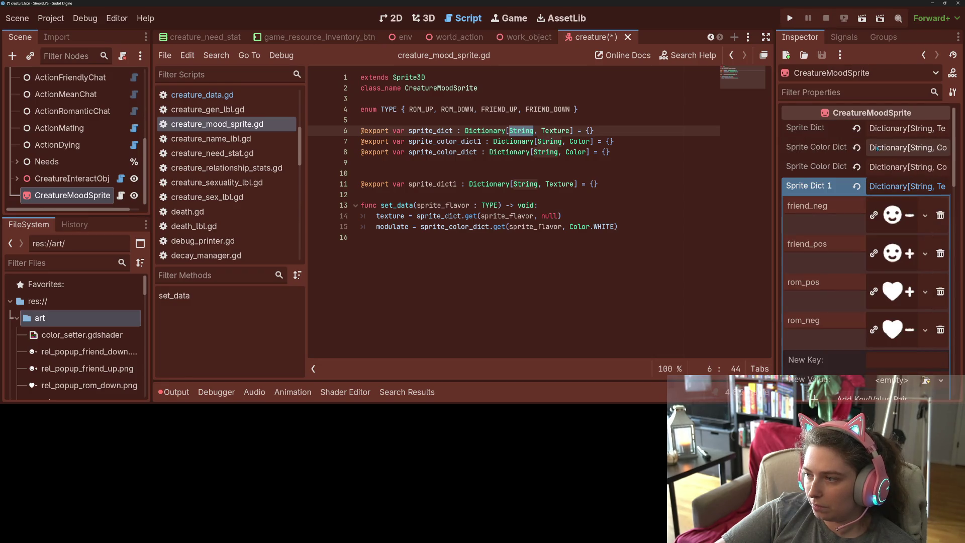
{"action": "left_click", "coordinate": [887, 187]}
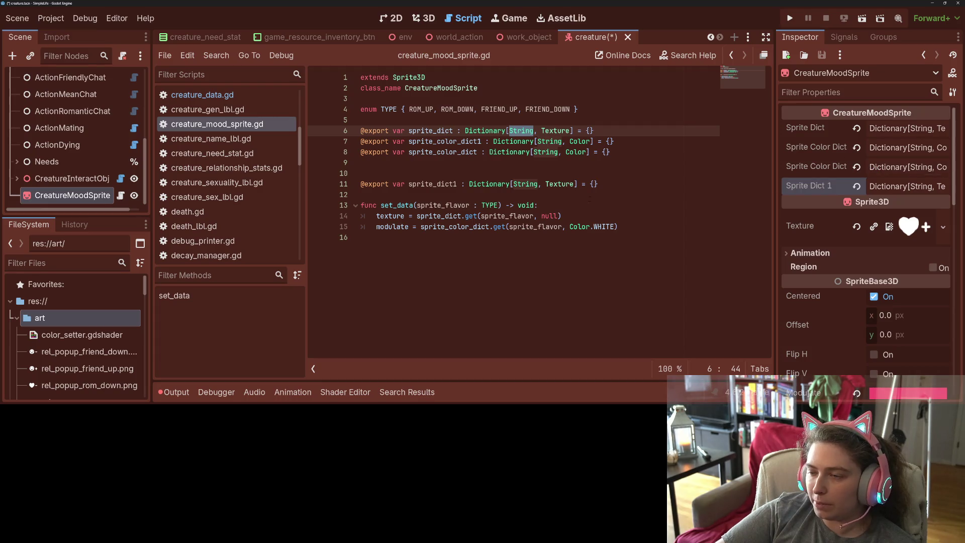
{"action": "left_click", "coordinate": [518, 143]}
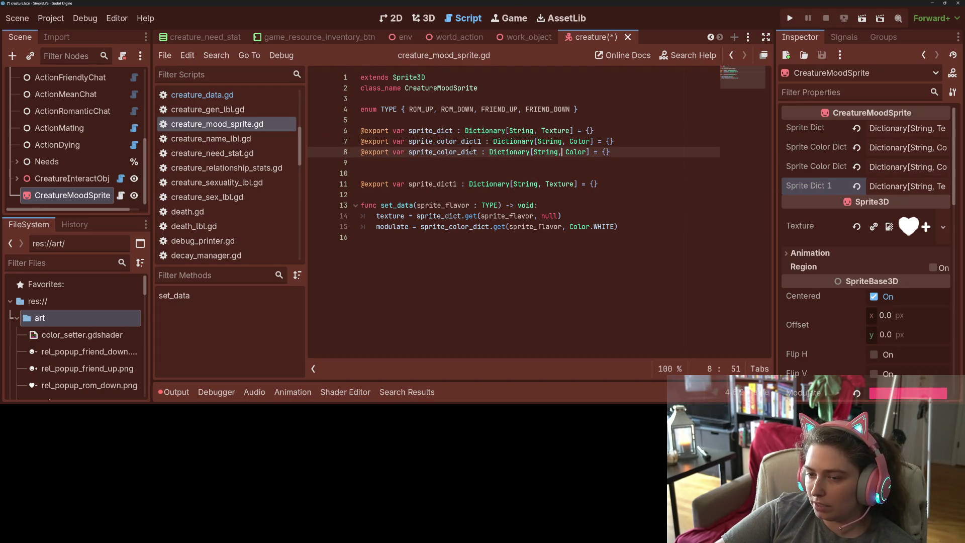
Step: Change the String key types on lines 6 and 8 to TYPE and save the script
{"action": "double_click", "coordinate": [521, 131]}
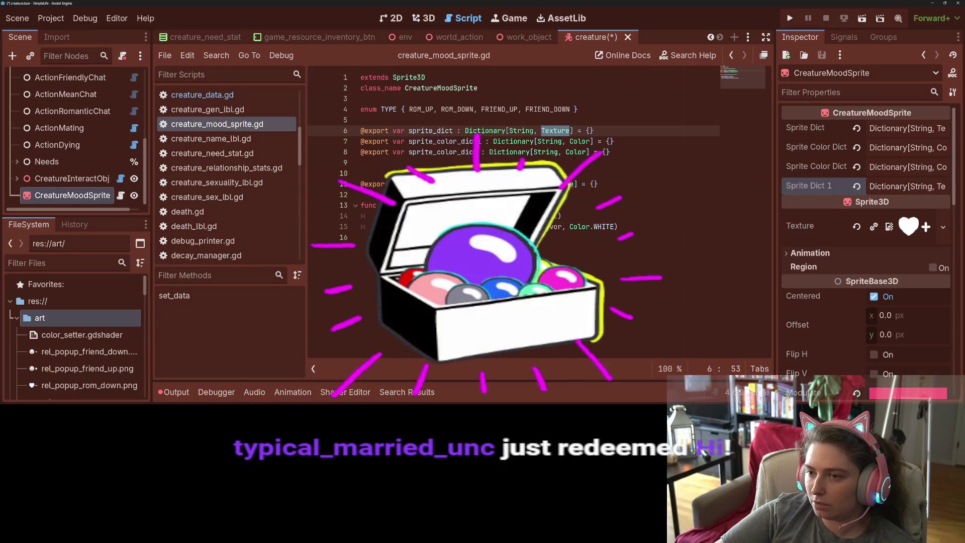
{"action": "type", "text": "TYPE"}
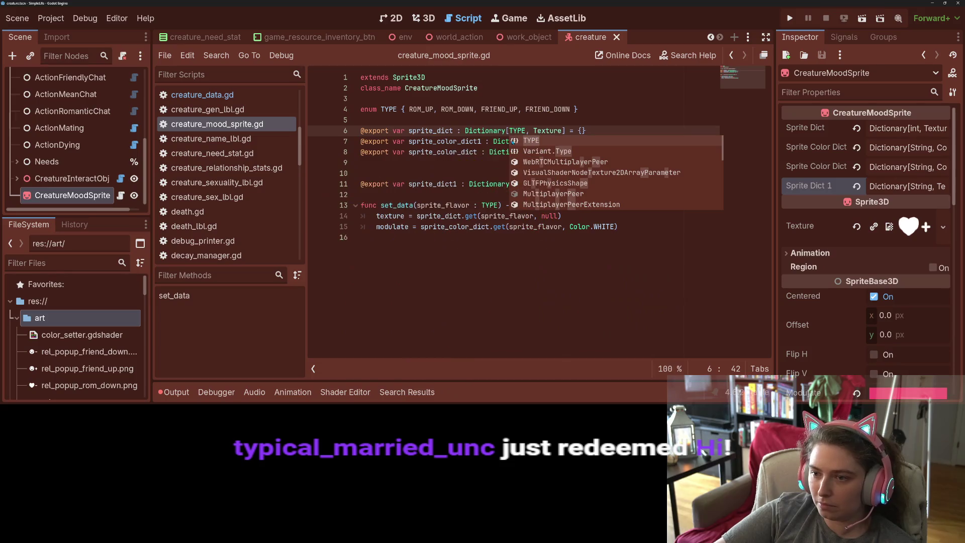
{"action": "left_click", "coordinate": [546, 141]}
{"action": "key", "text": "ctrl+s"}
{"action": "left_click", "coordinate": [558, 152]}
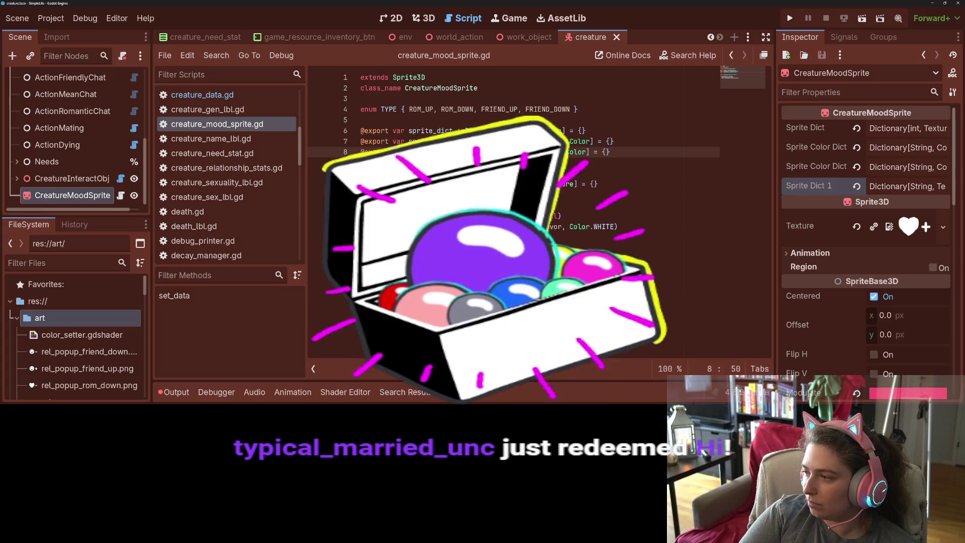
{"action": "type", "text": "TYPE"}
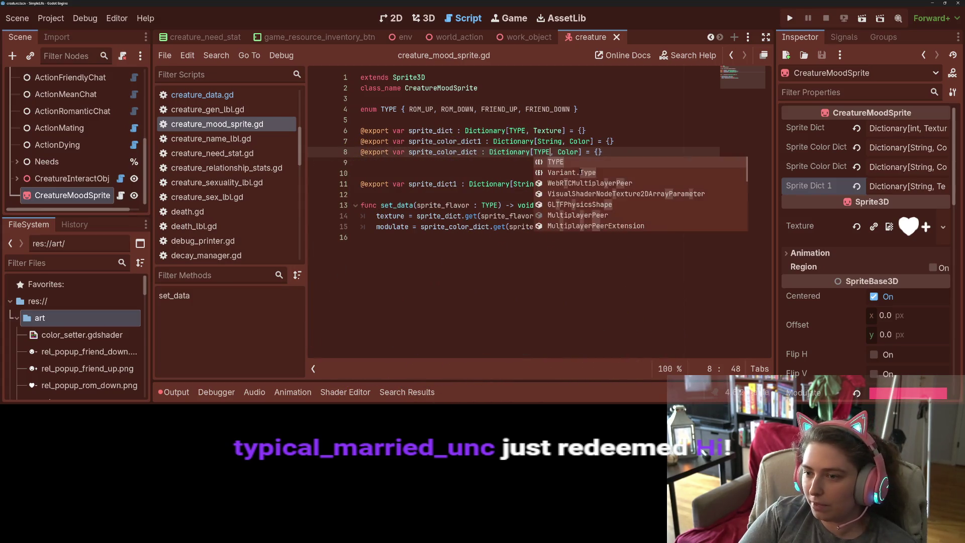
{"action": "key", "text": "ctrl+s"}
Step: Expand the sprite dictionaries in the Inspector and read the friend_neg colour hex
{"action": "left_click", "coordinate": [890, 187]}
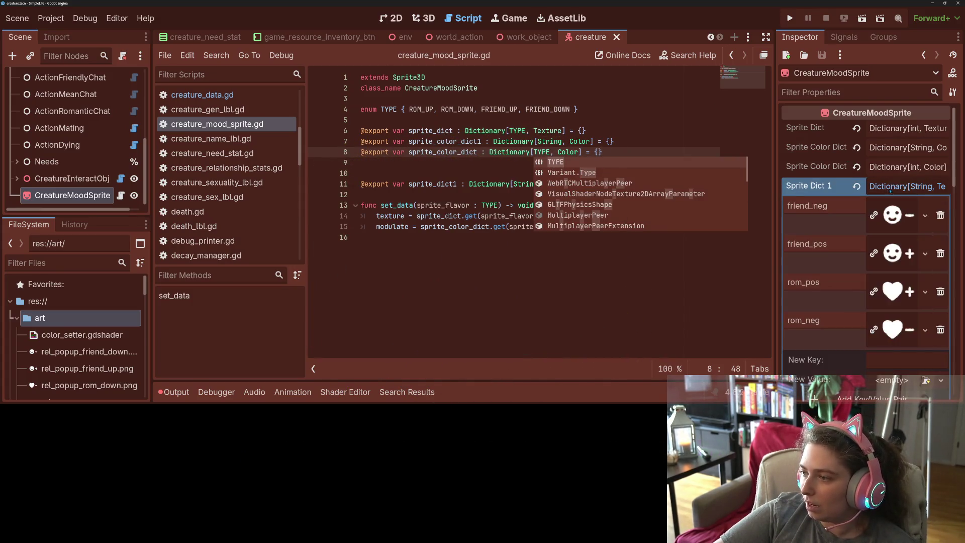
{"action": "left_click", "coordinate": [893, 167]}
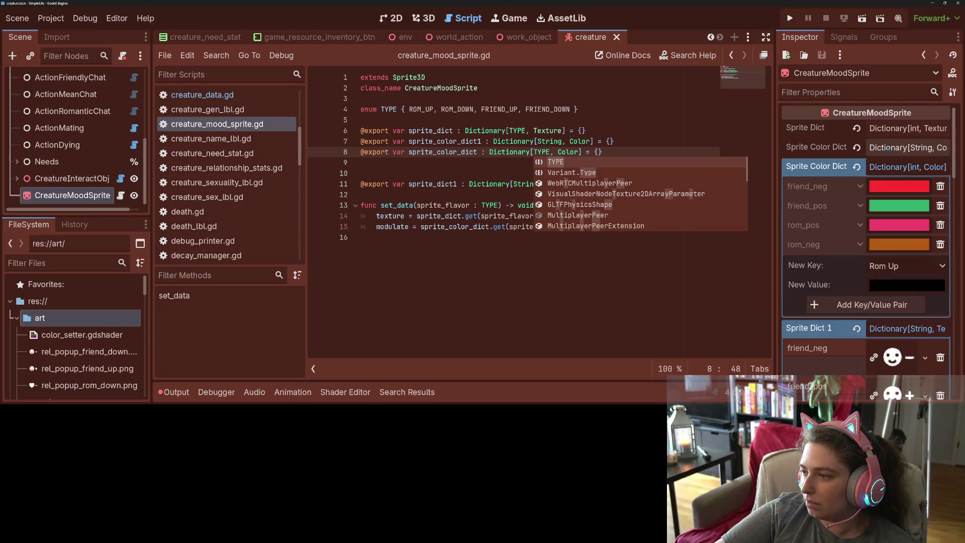
{"action": "left_click", "coordinate": [889, 147]}
{"action": "scroll", "coordinate": [875, 226], "scroll_direction": "down", "scroll_amount": 2}
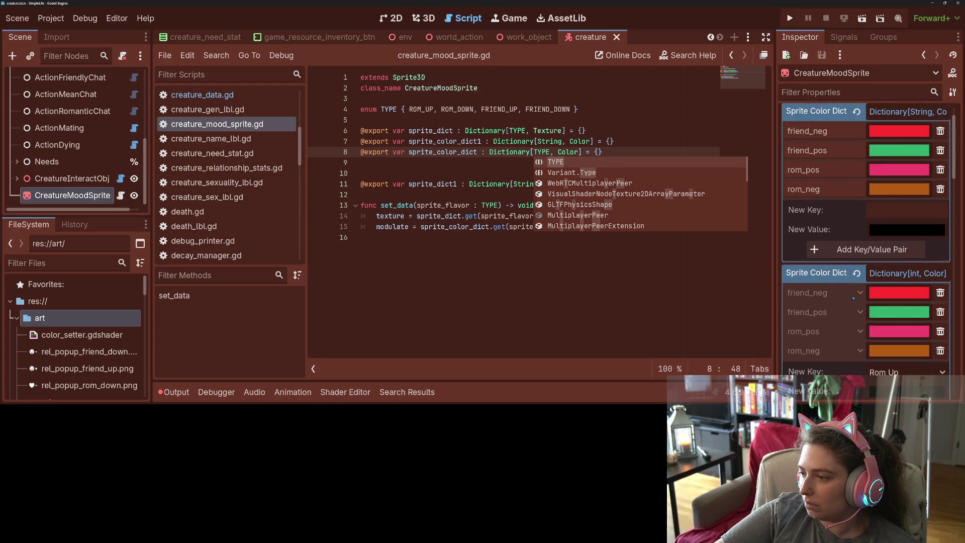
{"action": "scroll", "coordinate": [853, 298], "scroll_direction": "up", "scroll_amount": 2}
{"action": "right_click", "coordinate": [853, 168]}
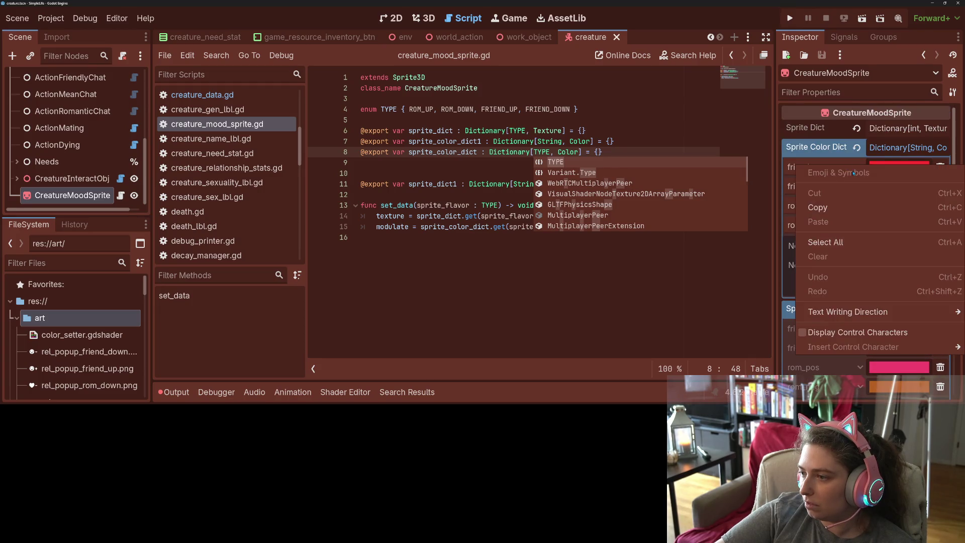
{"action": "left_click", "coordinate": [875, 170]}
{"action": "left_click", "coordinate": [875, 170]}
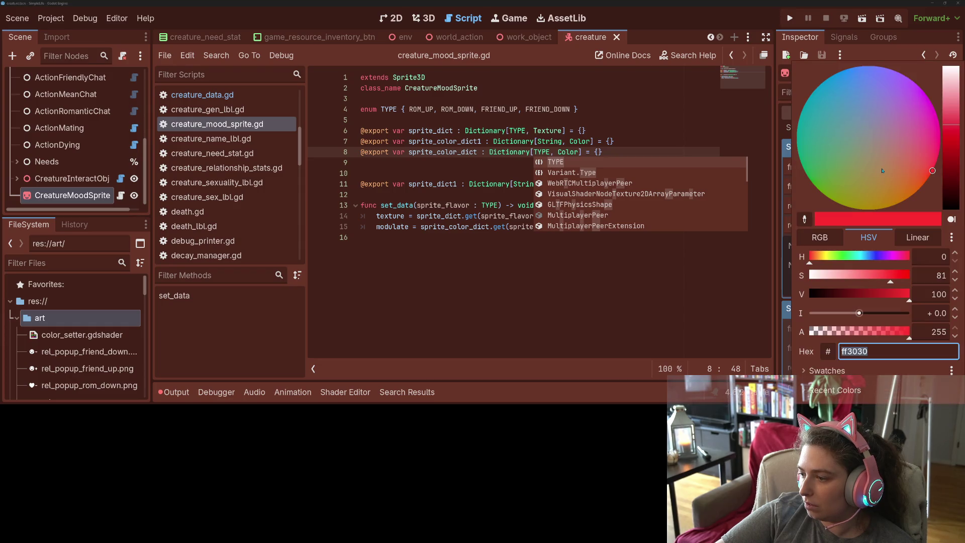
{"action": "key", "text": "Escape"}
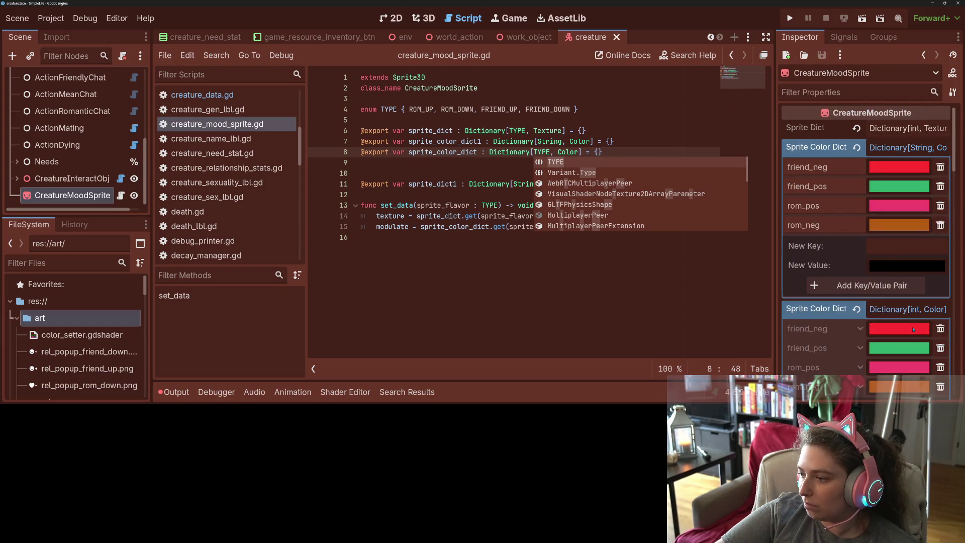
{"action": "scroll", "coordinate": [896, 267], "scroll_direction": "up", "scroll_amount": 3}
Step: Add a Friend Down key with red ff3030 to the int-keyed colour dictionary
{"action": "left_click", "coordinate": [895, 267]}
{"action": "left_click", "coordinate": [900, 281]}
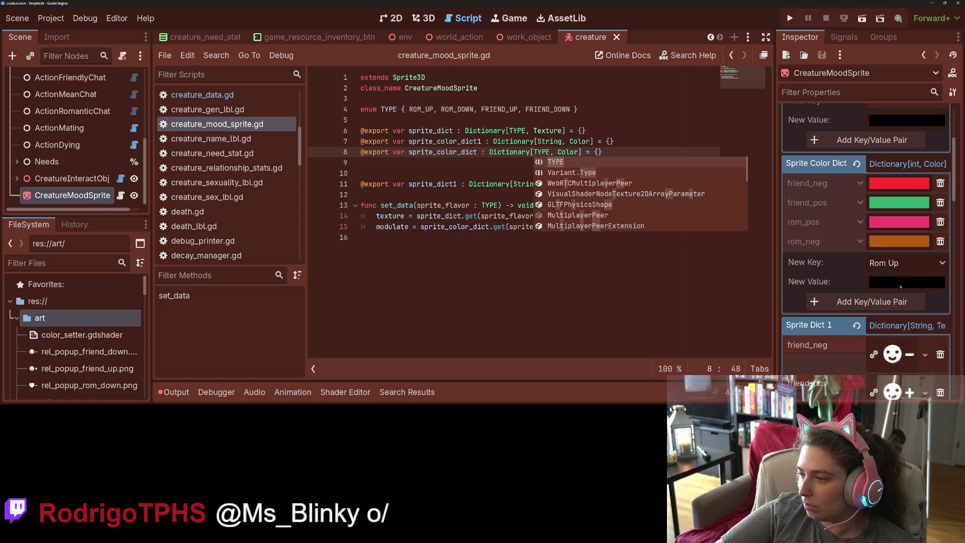
{"action": "left_click", "coordinate": [884, 183]}
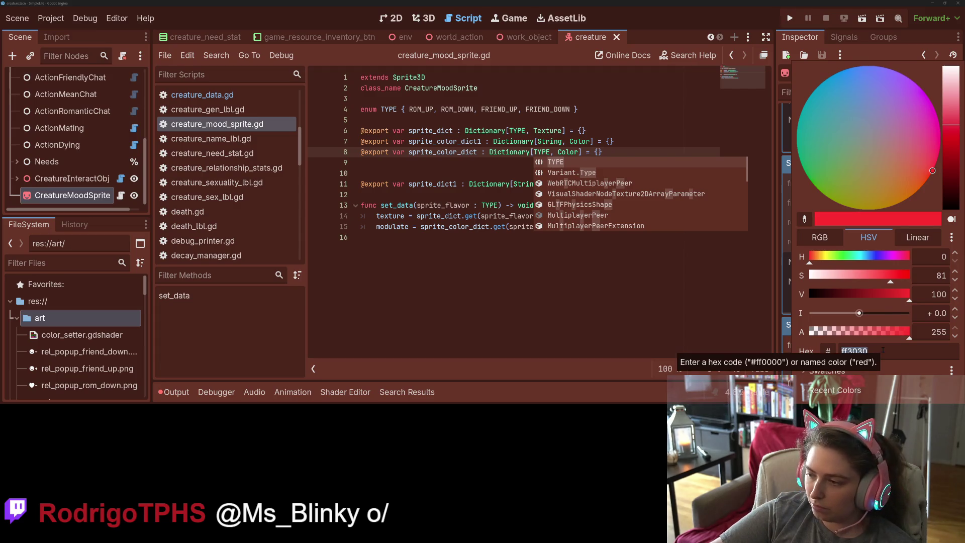
{"action": "key", "text": "Escape"}
{"action": "scroll", "coordinate": [902, 232], "scroll_direction": "down", "scroll_amount": 2}
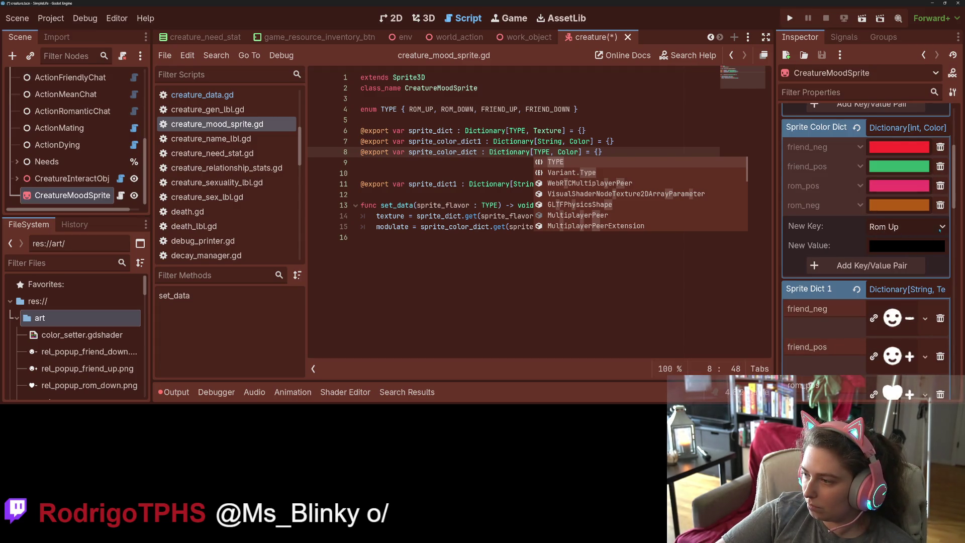
{"action": "left_click", "coordinate": [941, 229]}
{"action": "left_click", "coordinate": [915, 287]}
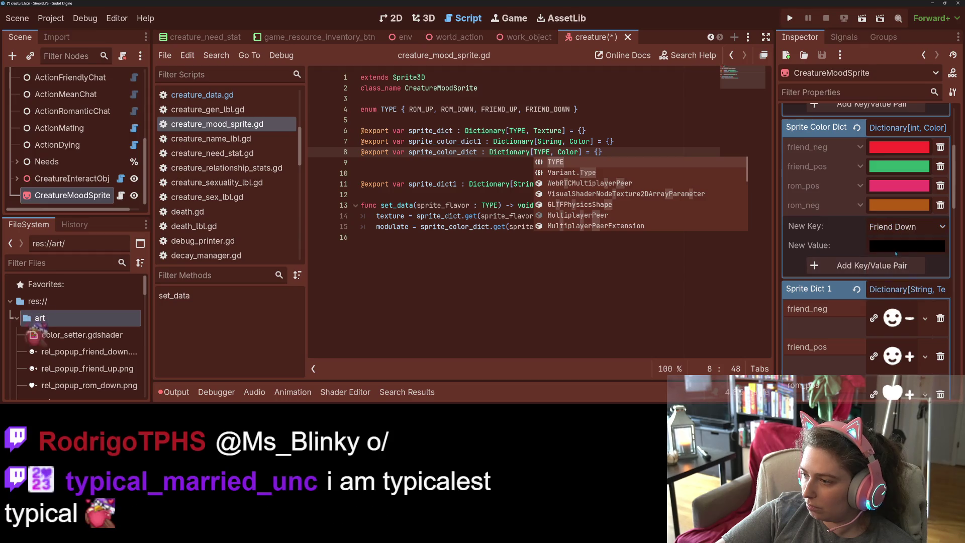
{"action": "left_click", "coordinate": [899, 245]}
{"action": "type", "text": "ff3030"}
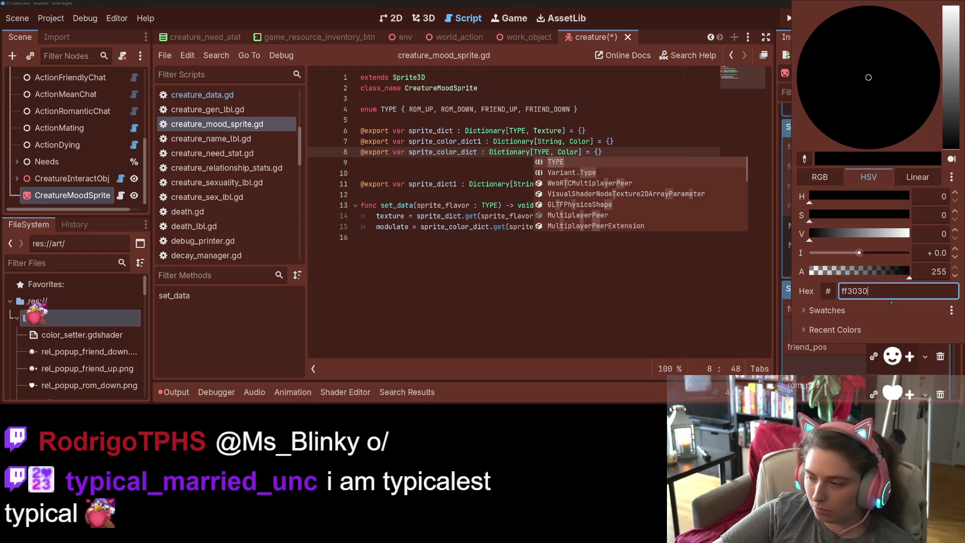
{"action": "key", "text": "ctrl+v"}
{"action": "key", "text": "Return"}
{"action": "left_click", "coordinate": [892, 265]}
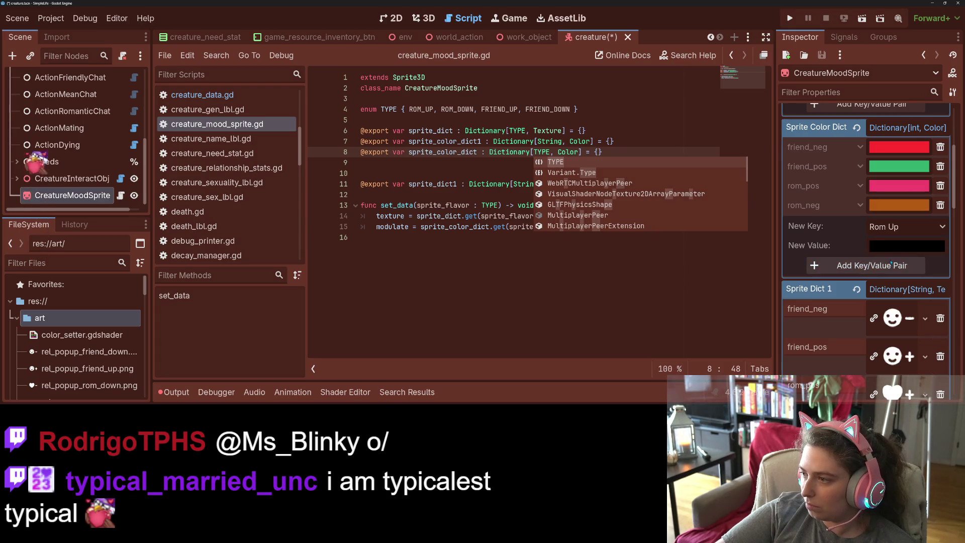
Step: Delete the four old colour entries: friend_neg, friend_pos, rom_pos and rom_neg
{"action": "scroll", "coordinate": [837, 192], "scroll_direction": "up", "scroll_amount": 2}
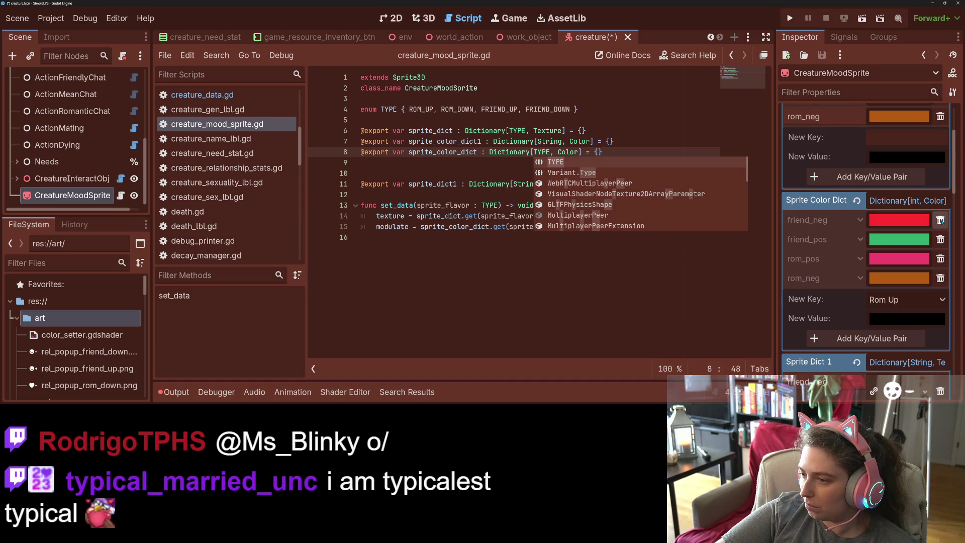
{"action": "left_click", "coordinate": [939, 220]}
{"action": "left_click", "coordinate": [940, 220]}
{"action": "left_click", "coordinate": [940, 220]}
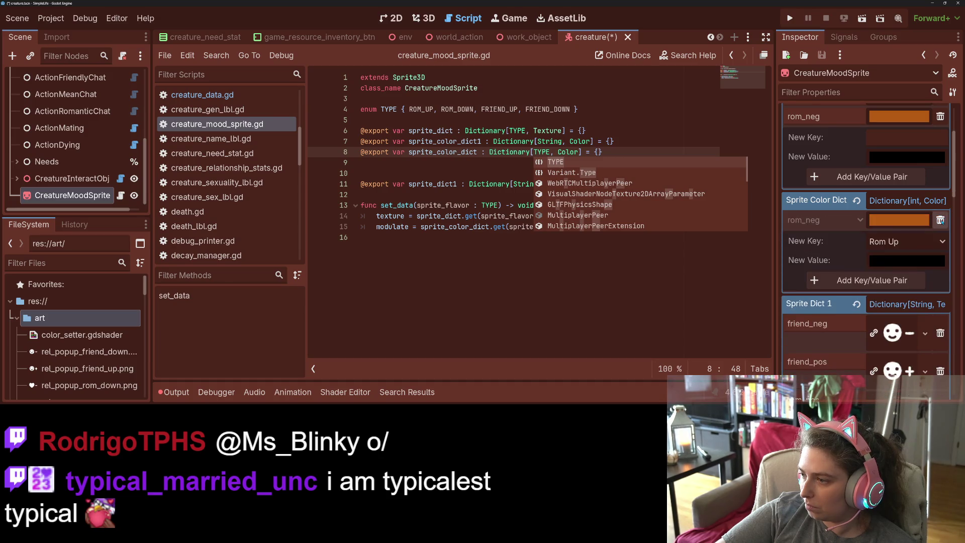
{"action": "left_click", "coordinate": [940, 220]}
Step: Add a Rom Up entry using the rom_pos pink colour
{"action": "left_click", "coordinate": [891, 222]}
{"action": "left_click", "coordinate": [892, 240]}
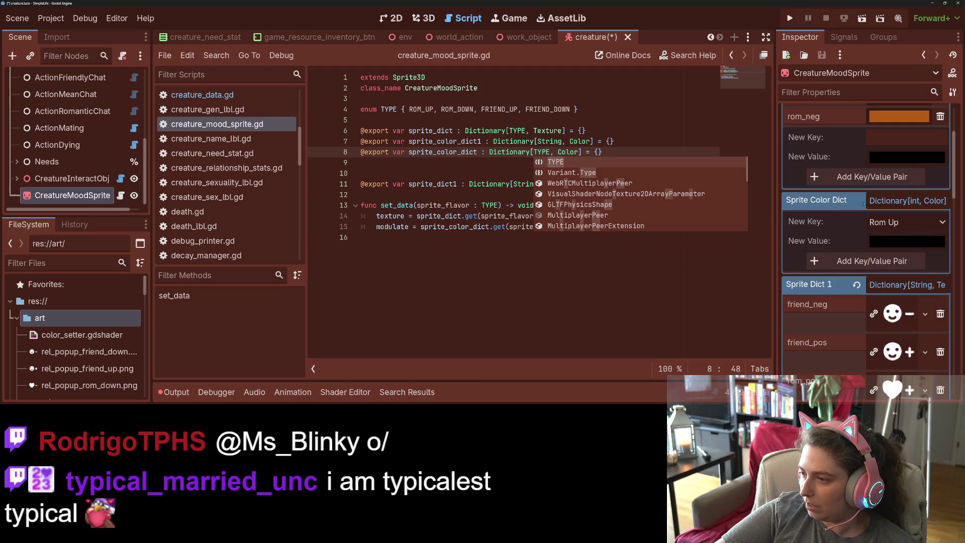
{"action": "scroll", "coordinate": [850, 197], "scroll_direction": "up", "scroll_amount": 3}
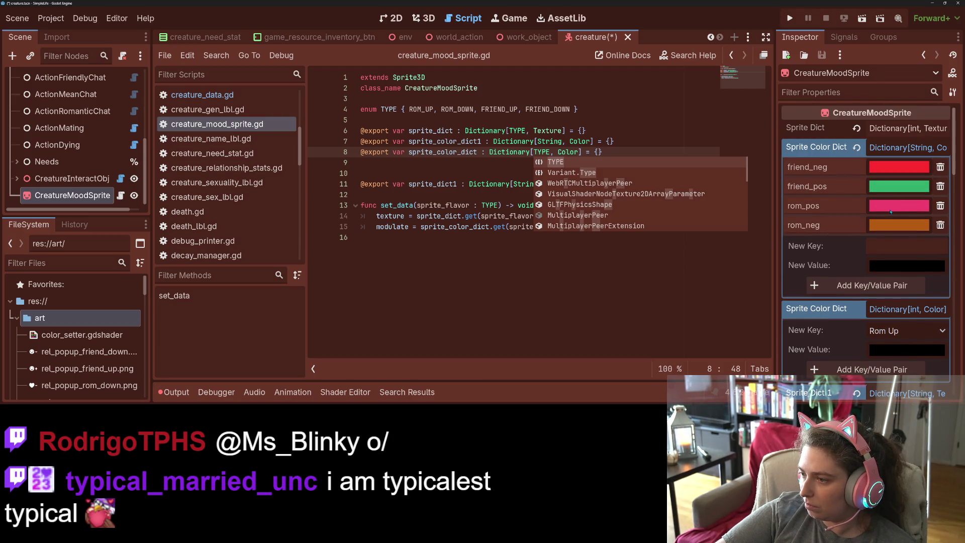
{"action": "left_click", "coordinate": [886, 213]}
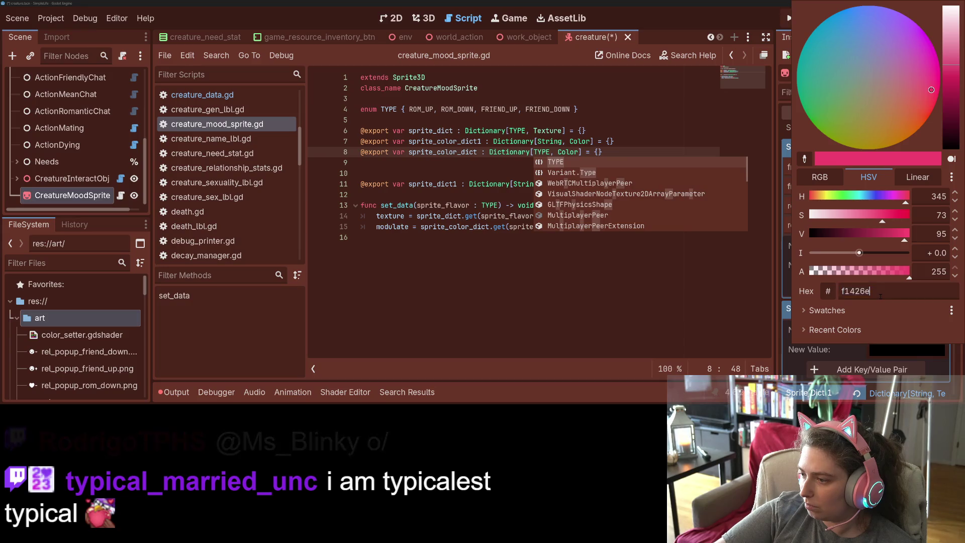
{"action": "key", "text": "Escape"}
{"action": "scroll", "coordinate": [882, 299], "scroll_direction": "down", "scroll_amount": 3}
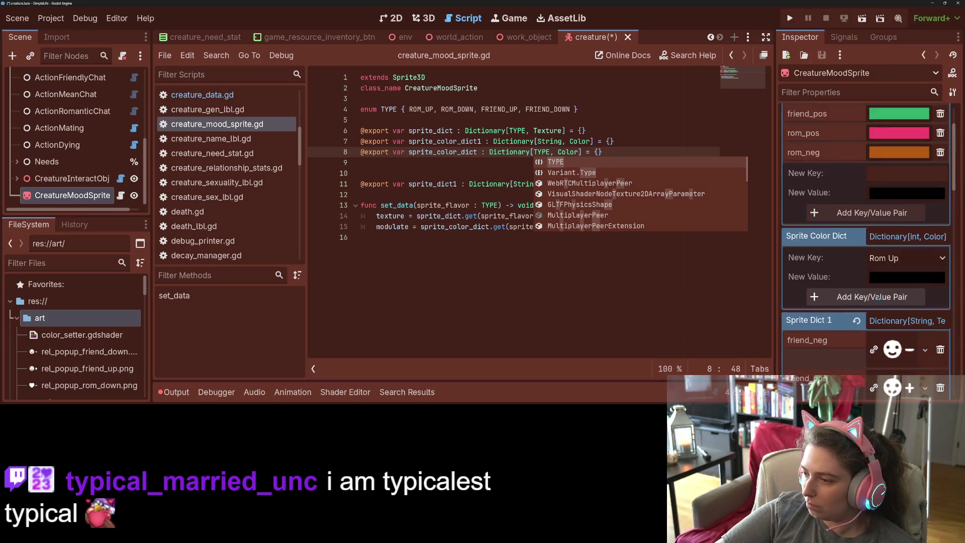
{"action": "left_click", "coordinate": [877, 279]}
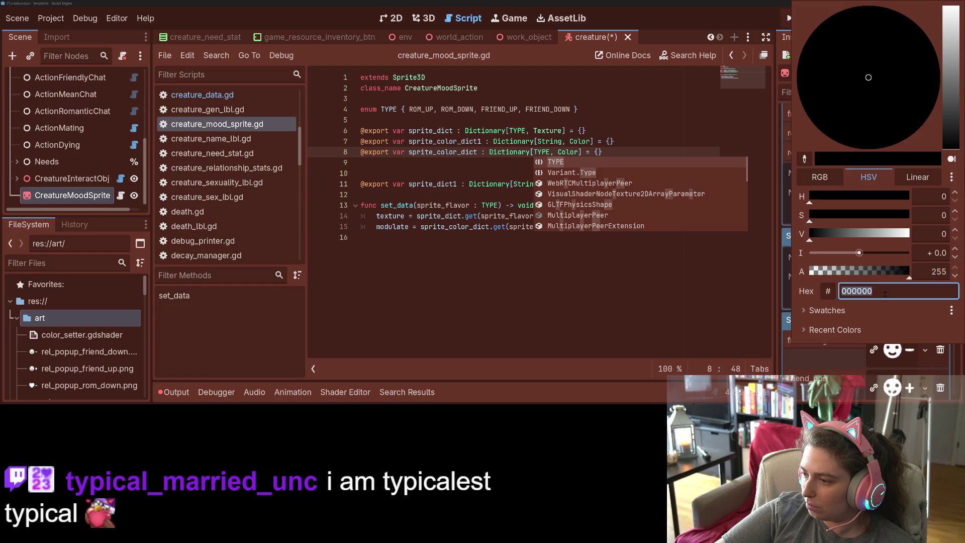
{"action": "key", "text": "ctrl+v"}
{"action": "key", "text": "Escape"}
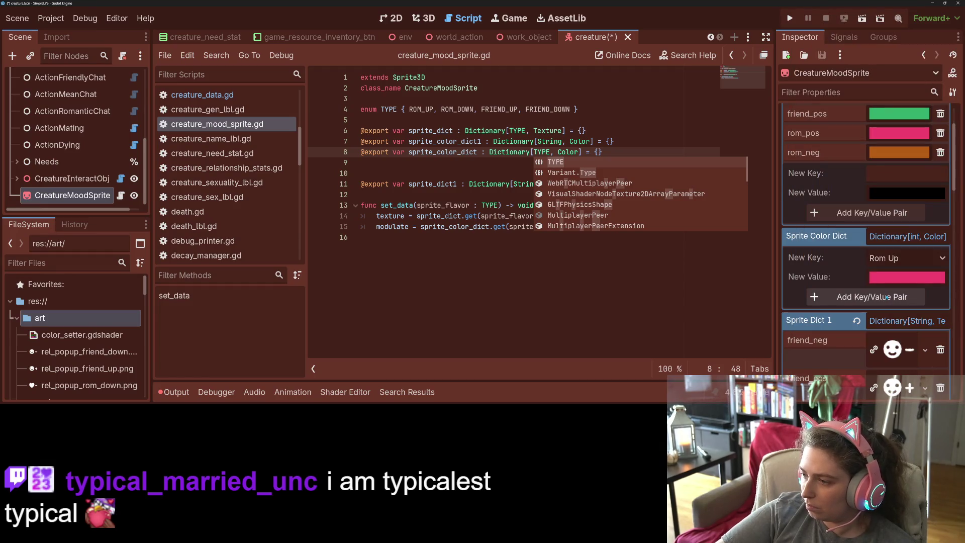
{"action": "left_click", "coordinate": [888, 297]}
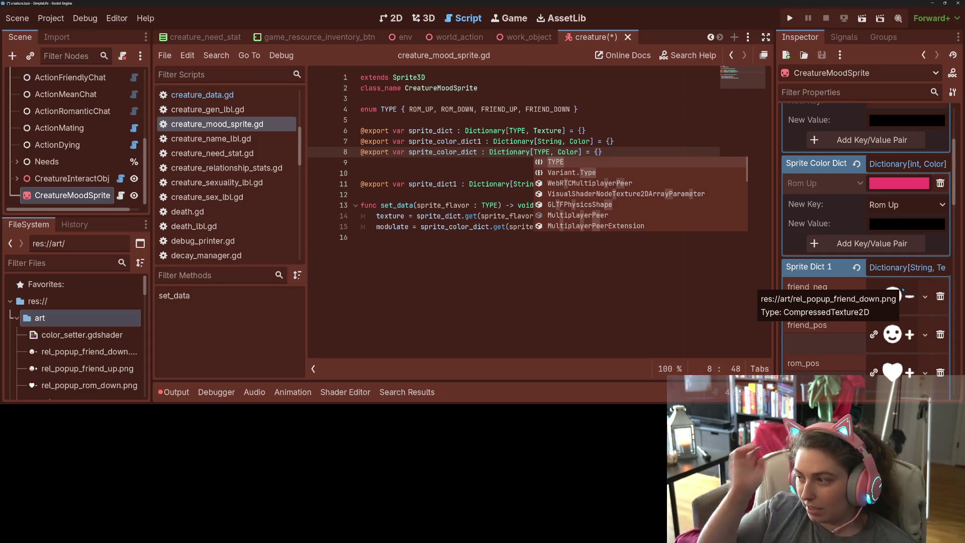
Step: Add a Rom Down entry using the rom_neg orange colour
{"action": "mouse_move", "coordinate": [922, 188]}
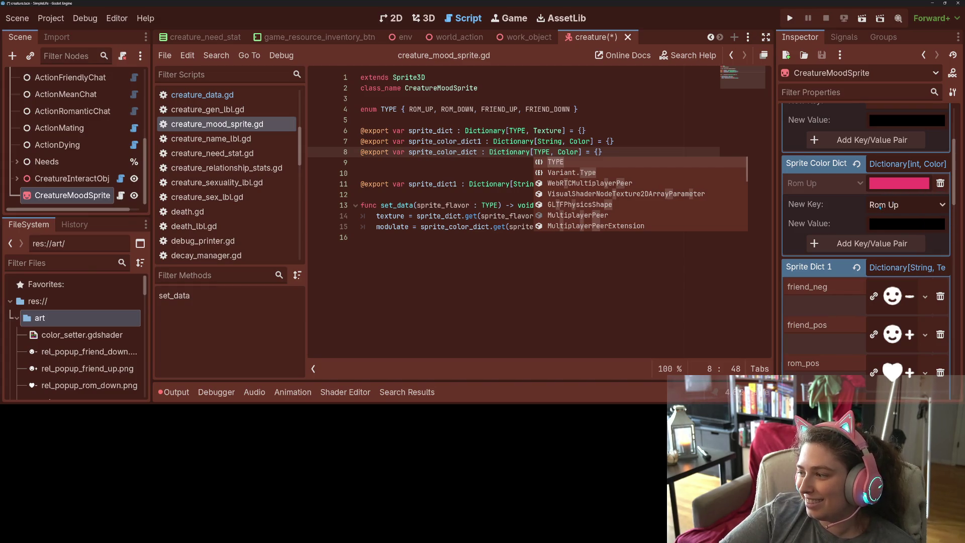
{"action": "scroll", "coordinate": [869, 209], "scroll_direction": "up", "scroll_amount": 3}
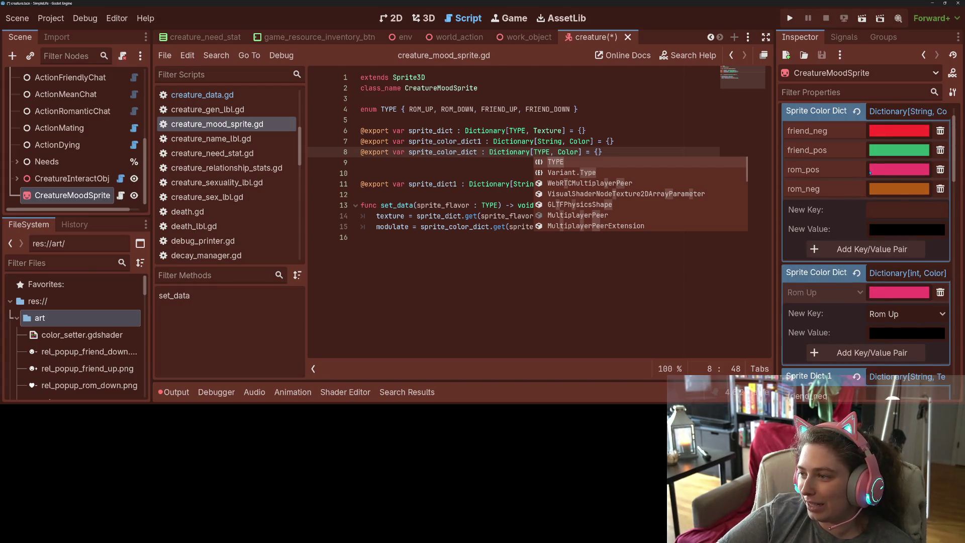
{"action": "left_click", "coordinate": [893, 191]}
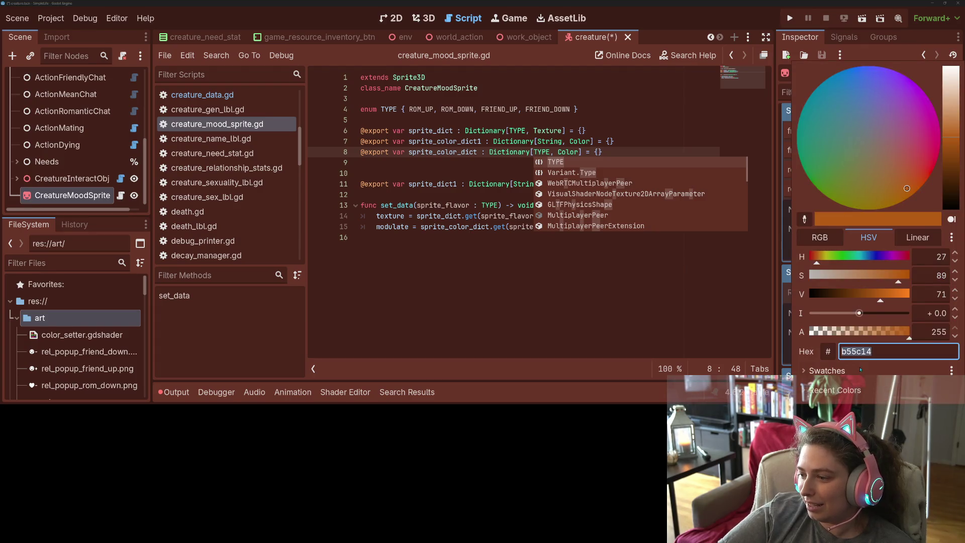
{"action": "key", "text": "Escape"}
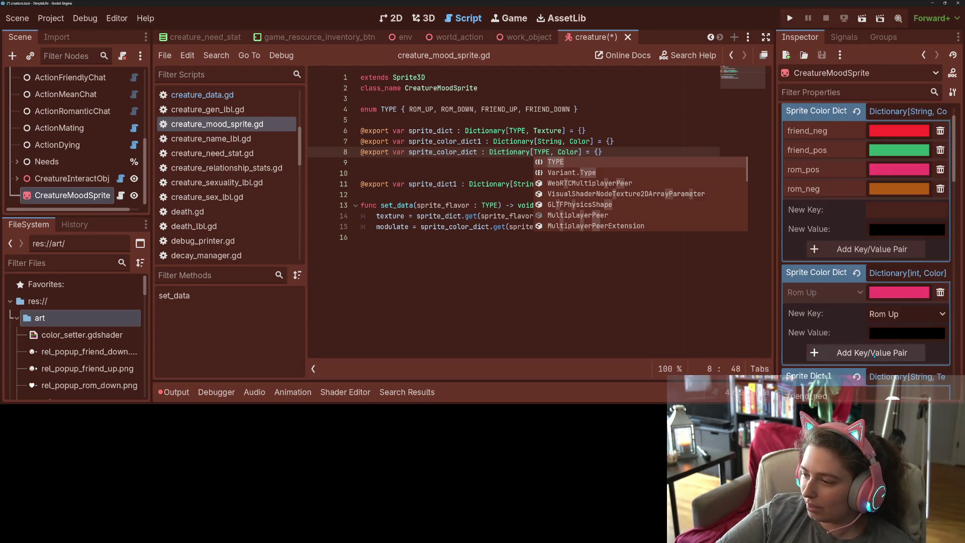
{"action": "left_click", "coordinate": [895, 314]}
{"action": "left_click", "coordinate": [899, 345]}
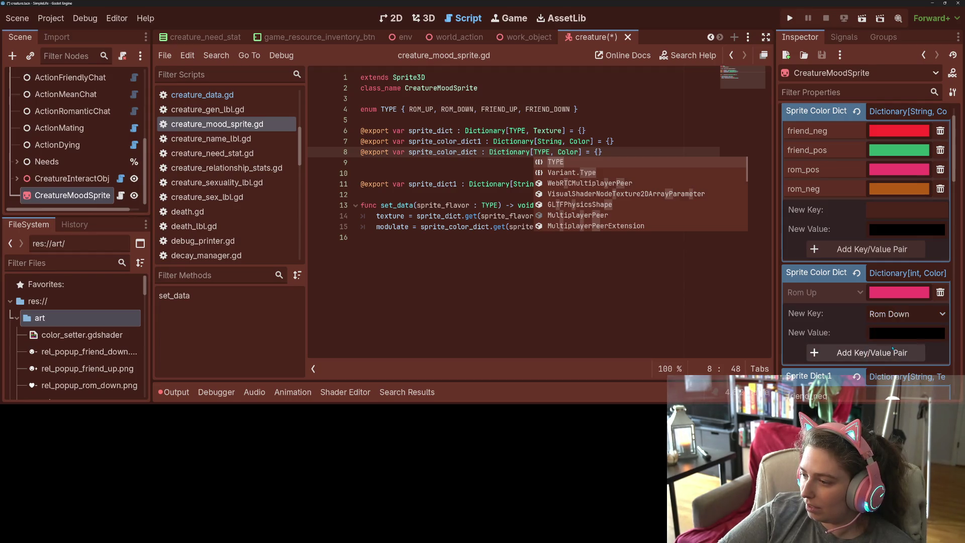
{"action": "left_click", "coordinate": [890, 334]}
{"action": "type", "text": "b55c14"}
{"action": "key", "text": "Escape"}
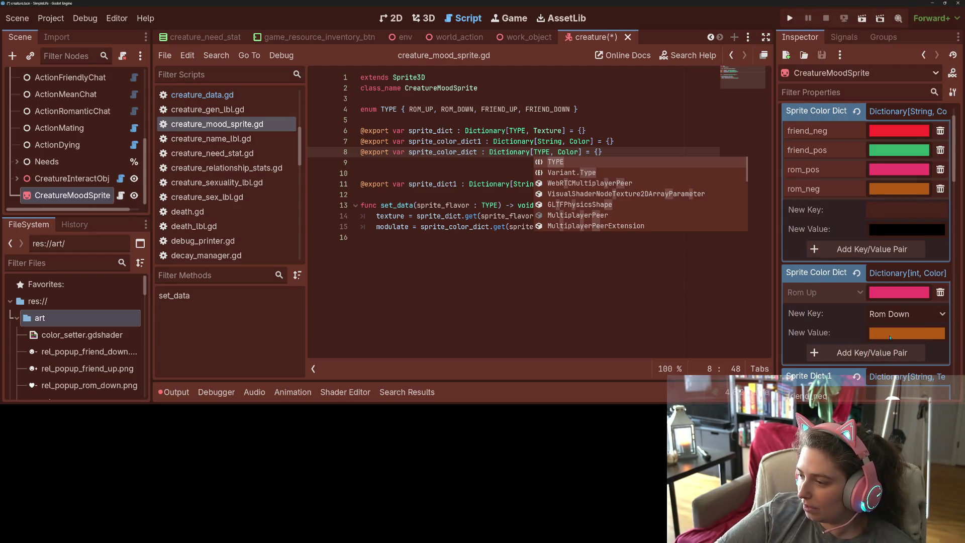
{"action": "left_click", "coordinate": [877, 354]}
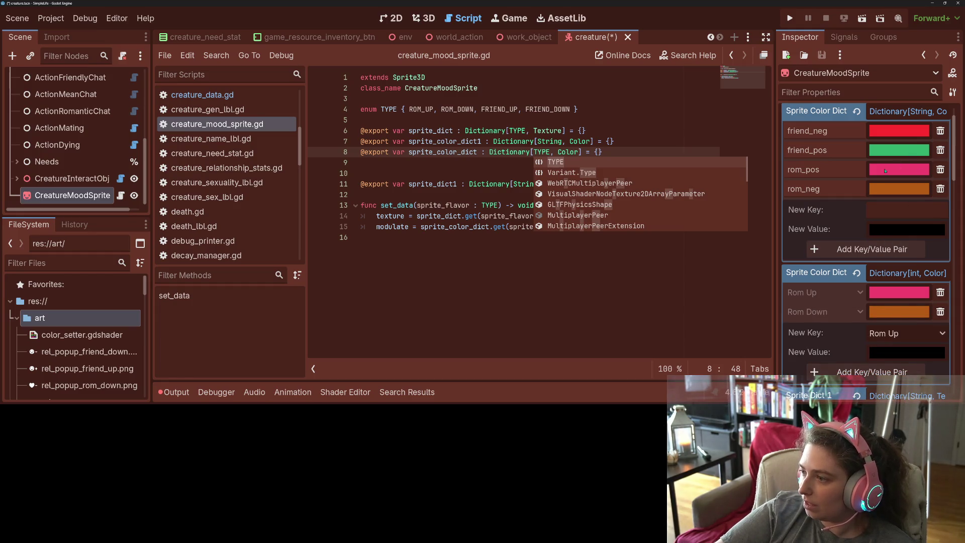
Step: Add the Friend Down entry with the friend_neg red colour
{"action": "left_click", "coordinate": [900, 130]}
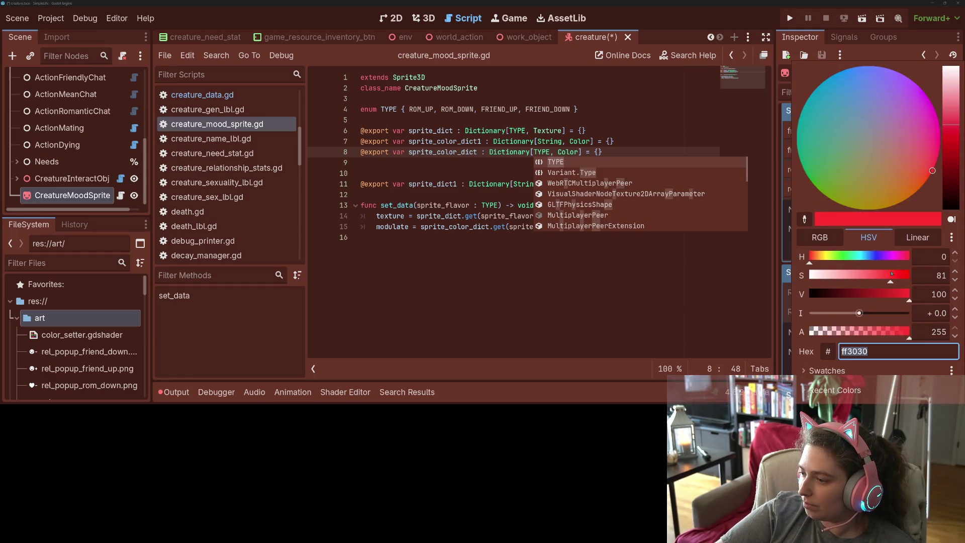
{"action": "left_click", "coordinate": [732, 322]}
{"action": "left_click", "coordinate": [893, 340]}
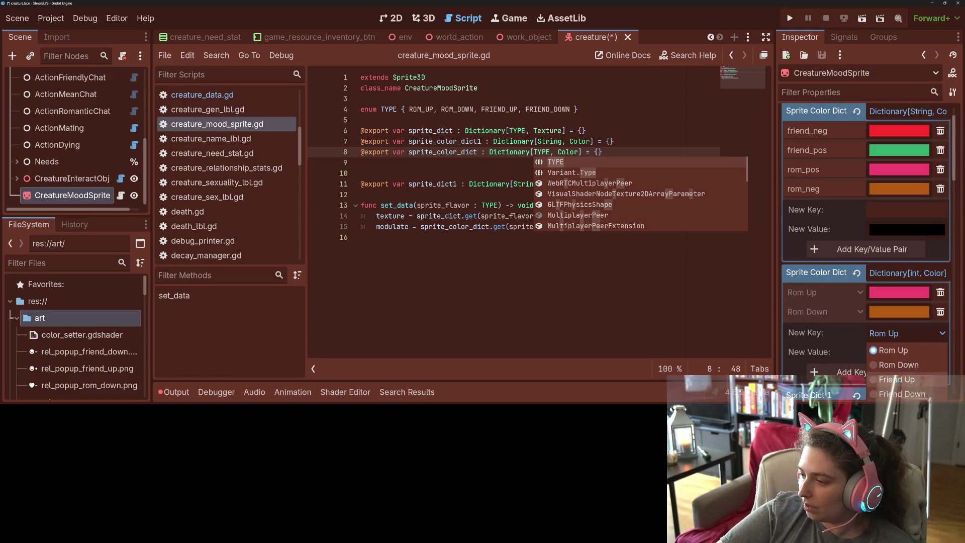
{"action": "left_click", "coordinate": [899, 393]}
{"action": "left_click", "coordinate": [894, 353]}
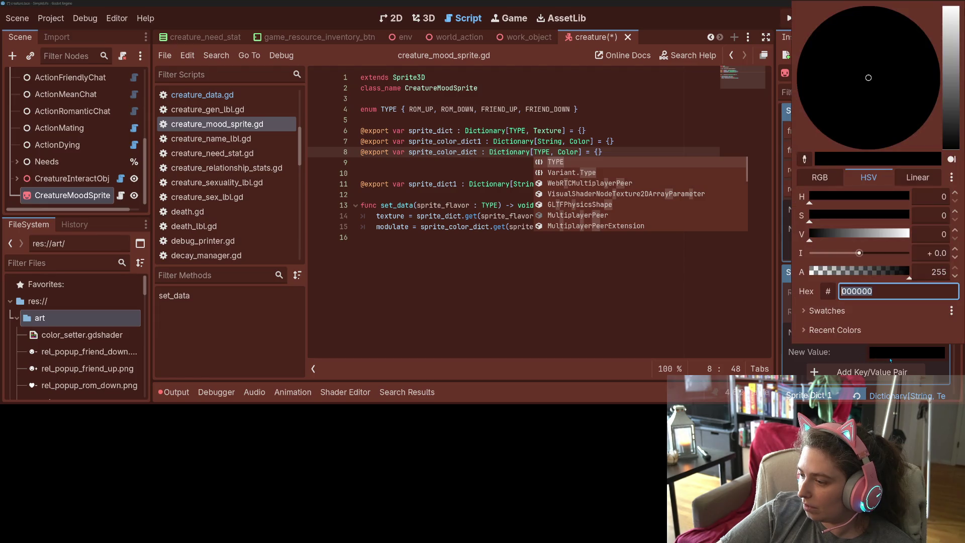
{"action": "key", "text": "ctrl+v"}
{"action": "left_click", "coordinate": [890, 360]}
{"action": "left_click", "coordinate": [895, 371]}
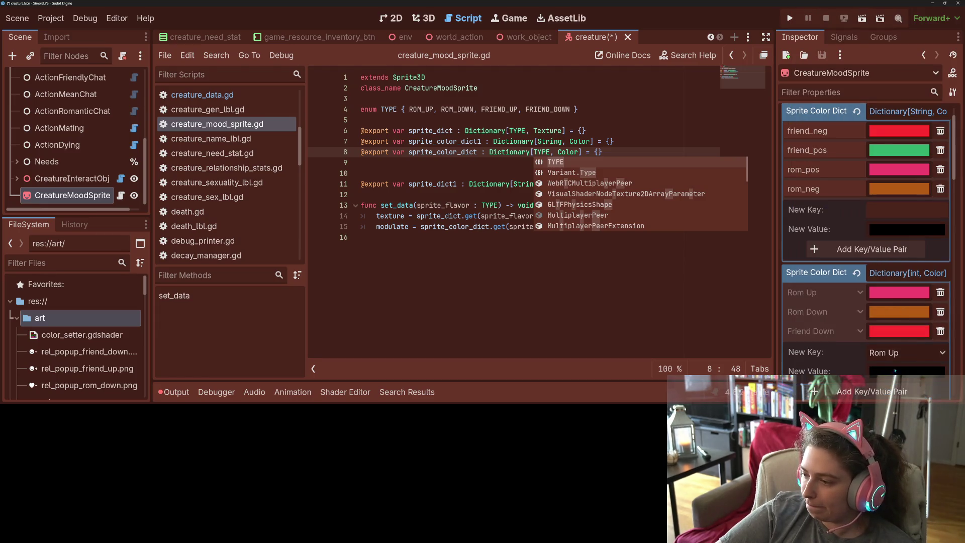
Step: Add a Friend Up entry using the friend_pos green colour
{"action": "left_click", "coordinate": [898, 154]}
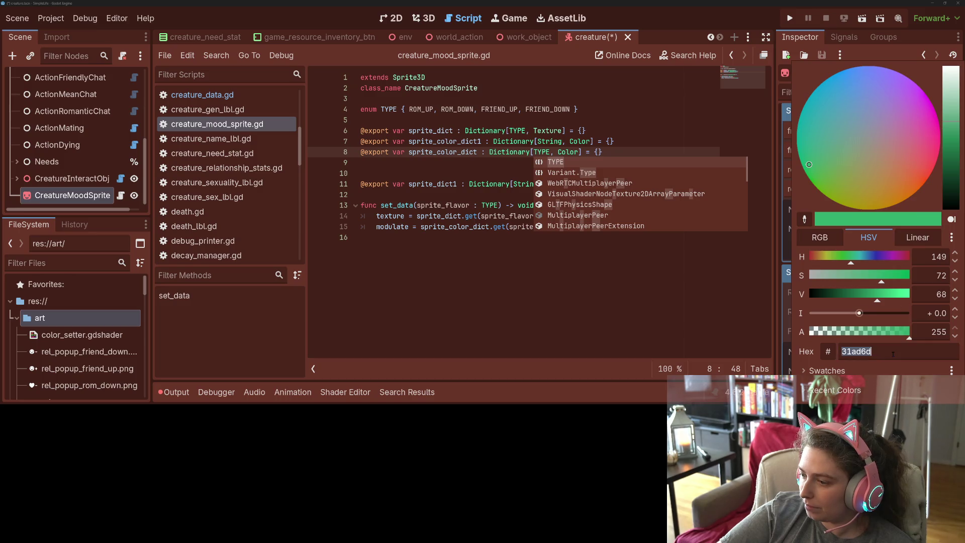
{"action": "key", "text": "Escape"}
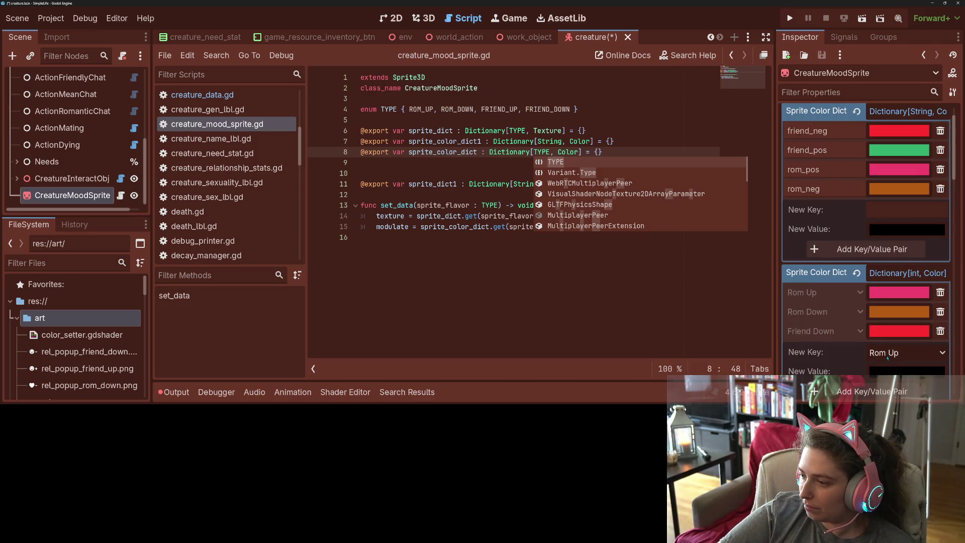
{"action": "left_click", "coordinate": [906, 352]}
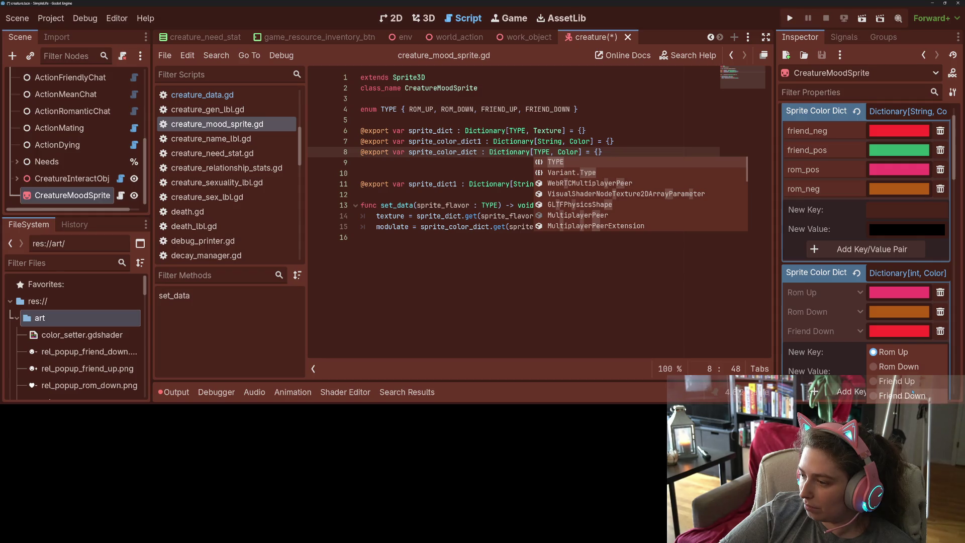
{"action": "left_click", "coordinate": [896, 381]}
{"action": "left_click", "coordinate": [889, 372]}
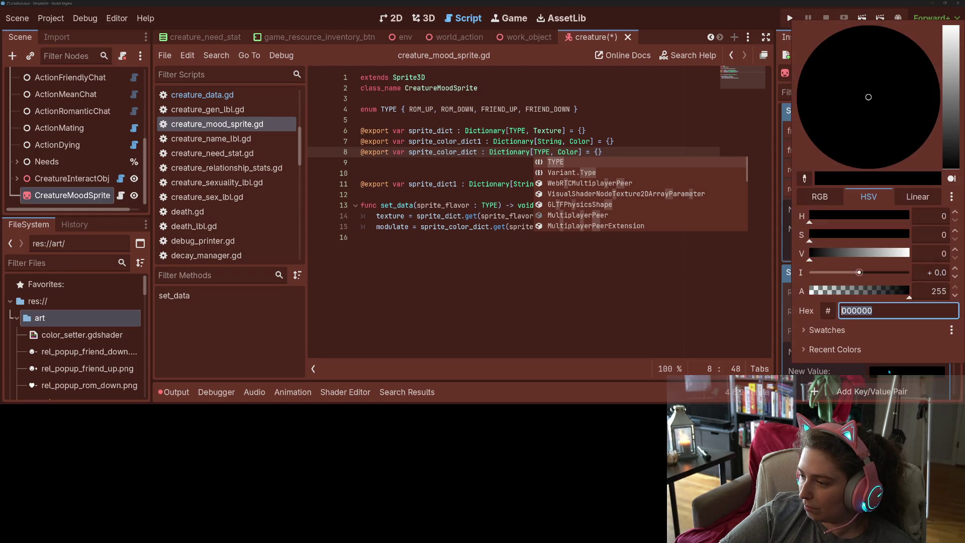
{"action": "type", "text": "31ad6d"}
{"action": "key", "text": "Escape"}
{"action": "left_click", "coordinate": [888, 393]}
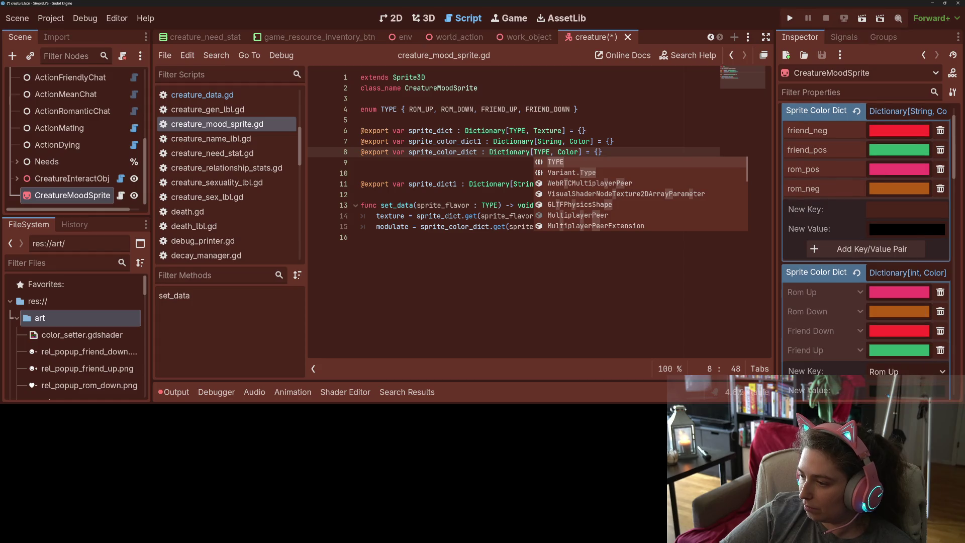
{"action": "scroll", "coordinate": [881, 315], "scroll_direction": "up", "scroll_amount": 1}
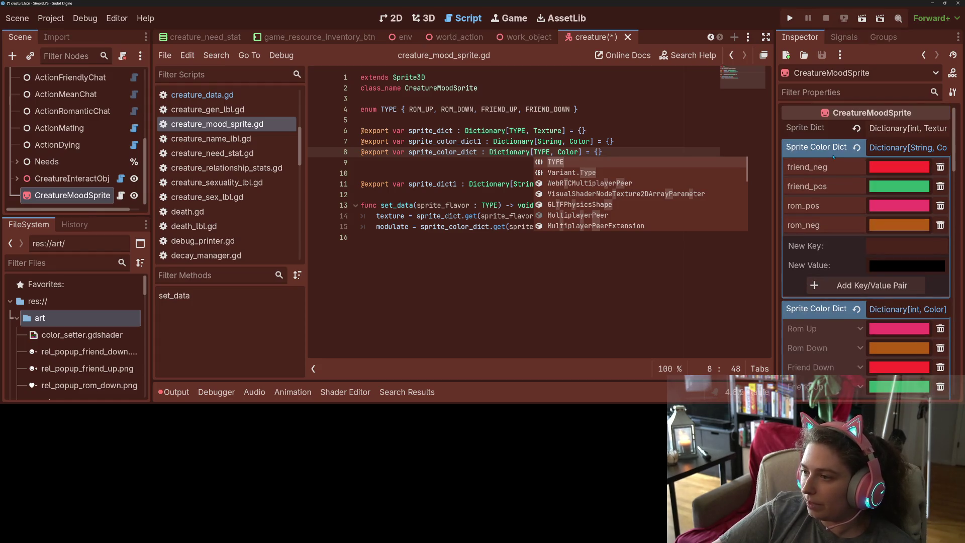
{"action": "scroll", "coordinate": [852, 263], "scroll_direction": "down", "scroll_amount": 1}
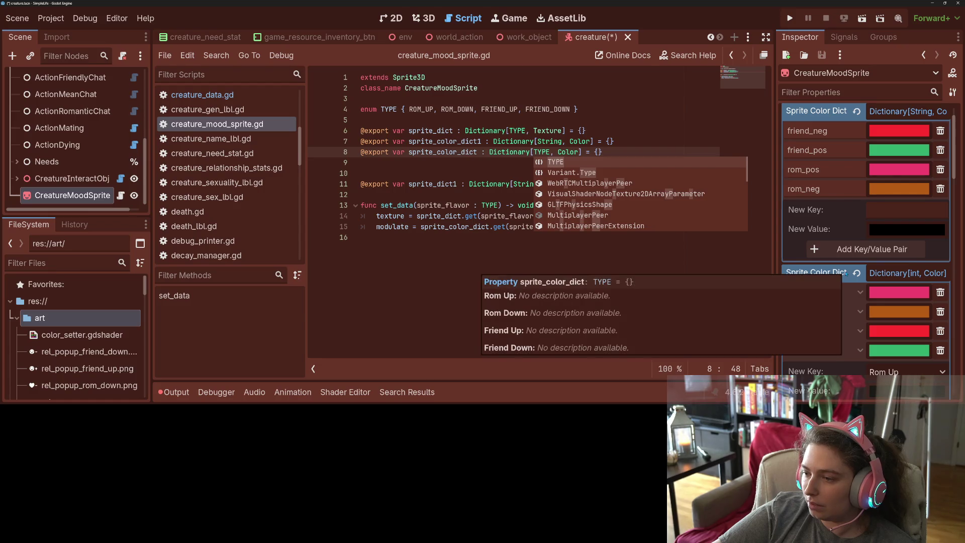
{"action": "left_click", "coordinate": [415, 109]}
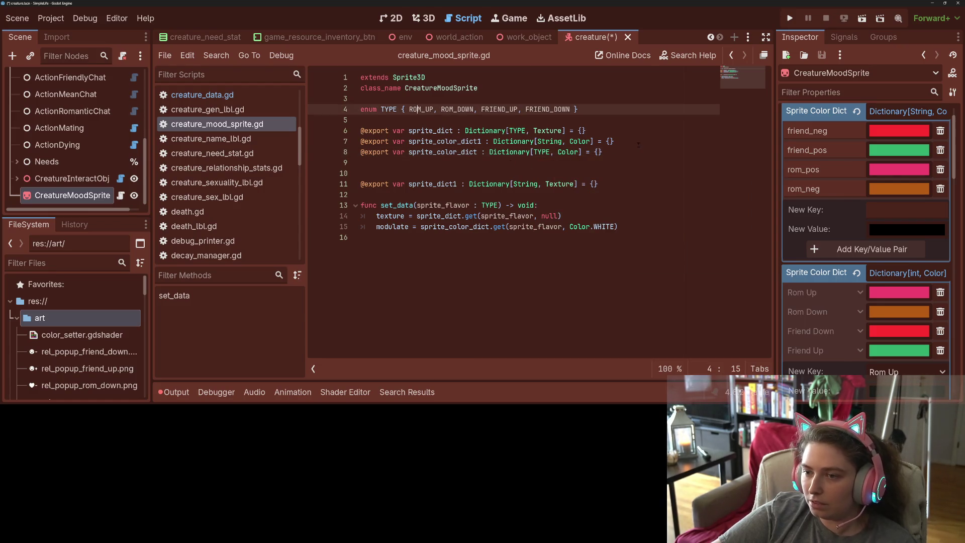
Step: Delete the obsolete sprite_color_dict1 and sprite_dict1 declarations from the script and save
{"action": "mouse_move", "coordinate": [638, 143]}
{"action": "left_mouse_down"}
{"action": "mouse_move", "coordinate": [361, 141]}
{"action": "mouse_move", "coordinate": [587, 131]}
{"action": "left_mouse_up"}
{"action": "key", "text": "BackSpace"}
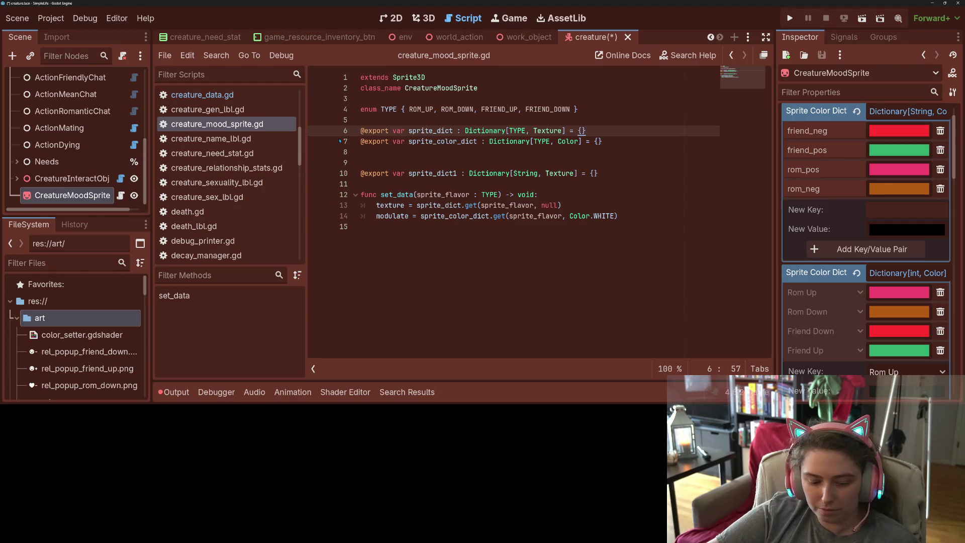
{"action": "key", "text": "ctrl+s"}
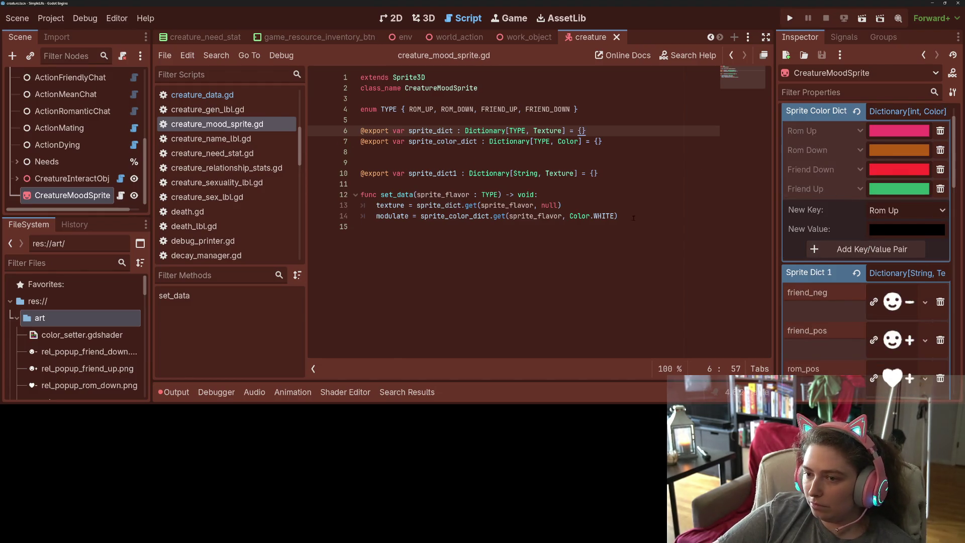
{"action": "left_click_drag", "start_coordinate": [617, 175], "coordinate": [360, 163]}
{"action": "key", "text": "BackSpace"}
{"action": "key", "text": "BackSpace"}
{"action": "key", "text": "BackSpace"}
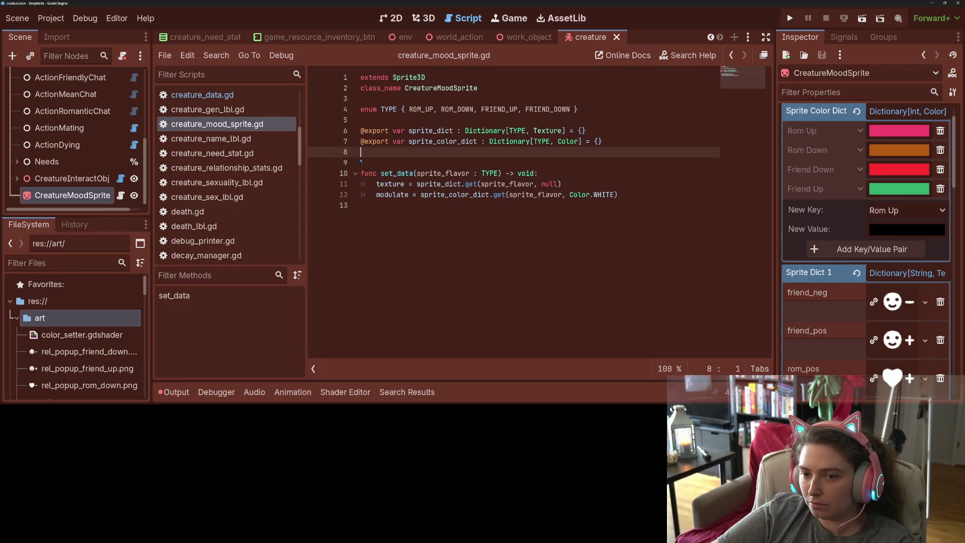
{"action": "key", "text": "ctrl+s"}
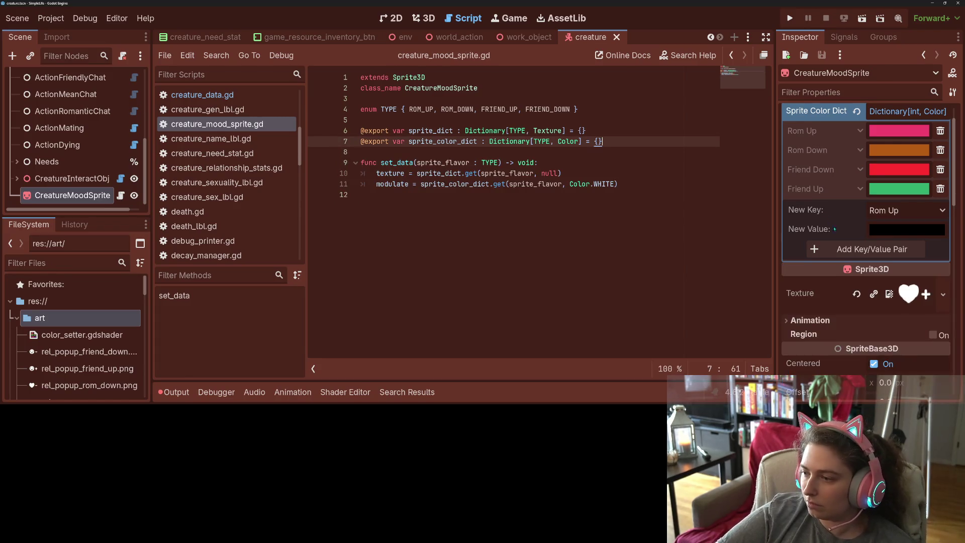
Step: Clear the old Sprite Dict entries and add Rom Up with rel_popup_rom_up
{"action": "left_click", "coordinate": [900, 130]}
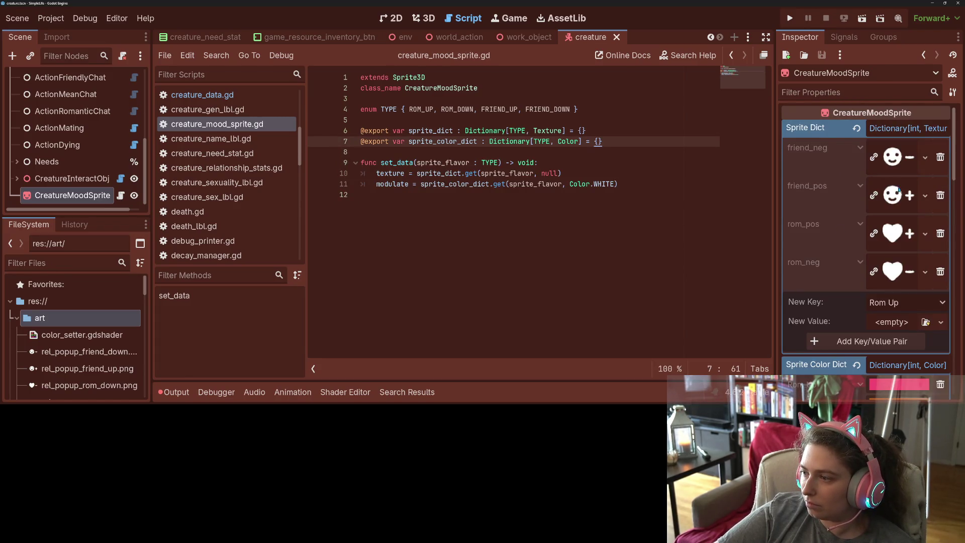
{"action": "left_click", "coordinate": [940, 157]}
{"action": "left_click", "coordinate": [939, 158]}
{"action": "left_click", "coordinate": [939, 157]}
{"action": "left_click", "coordinate": [940, 157]}
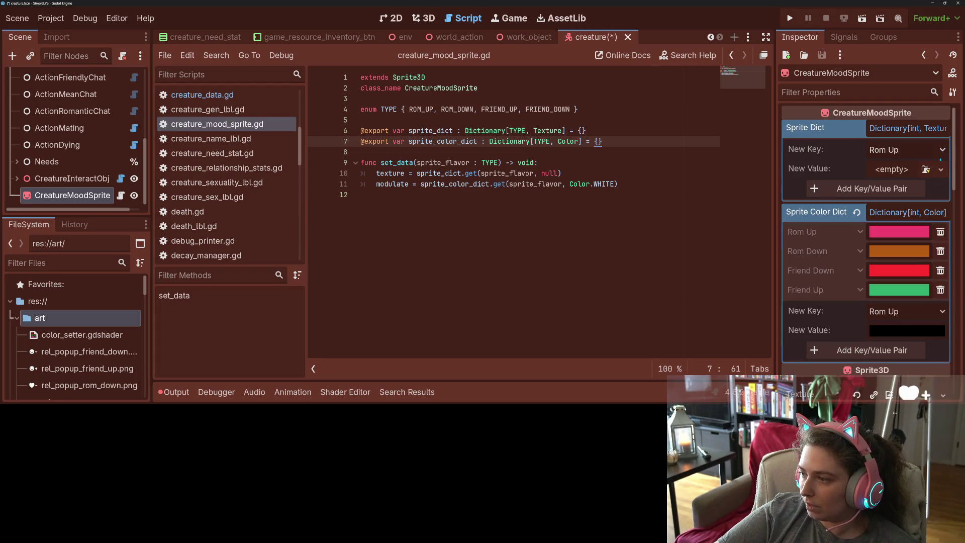
{"action": "left_click", "coordinate": [925, 170]}
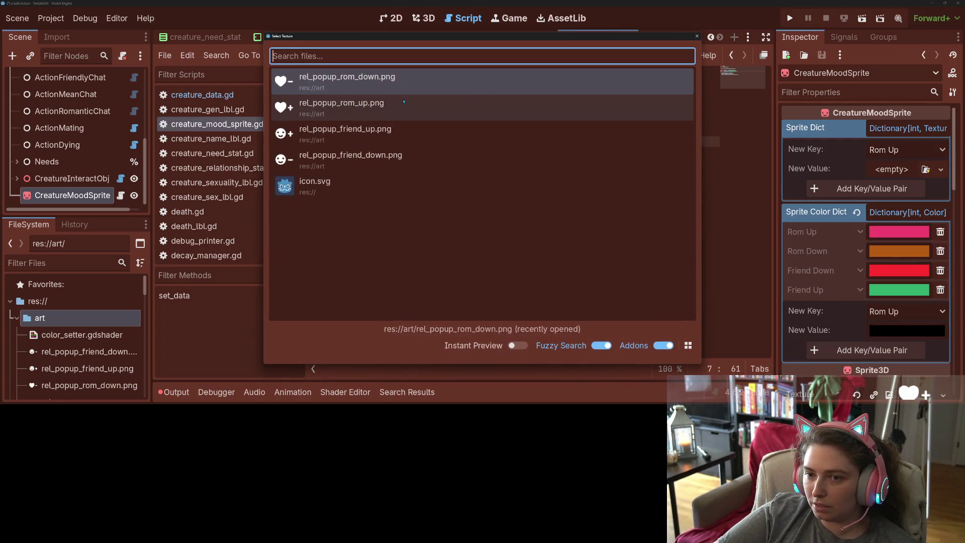
{"action": "left_click", "coordinate": [404, 102]}
{"action": "left_click", "coordinate": [915, 193]}
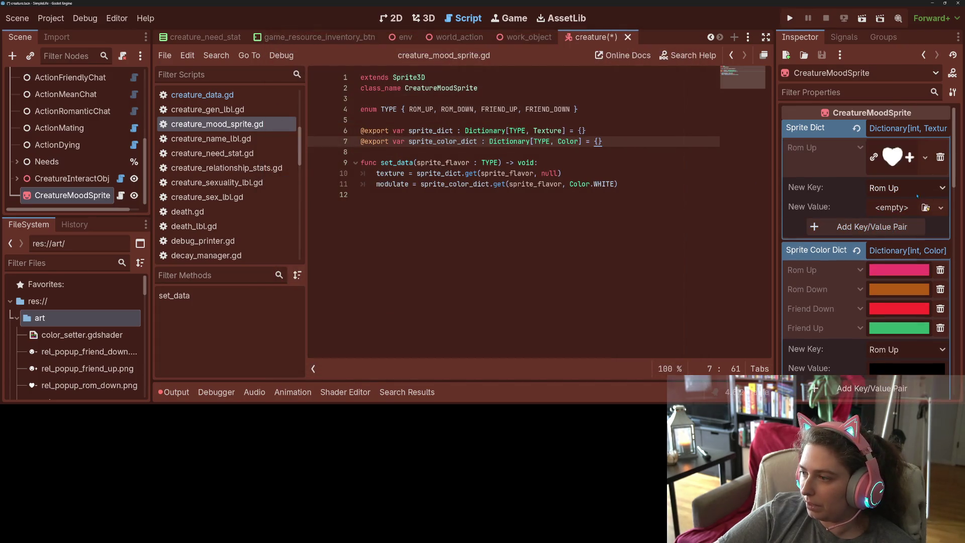
Step: Add Rom Down with rel_popup_rom_down and Friend Up with rel_popup_friend_up
{"action": "left_click", "coordinate": [917, 195]}
{"action": "left_click", "coordinate": [899, 219]}
{"action": "left_click", "coordinate": [926, 207]}
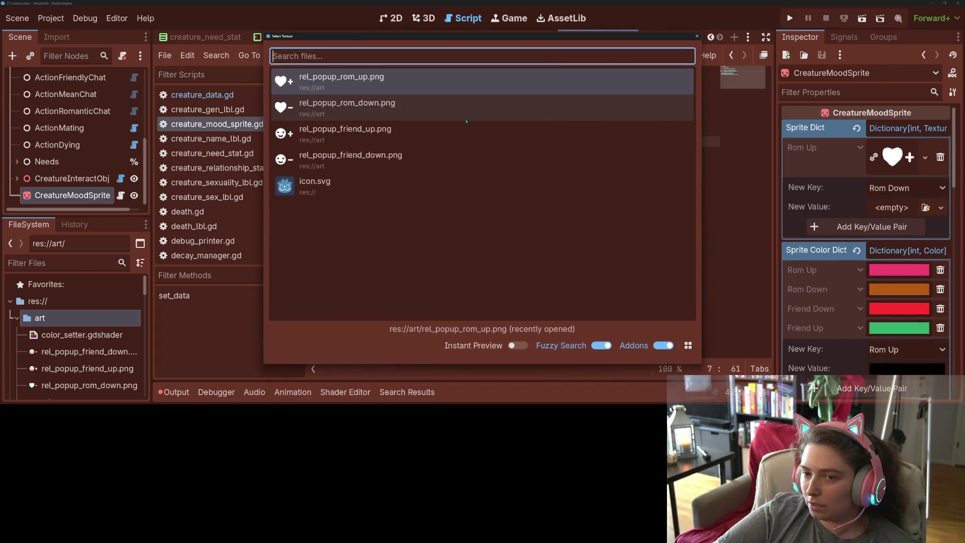
{"action": "left_click", "coordinate": [352, 99]}
{"action": "left_click", "coordinate": [915, 246]}
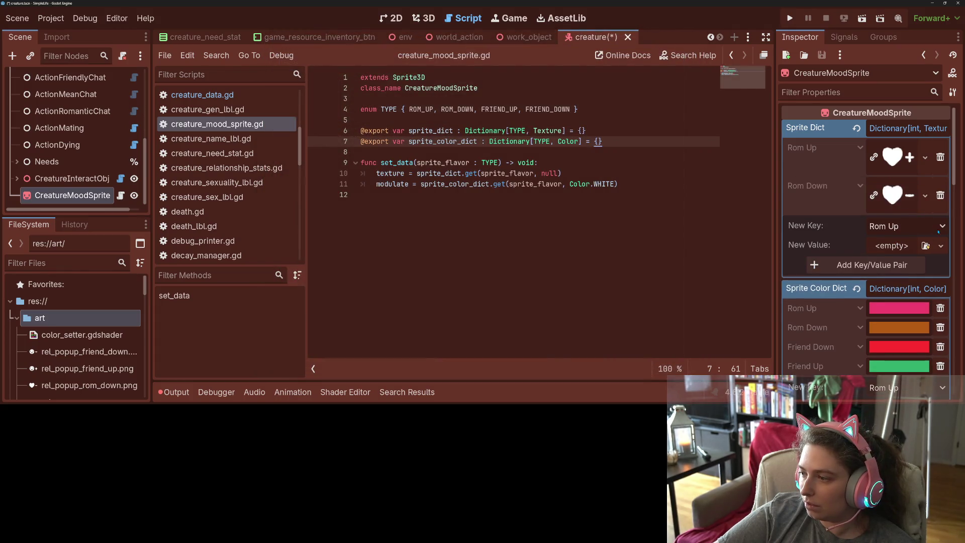
{"action": "left_click", "coordinate": [917, 227]}
{"action": "left_click", "coordinate": [900, 272]}
{"action": "left_click", "coordinate": [926, 246]}
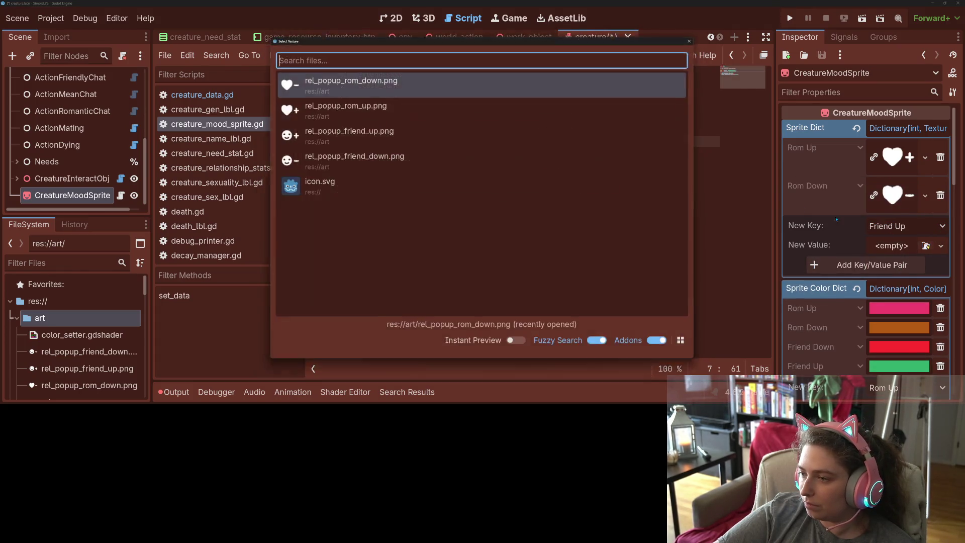
{"action": "left_click", "coordinate": [352, 133]}
{"action": "left_click", "coordinate": [872, 283]}
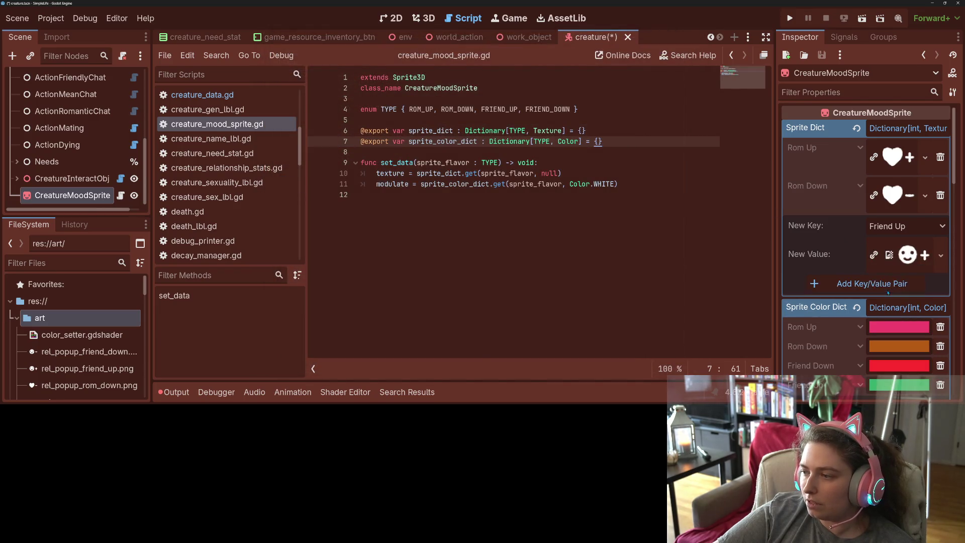
Step: Add Friend Down with the rel_popup_friend_down texture
{"action": "left_click", "coordinate": [925, 265]}
{"action": "left_click", "coordinate": [900, 325]}
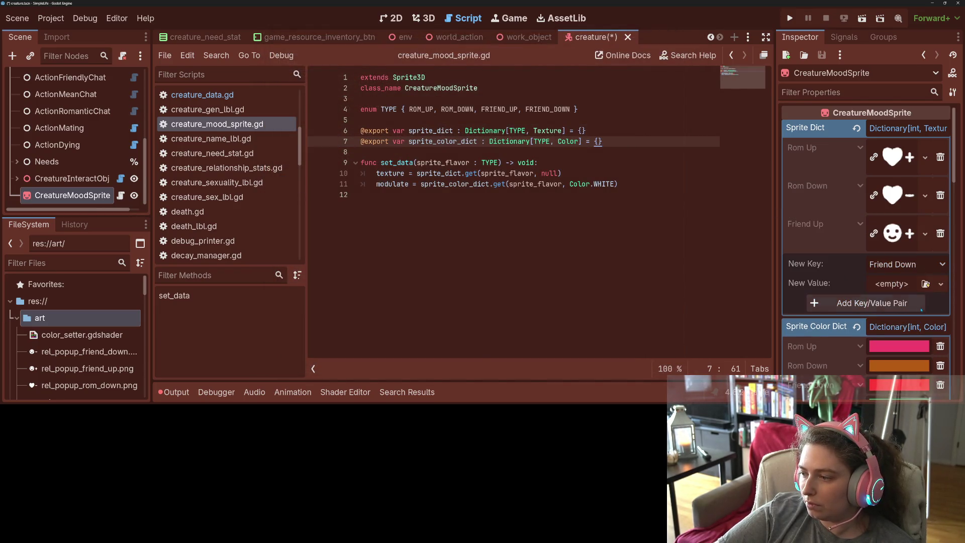
{"action": "left_click", "coordinate": [925, 284]}
{"action": "left_click", "coordinate": [359, 164]}
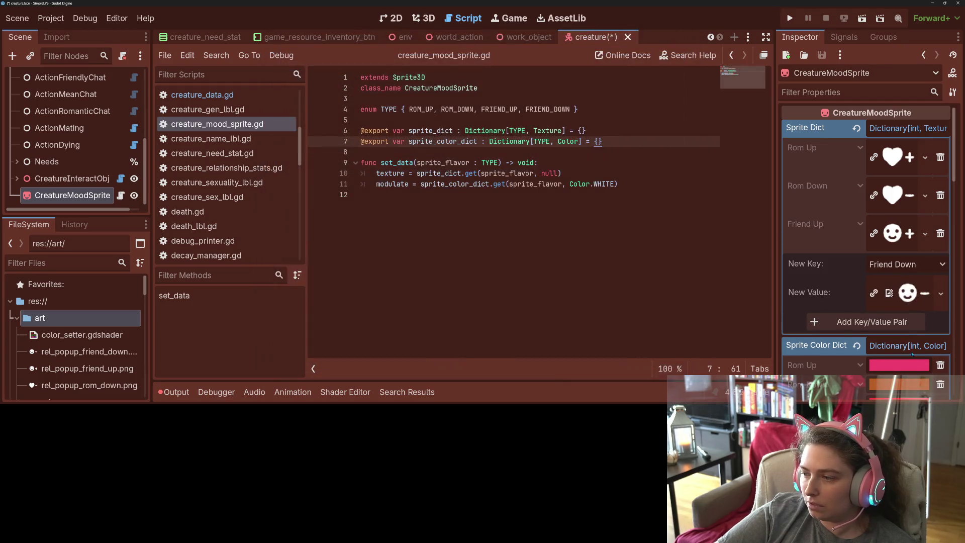
{"action": "left_click", "coordinate": [872, 303]}
Step: Collapse the texture and colour dictionaries and save the creature scene
{"action": "left_click", "coordinate": [883, 132]}
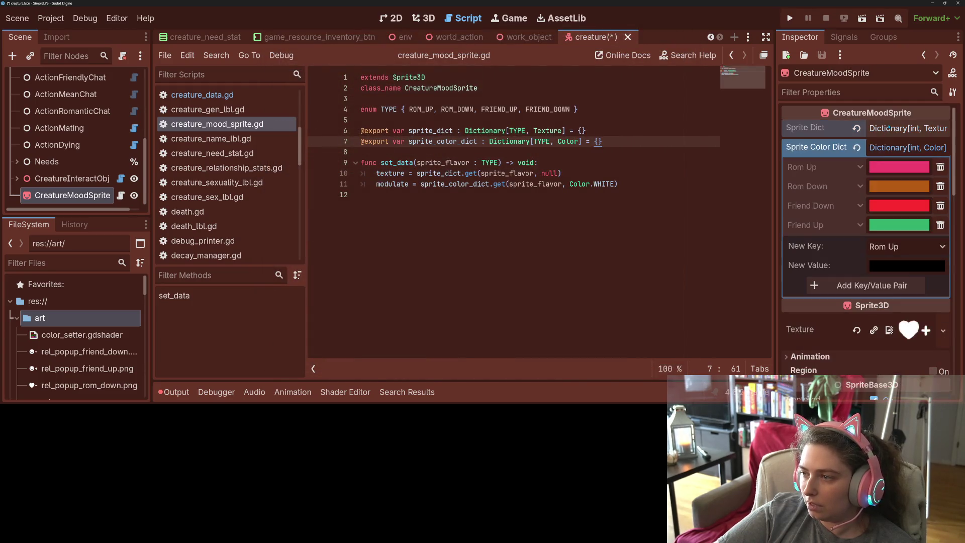
{"action": "key", "text": "ctrl+s"}
{"action": "left_click", "coordinate": [907, 147]}
{"action": "left_click", "coordinate": [503, 184]}
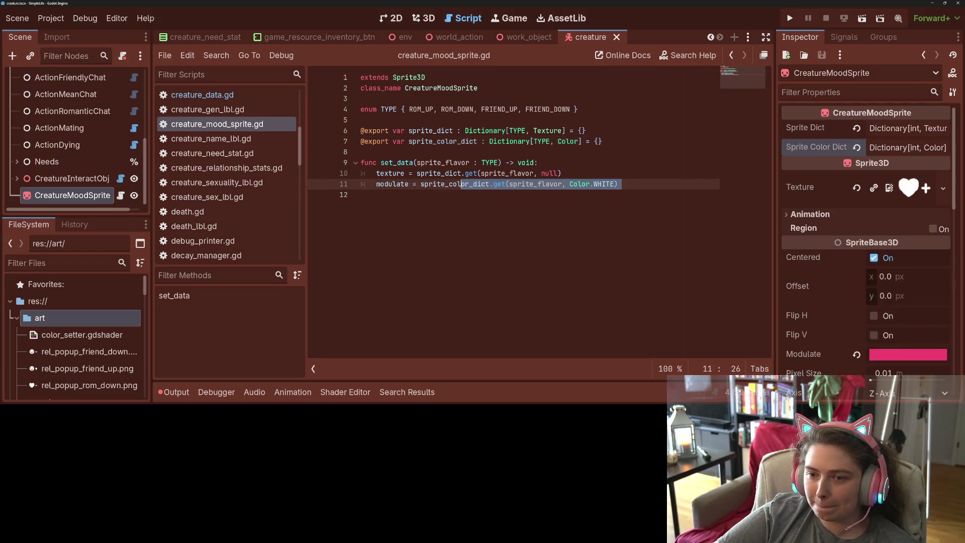
Step: Reset the CreatureMoodSprite's Transform Position Y from 1.71 to 0
{"action": "double_click", "coordinate": [398, 162]}
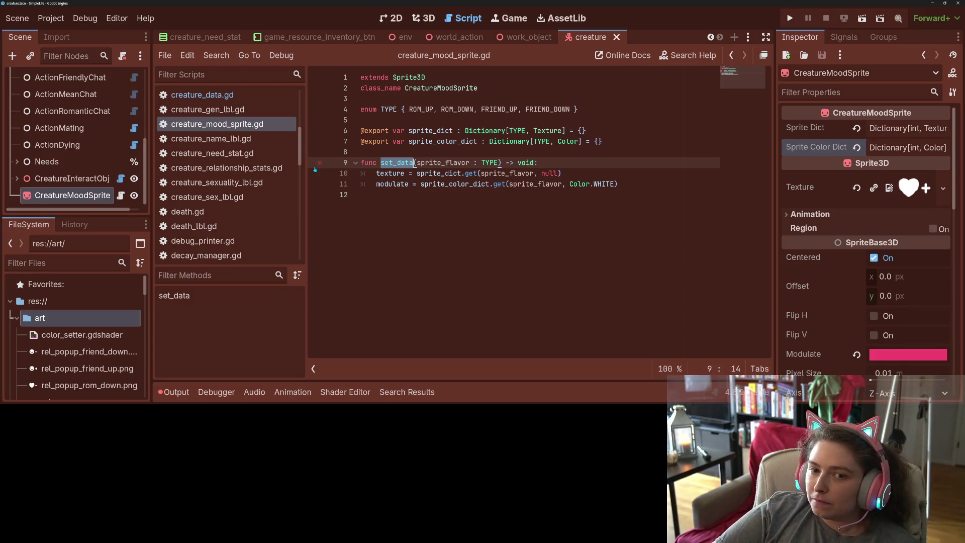
{"action": "right_click", "coordinate": [75, 195]}
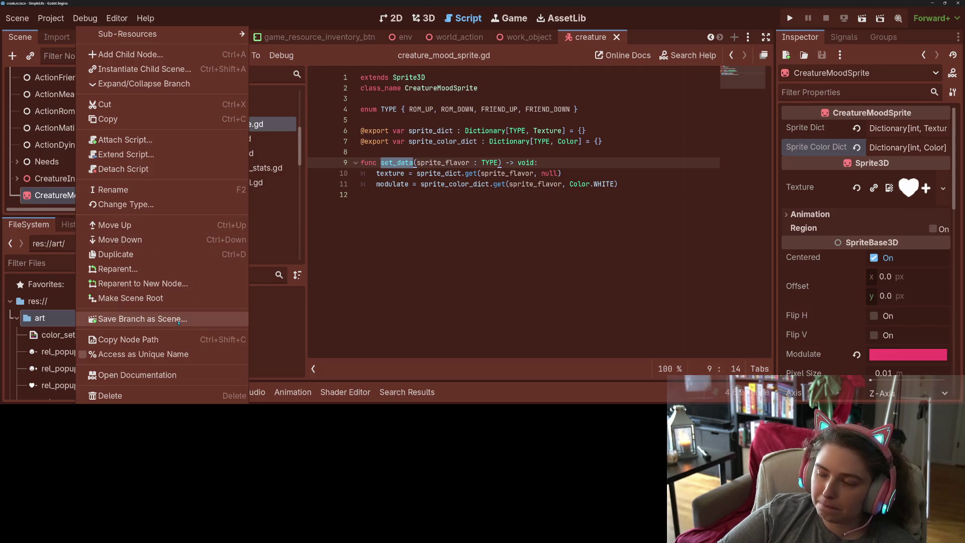
{"action": "scroll", "coordinate": [808, 267], "scroll_direction": "down", "scroll_amount": 5}
{"action": "scroll", "coordinate": [809, 267], "scroll_direction": "down", "scroll_amount": 10}
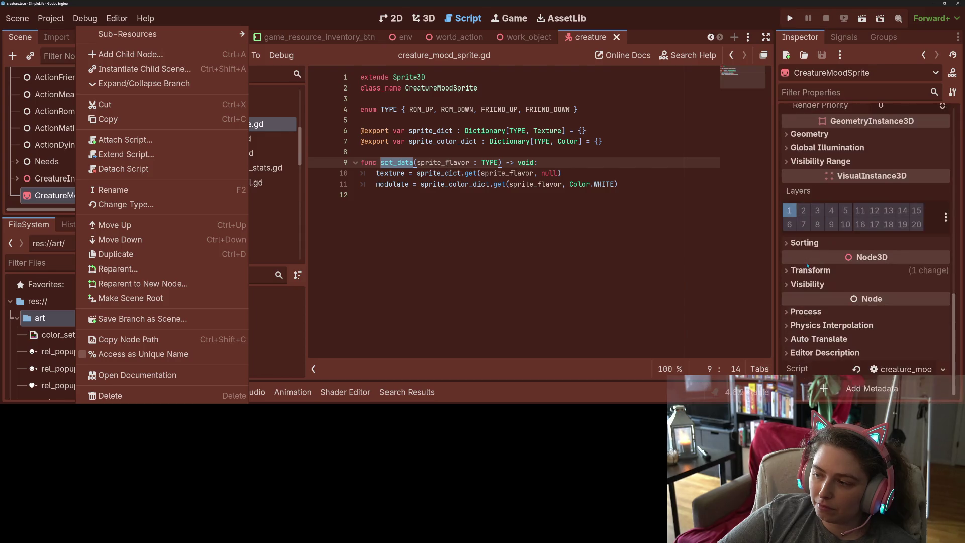
{"action": "left_click", "coordinate": [809, 268]}
{"action": "left_click", "coordinate": [808, 270]}
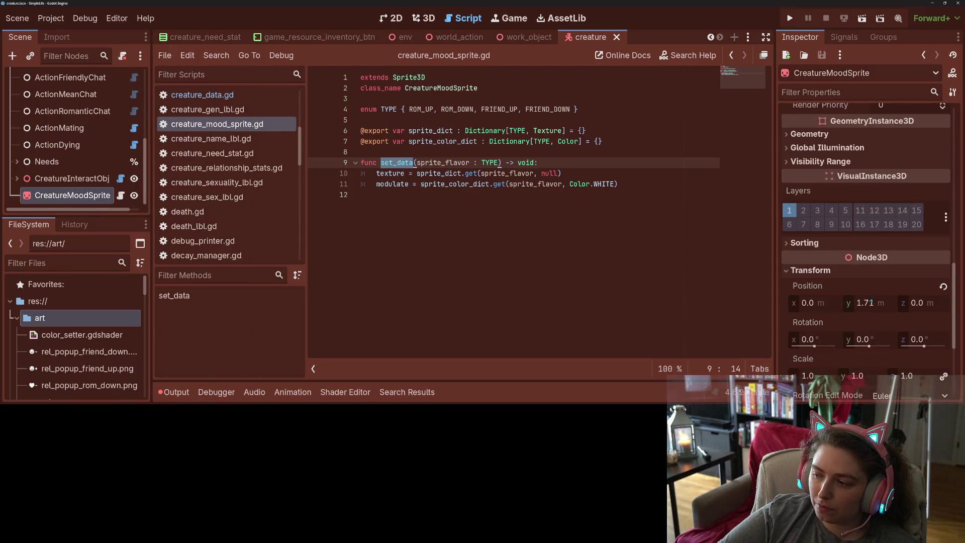
{"action": "left_click", "coordinate": [881, 303]}
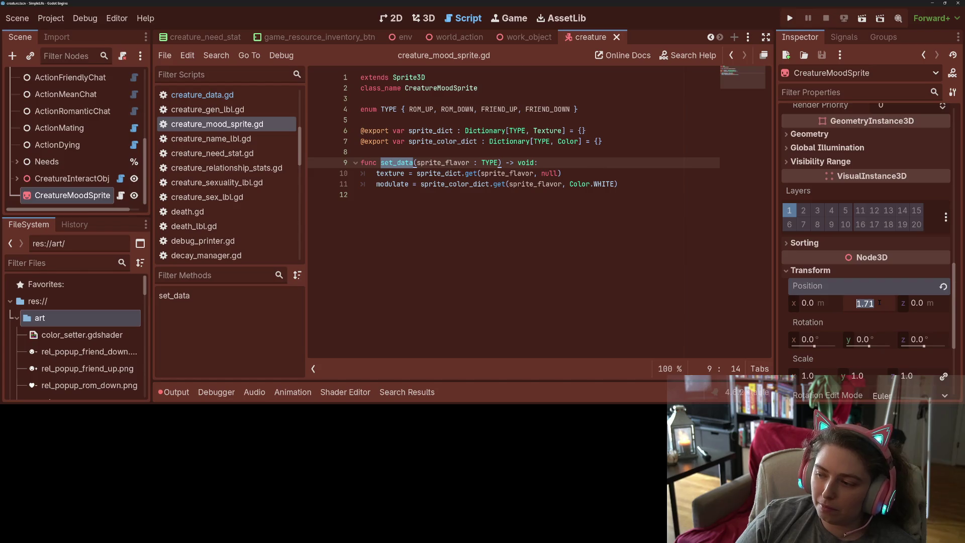
{"action": "type", "text": "0"}
{"action": "key", "text": "Return"}
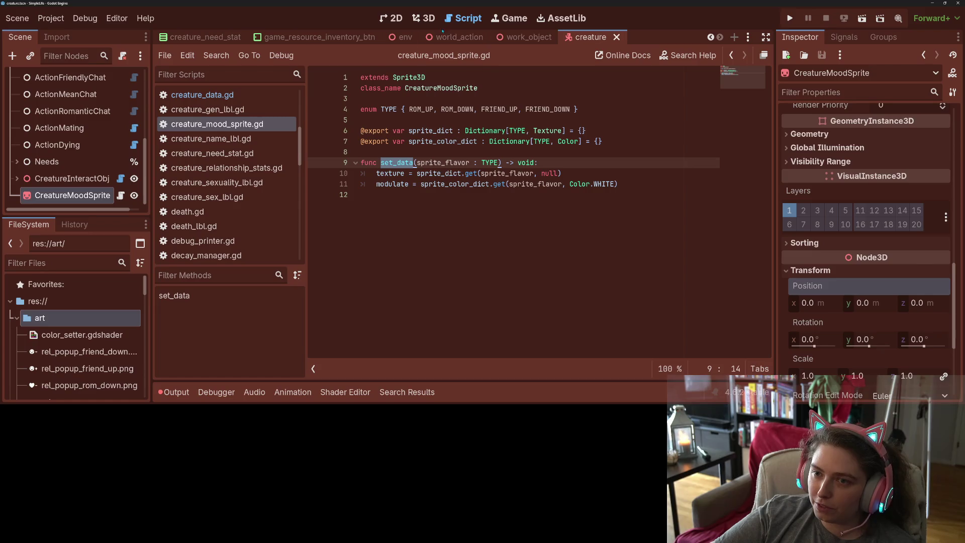
Step: Switch to the 3D workspace to view the scene
{"action": "left_click", "coordinate": [424, 18]}
{"action": "scroll", "coordinate": [468, 252], "scroll_direction": "down", "scroll_amount": 5}
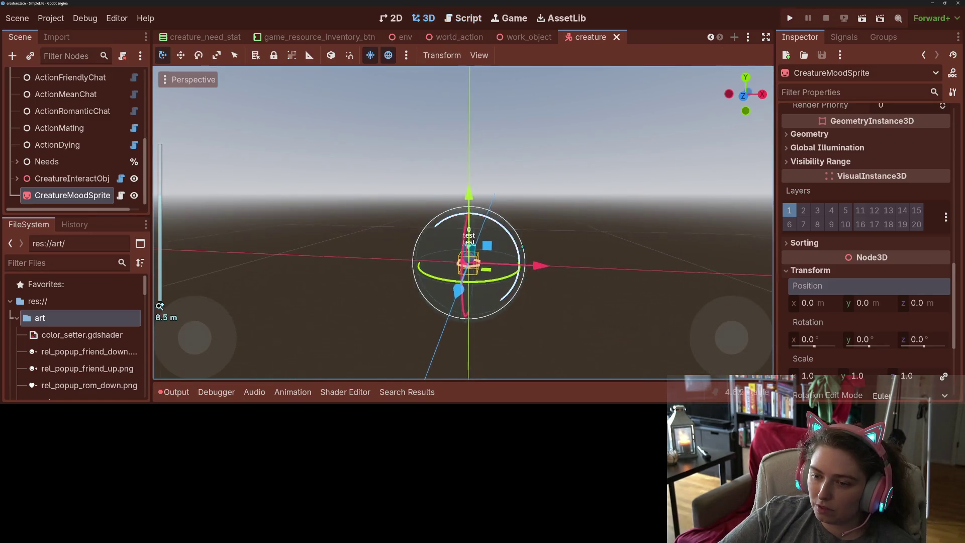
{"action": "scroll", "coordinate": [565, 237], "scroll_direction": "up", "scroll_amount": 5}
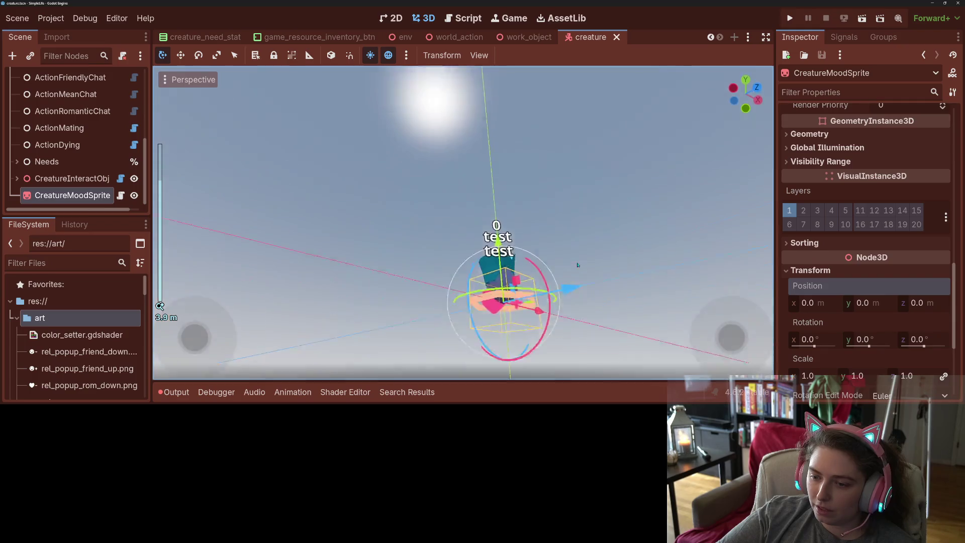
Step: Save the CreatureMoodSprite branch as creature_mood_sprite.tscn in res://creatures
{"action": "left_click_drag", "start_coordinate": [578, 265], "coordinate": [217, 234]}
{"action": "scroll", "coordinate": [217, 234], "scroll_direction": "down", "scroll_amount": 3}
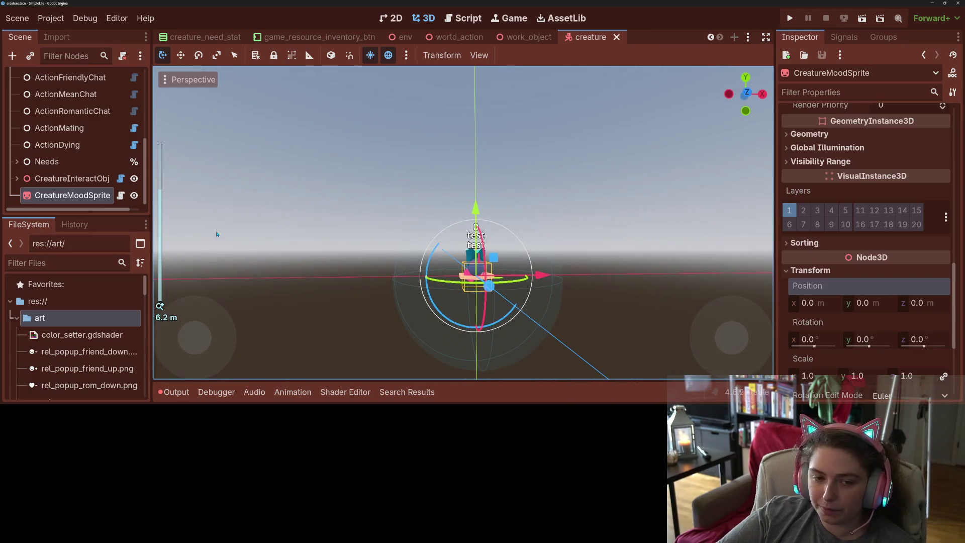
{"action": "right_click", "coordinate": [49, 195]}
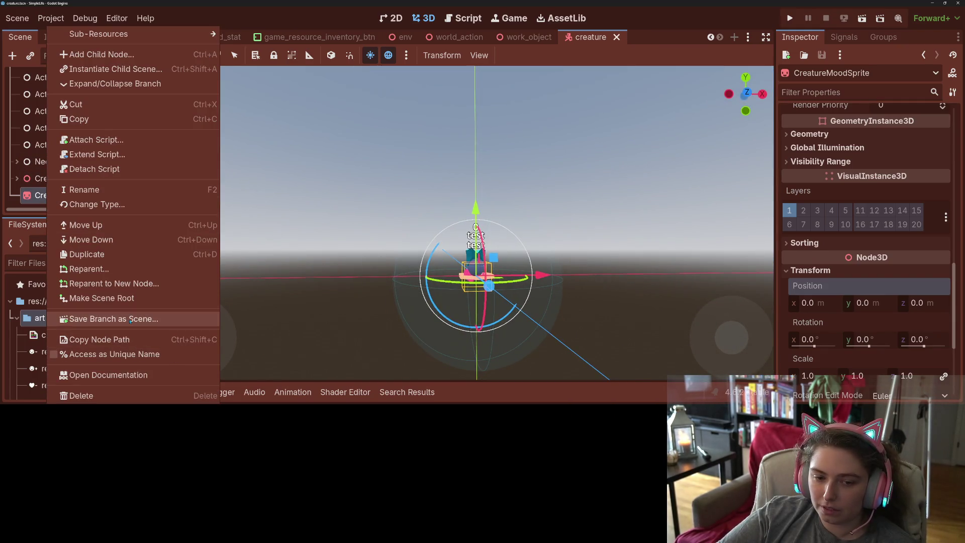
{"action": "left_click", "coordinate": [130, 320]}
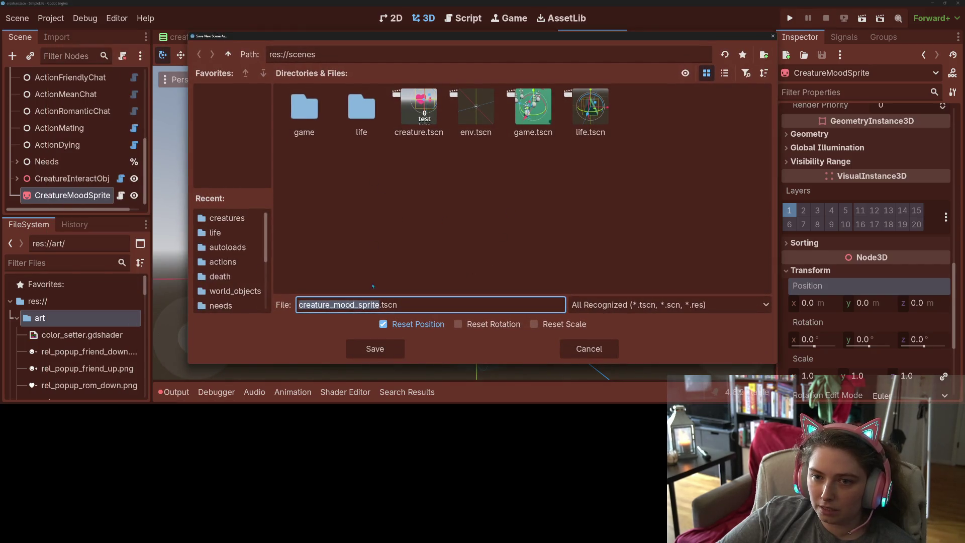
{"action": "left_click", "coordinate": [227, 218]}
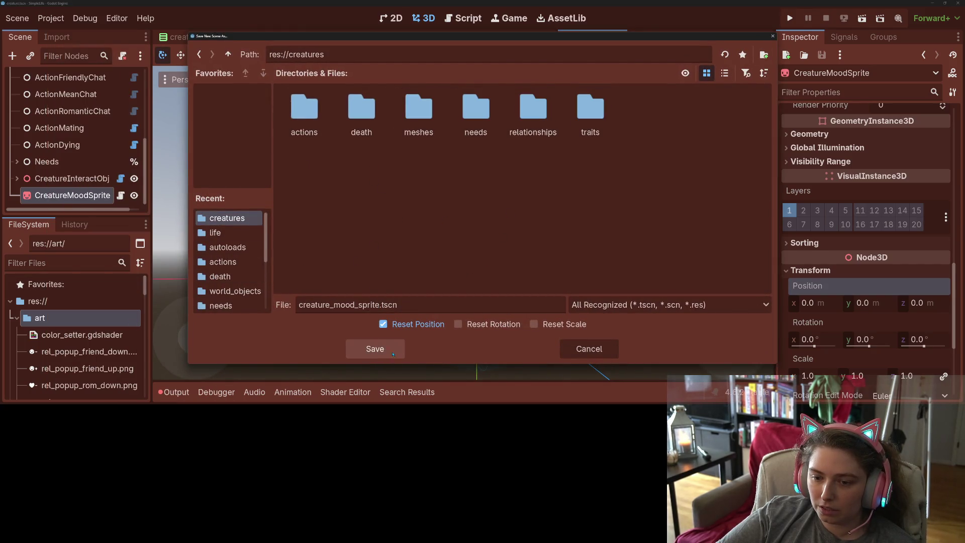
{"action": "left_click", "coordinate": [375, 349]}
{"action": "key", "text": "ctrl+s"}
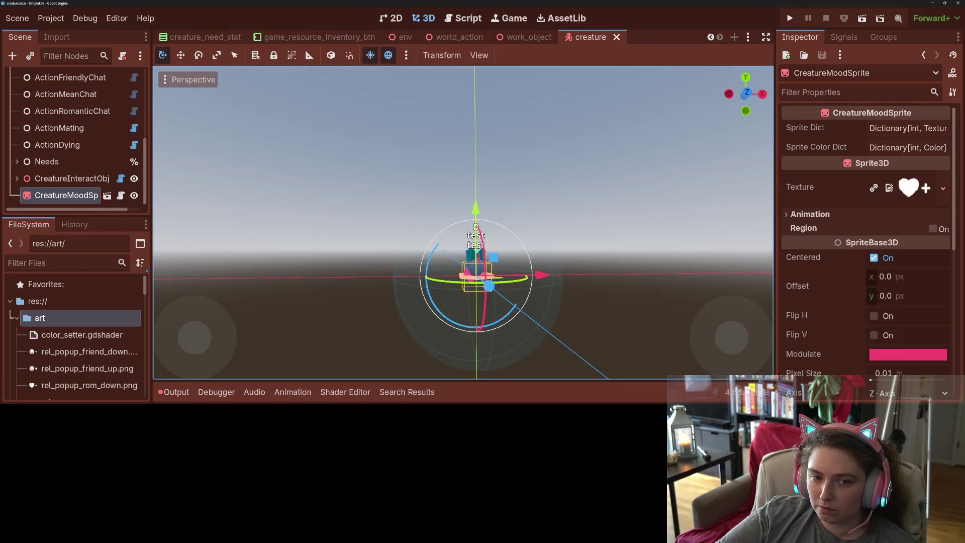
Step: Delete CreatureMoodSprite from the creature scene, save, and open creature.gd
{"action": "scroll", "coordinate": [80, 151], "scroll_direction": "up", "scroll_amount": 3}
{"action": "scroll", "coordinate": [81, 149], "scroll_direction": "down", "scroll_amount": 1}
{"action": "scroll", "coordinate": [81, 149], "scroll_direction": "down", "scroll_amount": 3}
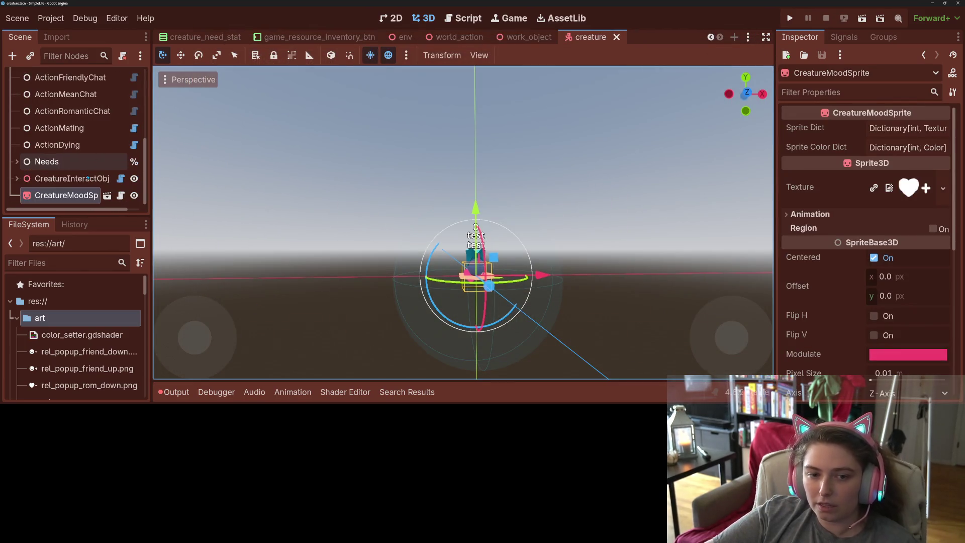
{"action": "left_click", "coordinate": [71, 178]}
{"action": "left_click", "coordinate": [77, 196]}
{"action": "key", "text": "Delete"}
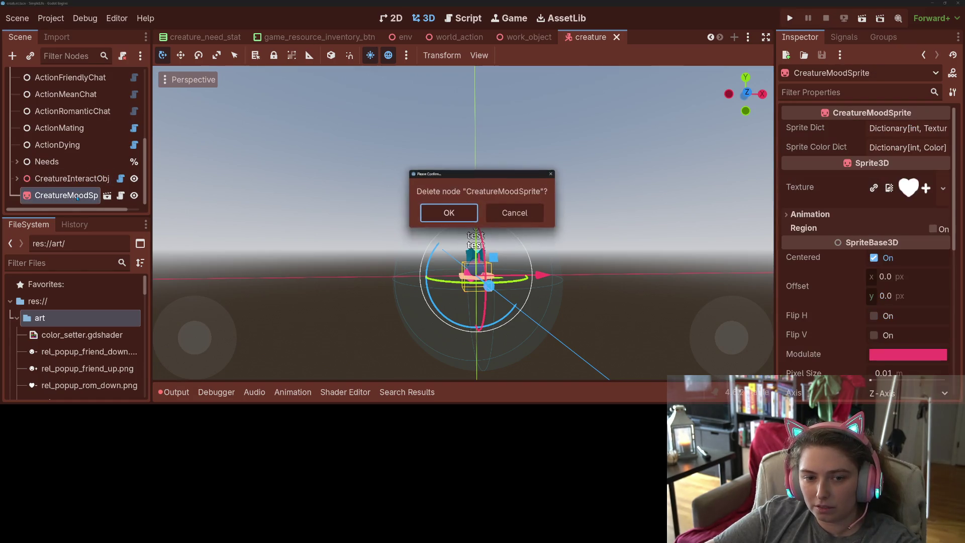
{"action": "key", "text": "Return"}
{"action": "key", "text": "ctrl+s"}
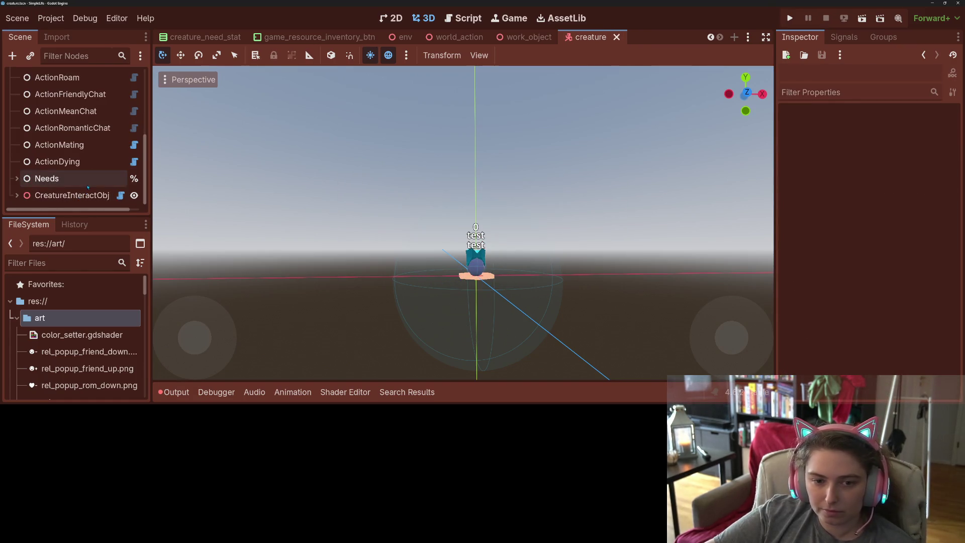
{"action": "scroll", "coordinate": [86, 186], "scroll_direction": "up", "scroll_amount": 5}
{"action": "left_click", "coordinate": [121, 78]}
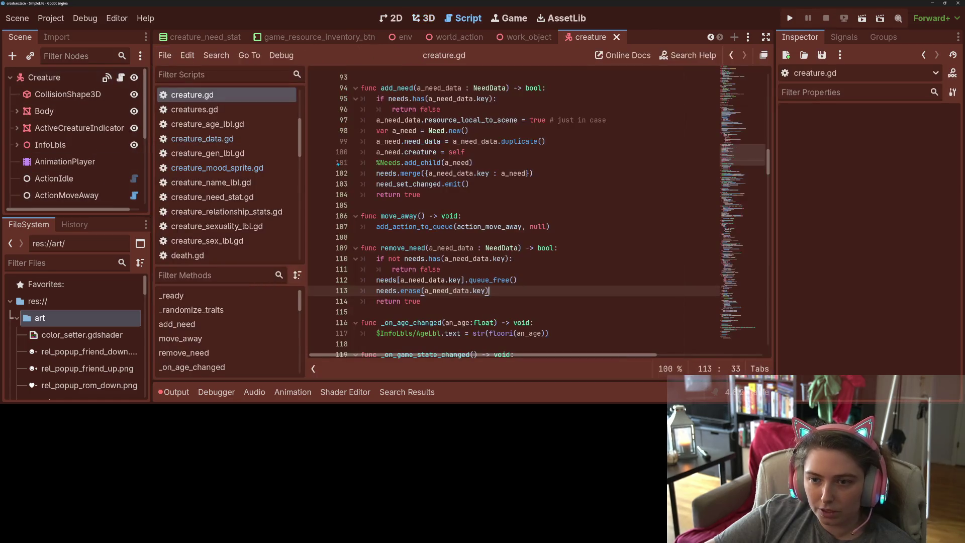
Step: Add a CREATURE_MOOD_SPRITE constant preloading creature_mood_sprite.tscn on line 5 and save
{"action": "scroll", "coordinate": [503, 201], "scroll_direction": "up", "scroll_amount": 20}
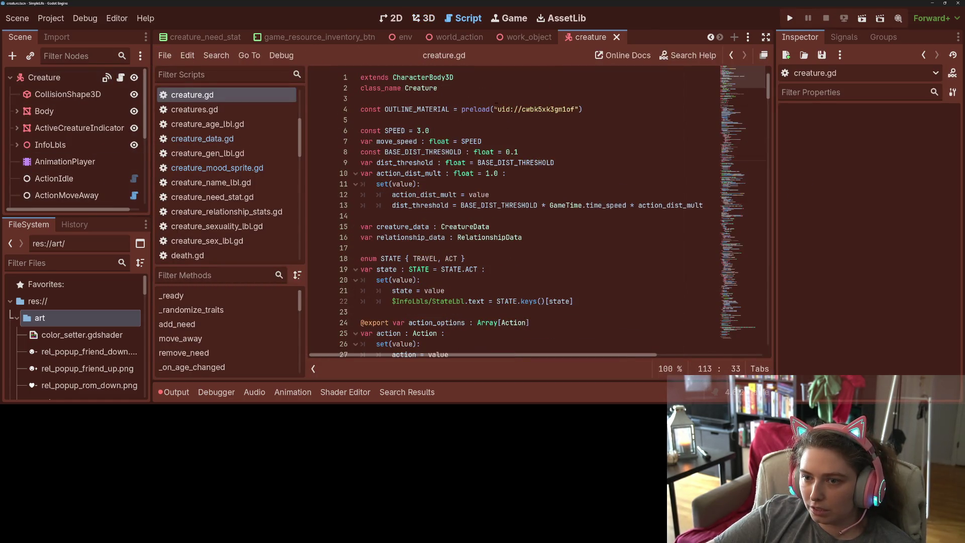
{"action": "left_click", "coordinate": [497, 96]}
{"action": "left_click", "coordinate": [561, 119]}
{"action": "key", "text": "Return"}
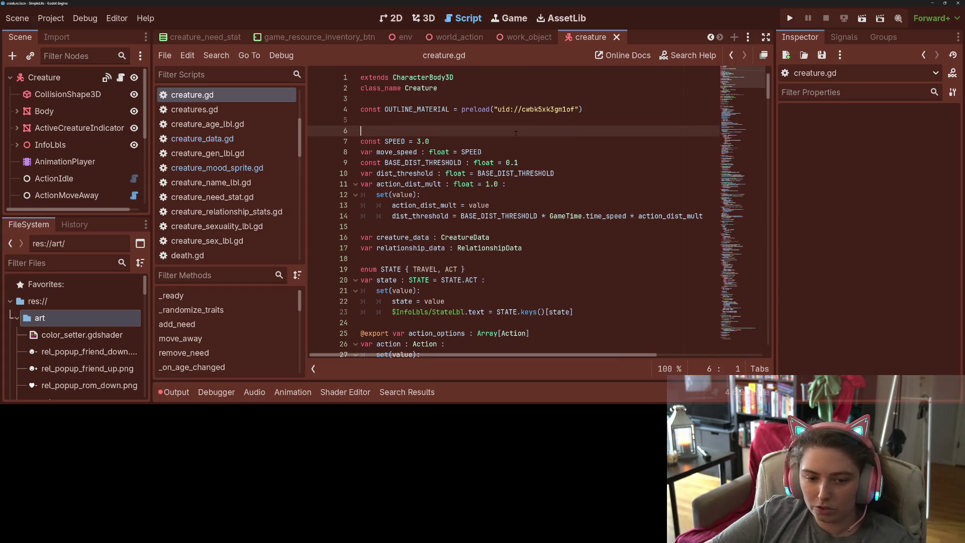
{"action": "key", "text": "Up"}
{"action": "scroll", "coordinate": [76, 322], "scroll_direction": "down", "scroll_amount": 5}
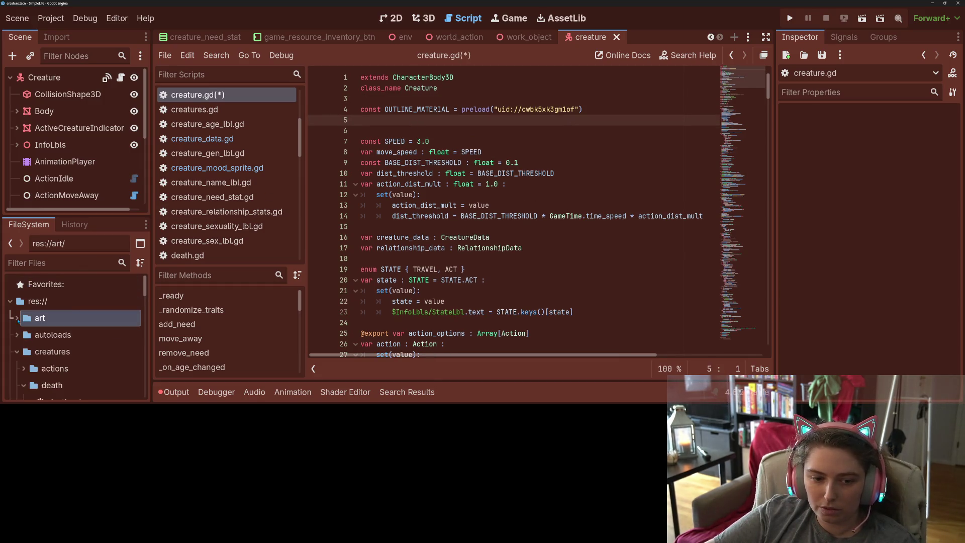
{"action": "scroll", "coordinate": [32, 321], "scroll_direction": "down", "scroll_amount": 10}
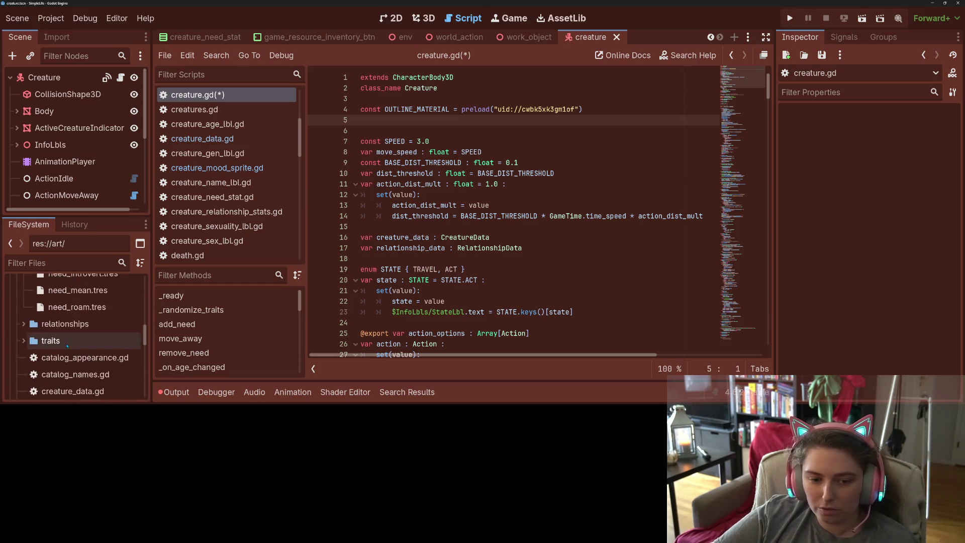
{"action": "scroll", "coordinate": [76, 345], "scroll_direction": "up", "scroll_amount": 4}
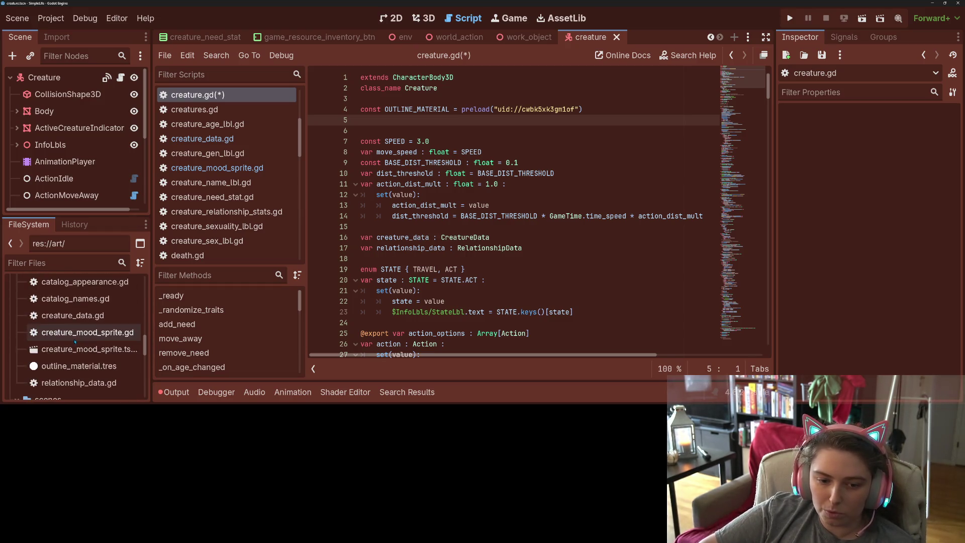
{"action": "left_click_drag", "start_coordinate": [87, 349], "coordinate": [459, 120]}
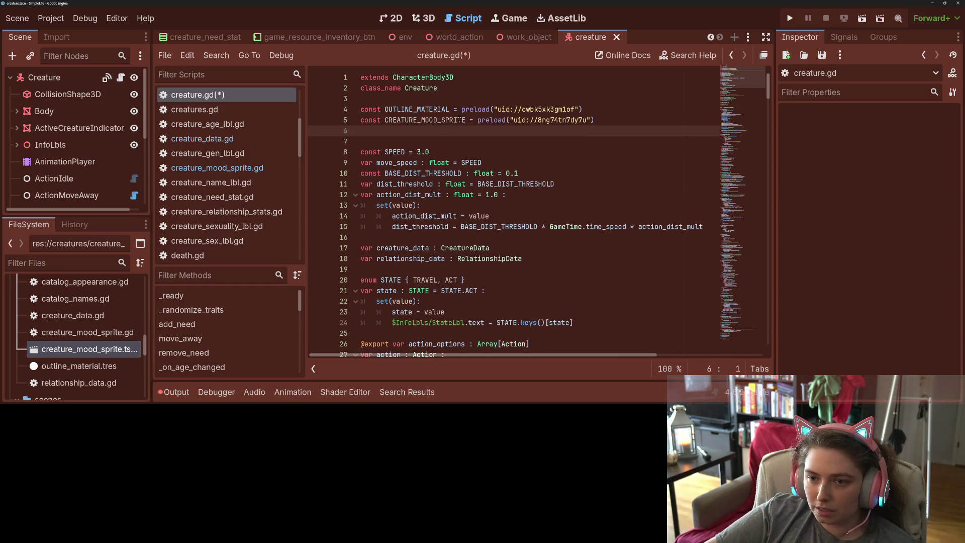
{"action": "key", "text": "BackSpace"}
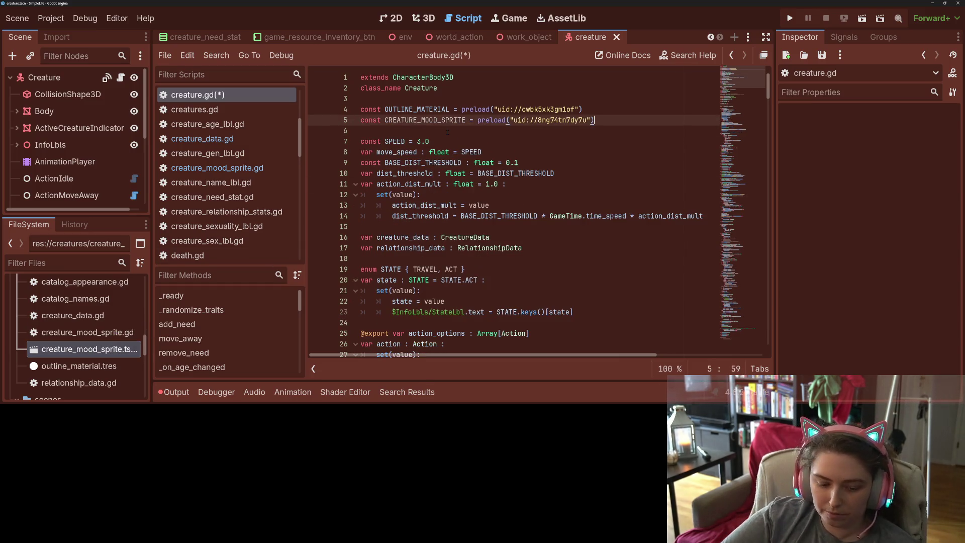
{"action": "key", "text": "ctrl+s"}
Step: Select the CREATURE_MOOD_SPRITE constant name and save the scene and script again
{"action": "scroll", "coordinate": [747, 82], "scroll_direction": "down", "scroll_amount": 3}
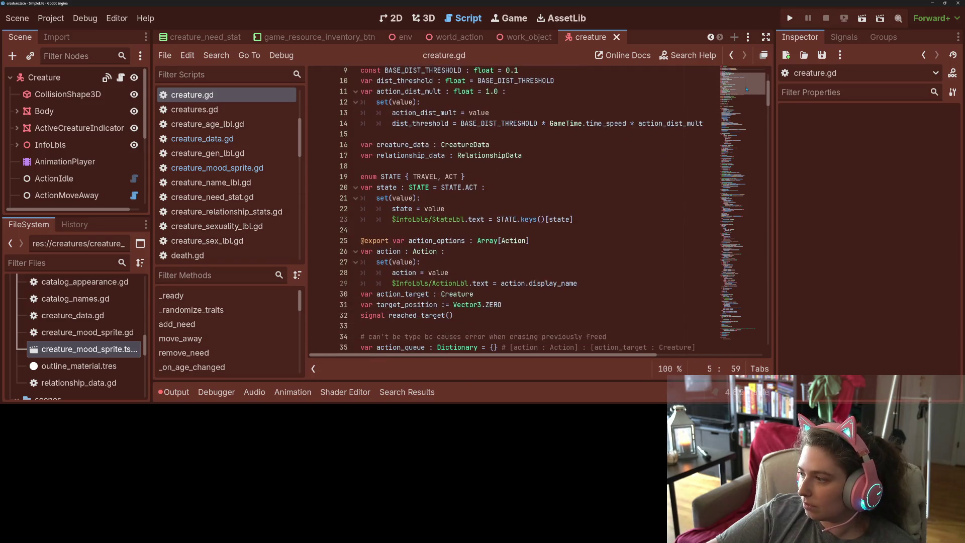
{"action": "scroll", "coordinate": [747, 90], "scroll_direction": "up", "scroll_amount": 3}
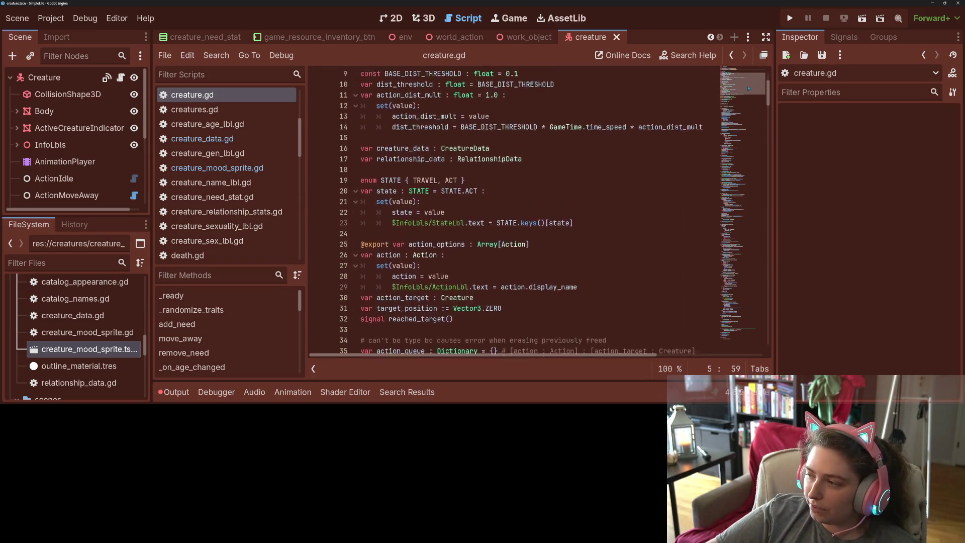
{"action": "double_click", "coordinate": [456, 120]}
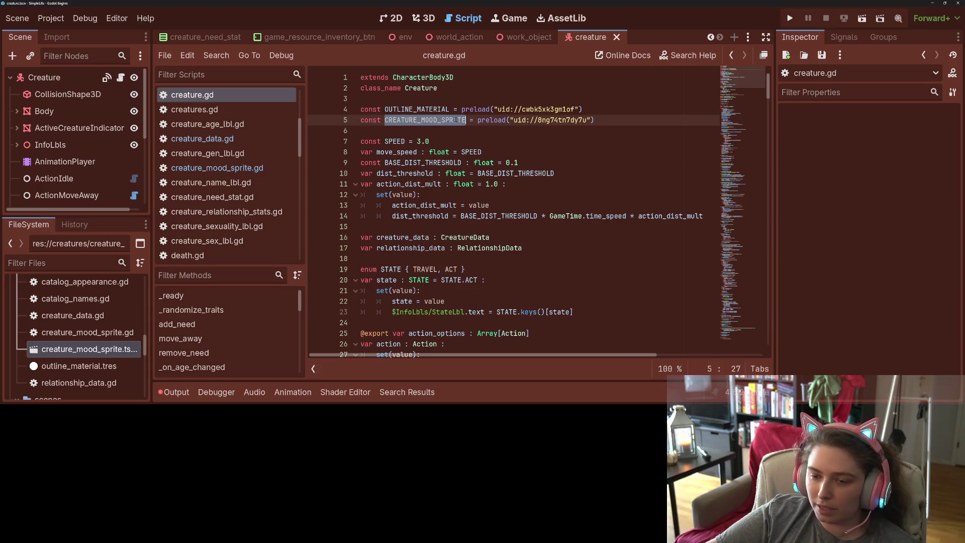
{"action": "key", "text": "ctrl+s"}
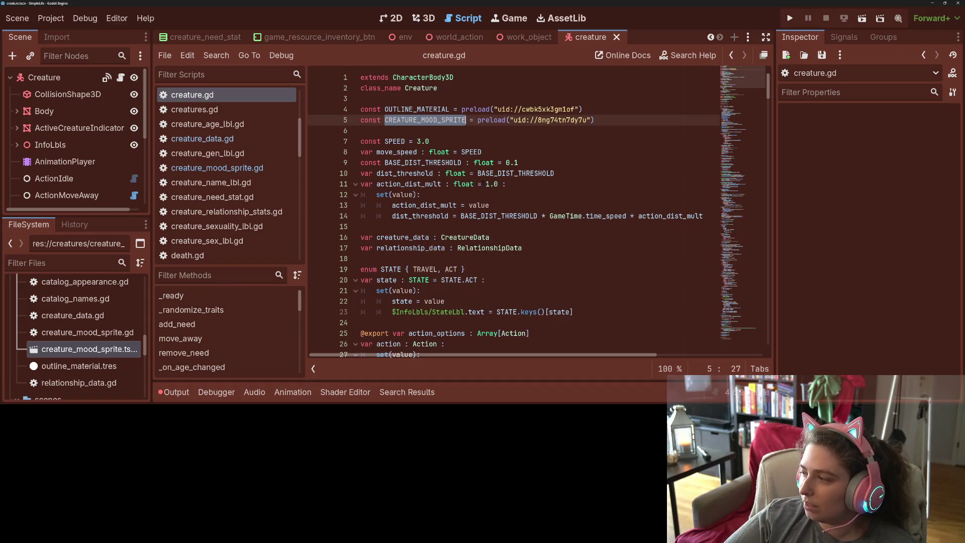
Step: Scroll to the end of creature.gd and place the caret after show_selected
{"action": "scroll", "coordinate": [485, 189], "scroll_direction": "down", "scroll_amount": 20}
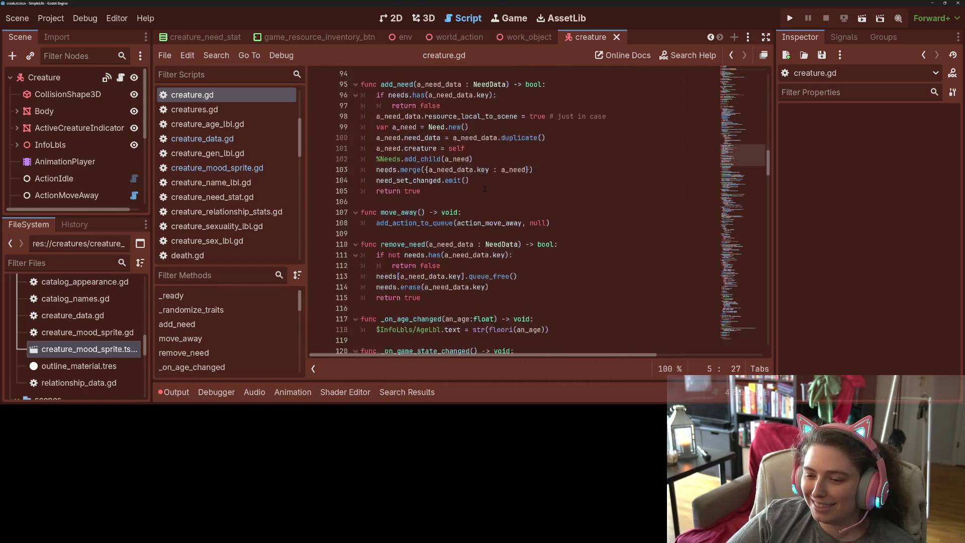
{"action": "scroll", "coordinate": [485, 189], "scroll_direction": "down", "scroll_amount": 20}
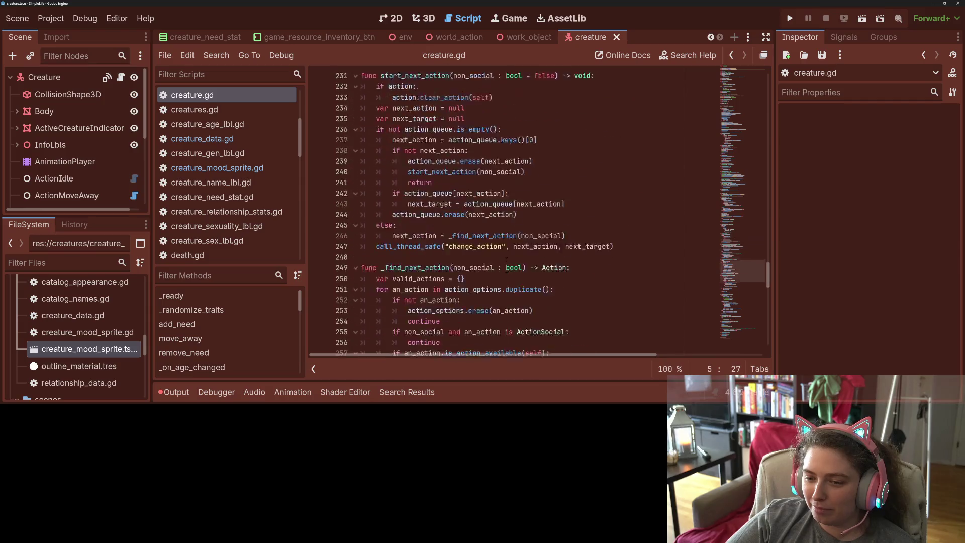
{"action": "scroll", "coordinate": [507, 260], "scroll_direction": "down", "scroll_amount": 20}
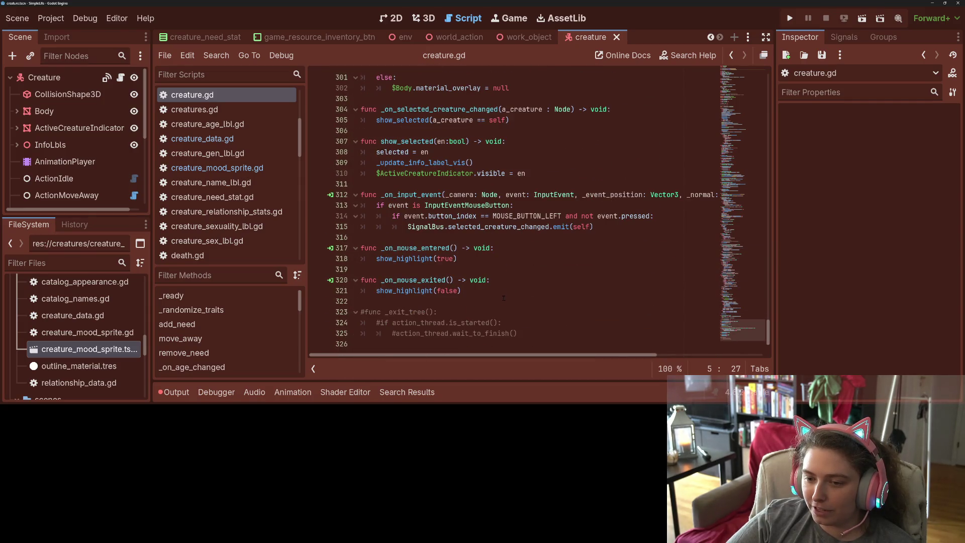
{"action": "left_click", "coordinate": [501, 303]}
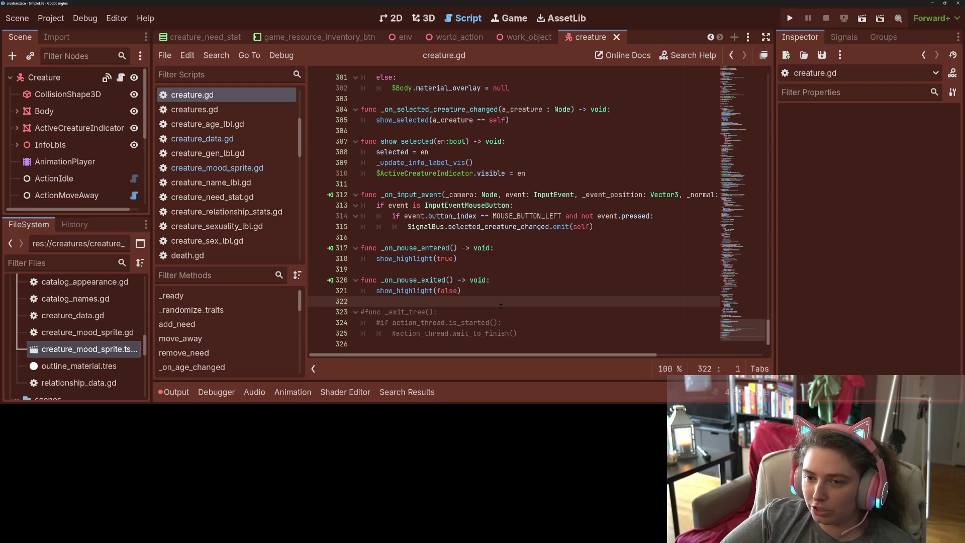
{"action": "scroll", "coordinate": [480, 300], "scroll_direction": "up", "scroll_amount": 3}
{"action": "left_click", "coordinate": [479, 279]}
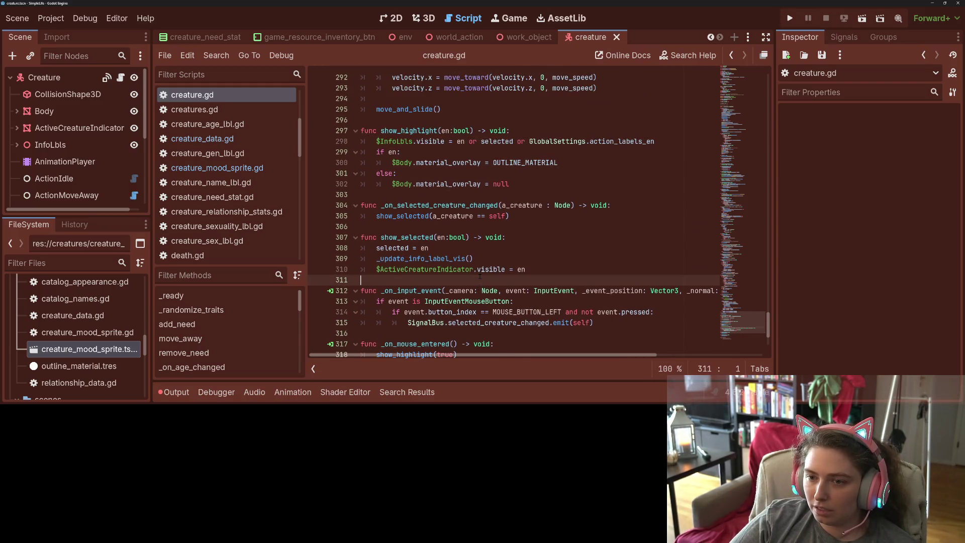
{"action": "scroll", "coordinate": [478, 279], "scroll_direction": "up", "scroll_amount": 3}
Step: Add the signature func add_mood_sprite(a_flavor : CreatureMoodSprite.TYPE) -> void: below move_and_slide()
{"action": "left_click", "coordinate": [440, 217]}
{"action": "key", "text": "Return"}
{"action": "key", "text": "Return"}
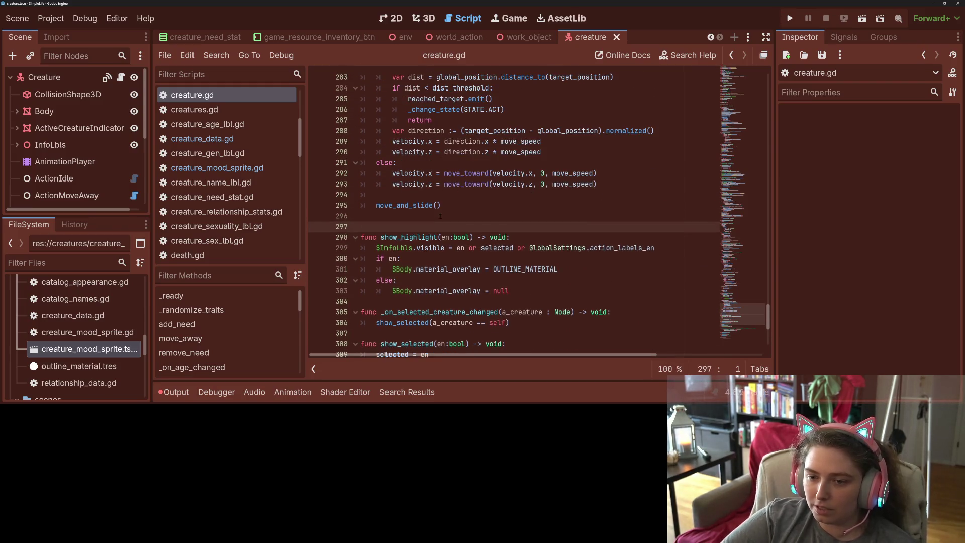
{"action": "key", "text": "Up"}
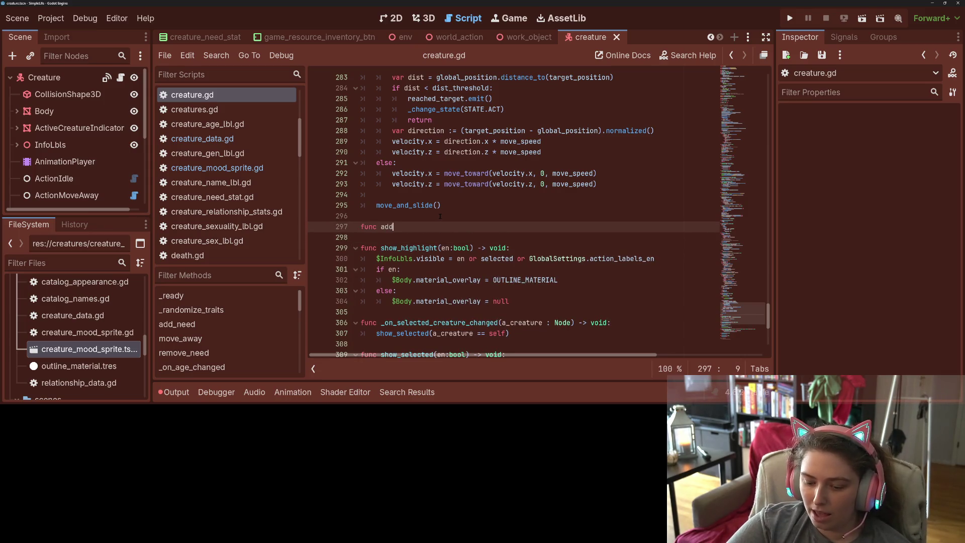
{"action": "type", "text": "_mood_spr"}
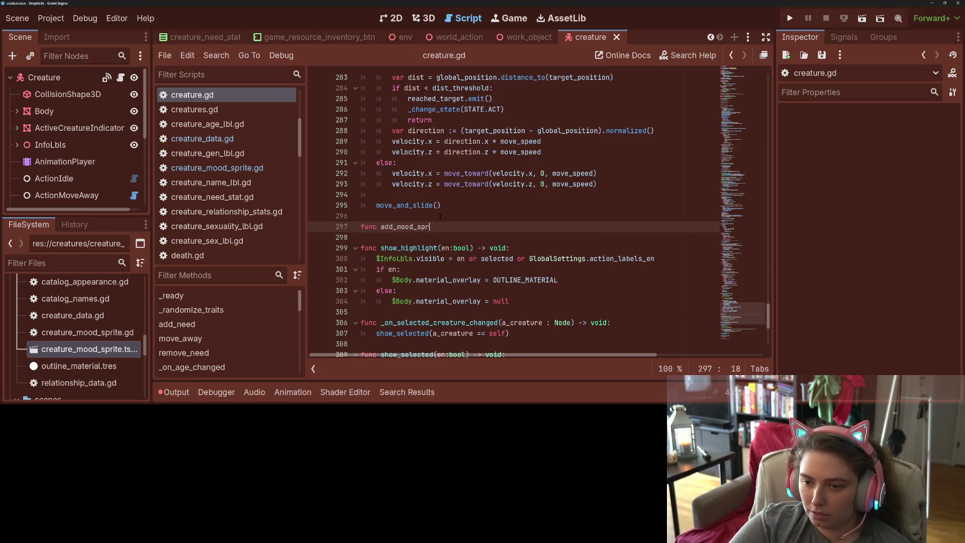
{"action": "type", "text": "ite(a_flavor  :"}
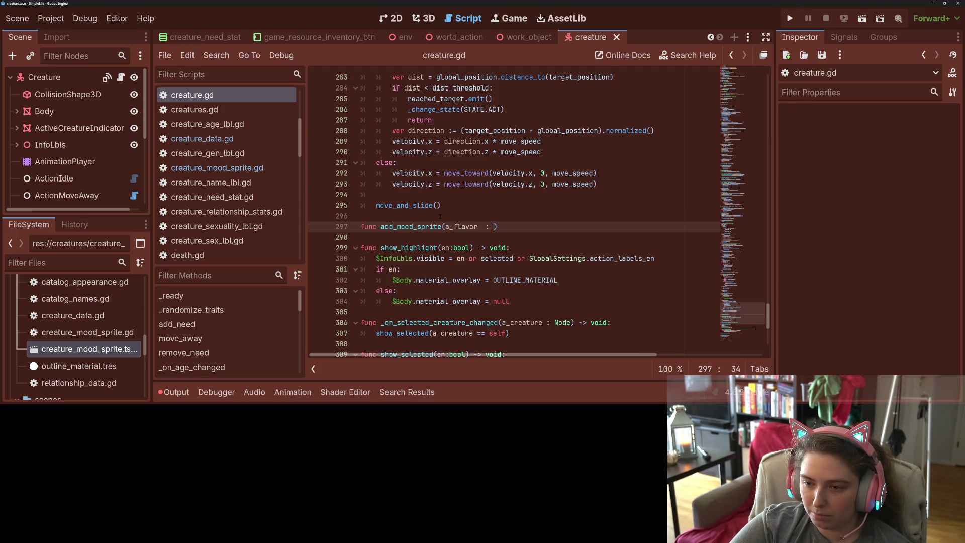
{"action": "type", "text": "Creat"}
{"action": "key", "text": "Return"}
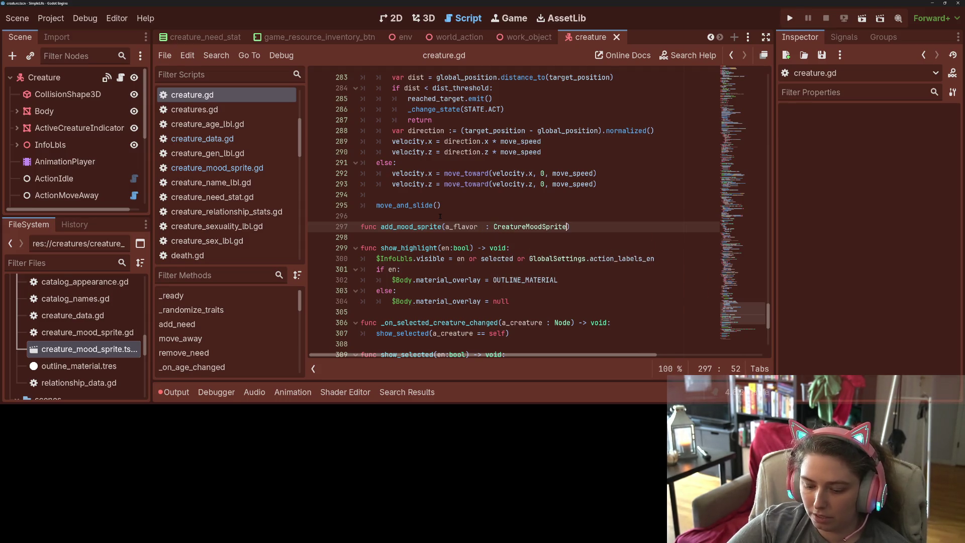
{"action": "type", "text": "TYPE"}
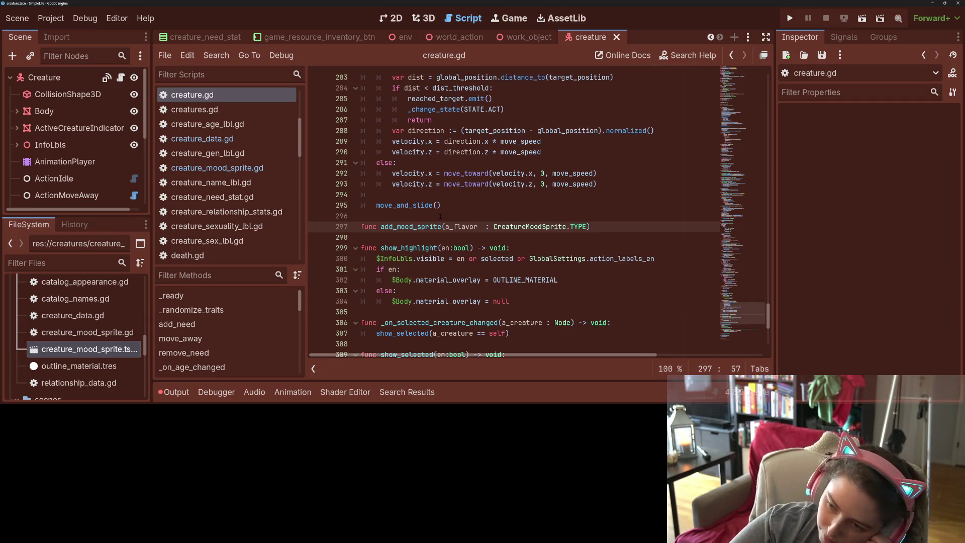
{"action": "type", "text": ") -"}
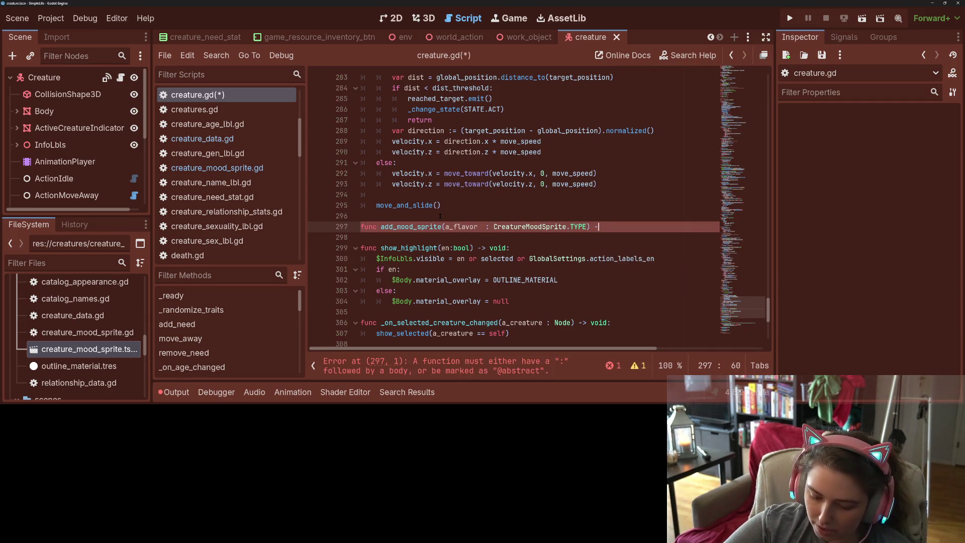
{"action": "type", "text": "> void:"}
{"action": "key", "text": "Return"}
{"action": "type", "text": "var a"}
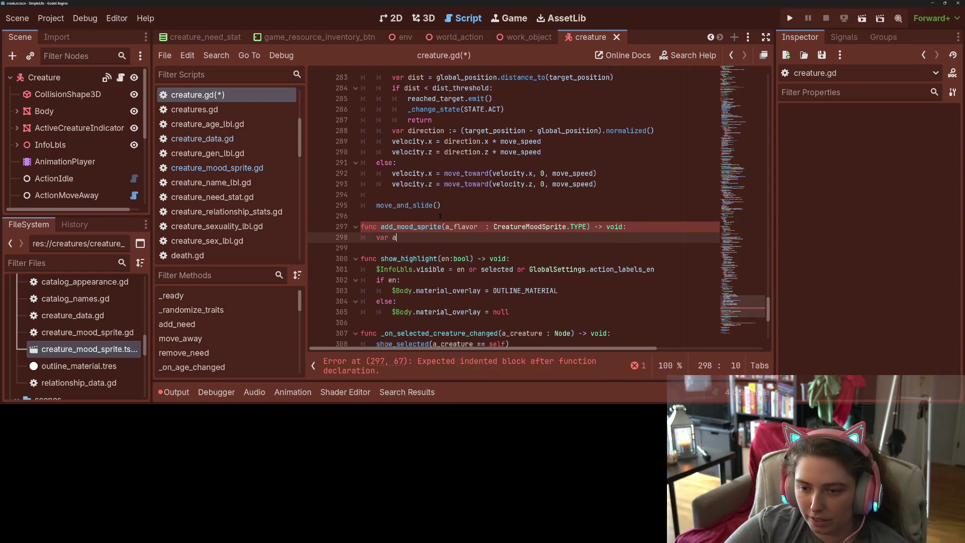
Step: Write var a_mood_sprite = CREATURE_MOOD_SPRITE.instantiate() as the body, then switch to a new Firefox tab
{"action": "type", "text": "_mood_sprite ="}
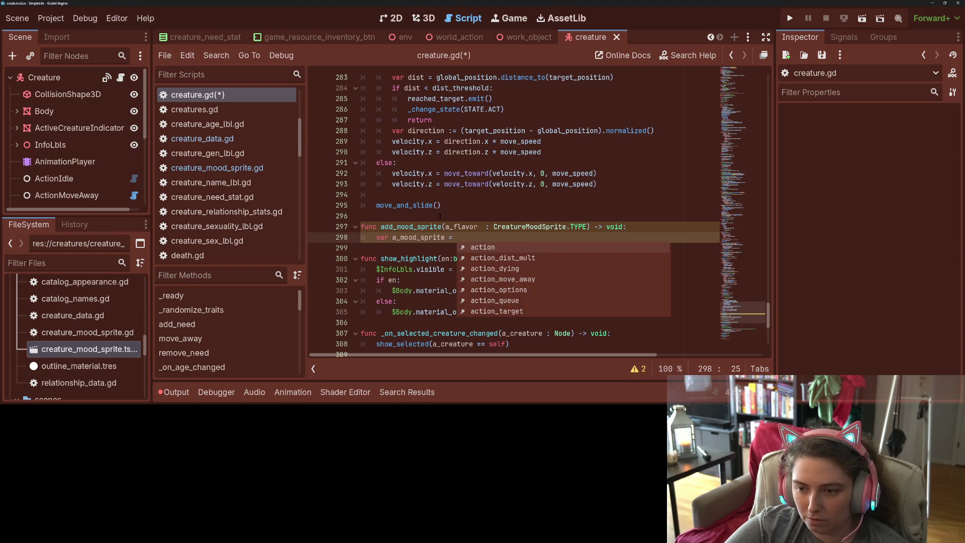
{"action": "type", "text": "CREATURE_MOOD_SPRITE.in"}
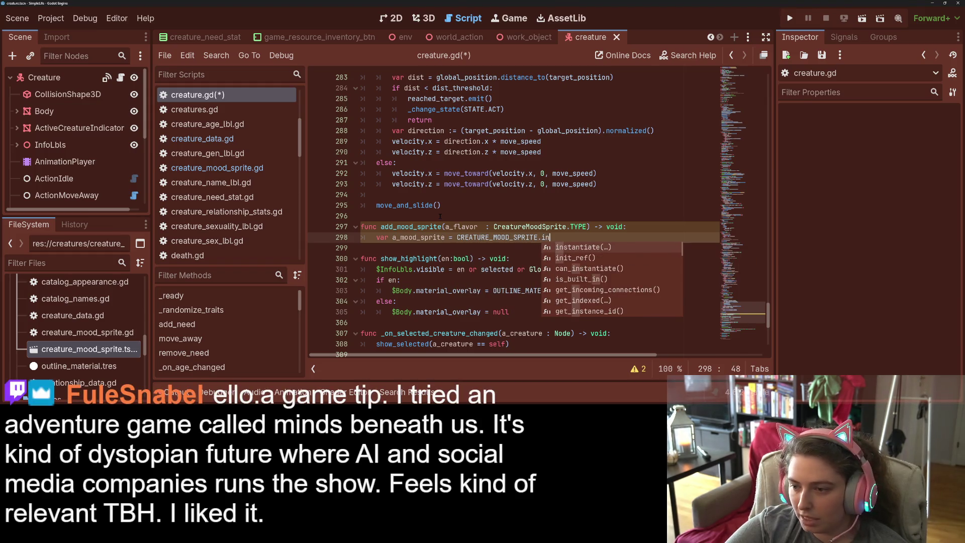
{"action": "key", "text": "Return"}
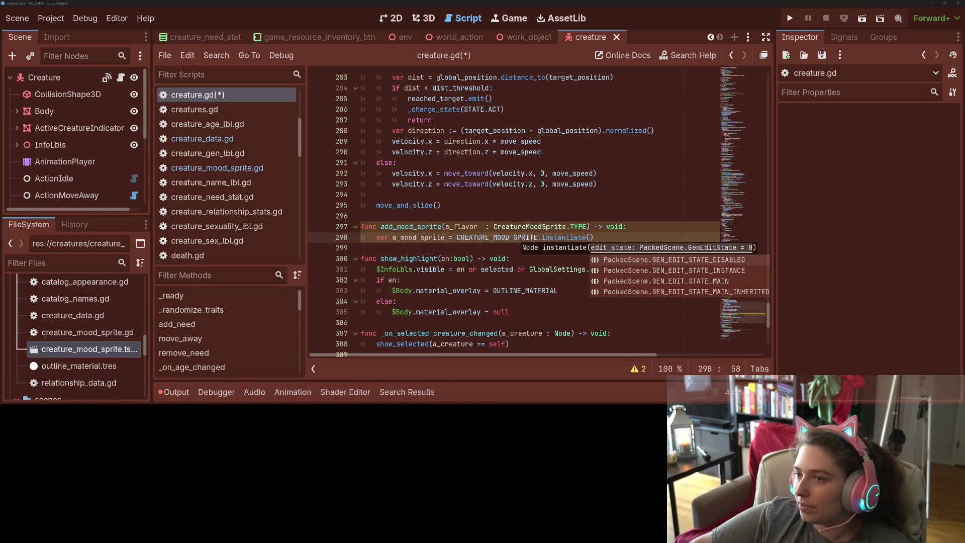
{"action": "key", "text": "alt+Tab"}
{"action": "left_click", "coordinate": [210, 6]}
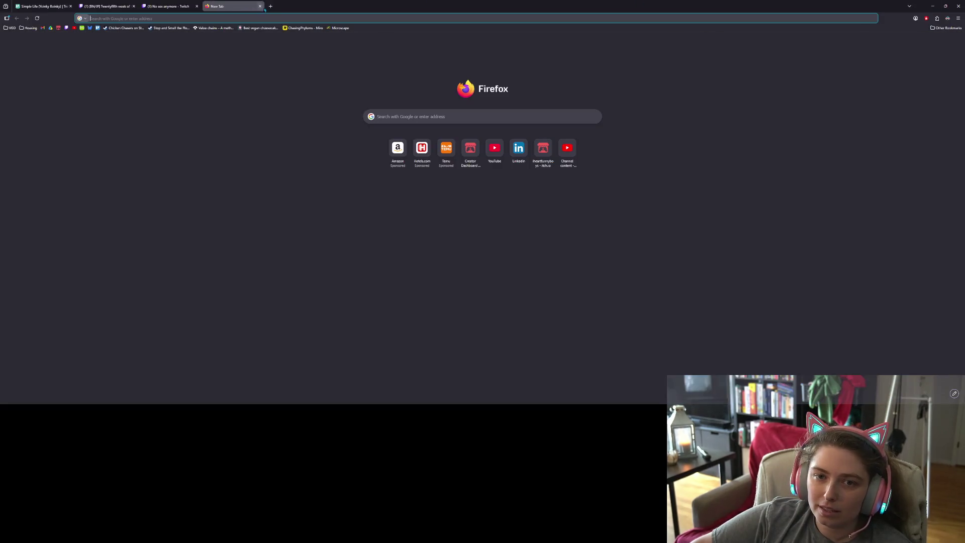
Step: Search 'minds beneath us', open its Steam store page, and play the trailer at lower volume
{"action": "type", "text": "minds benea"}
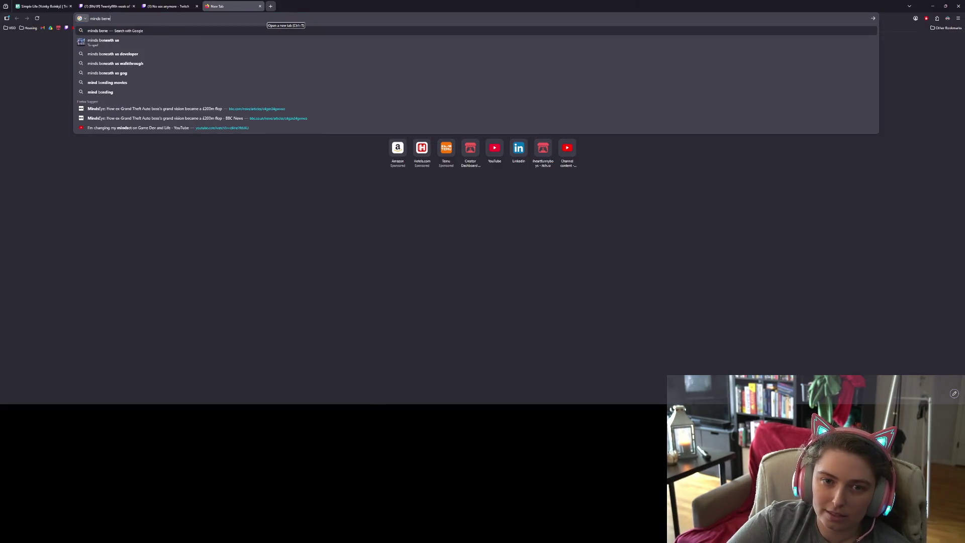
{"action": "key", "text": "Down"}
{"action": "key", "text": "Return"}
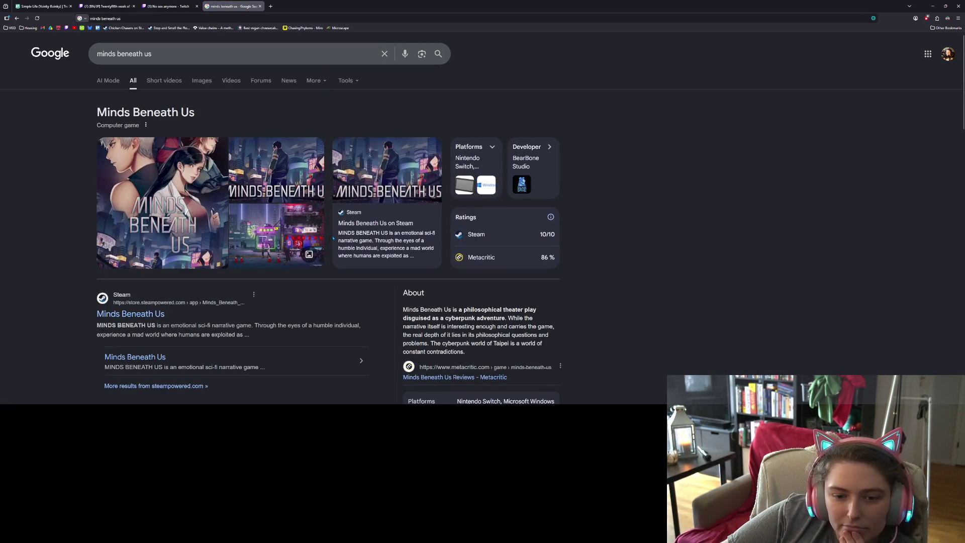
{"action": "left_click", "coordinate": [145, 315]}
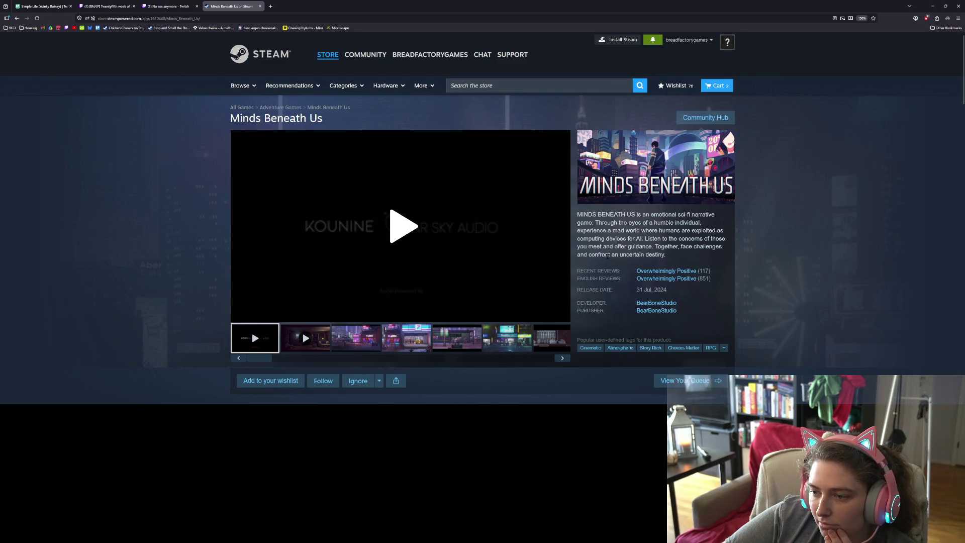
{"action": "left_click", "coordinate": [449, 247]}
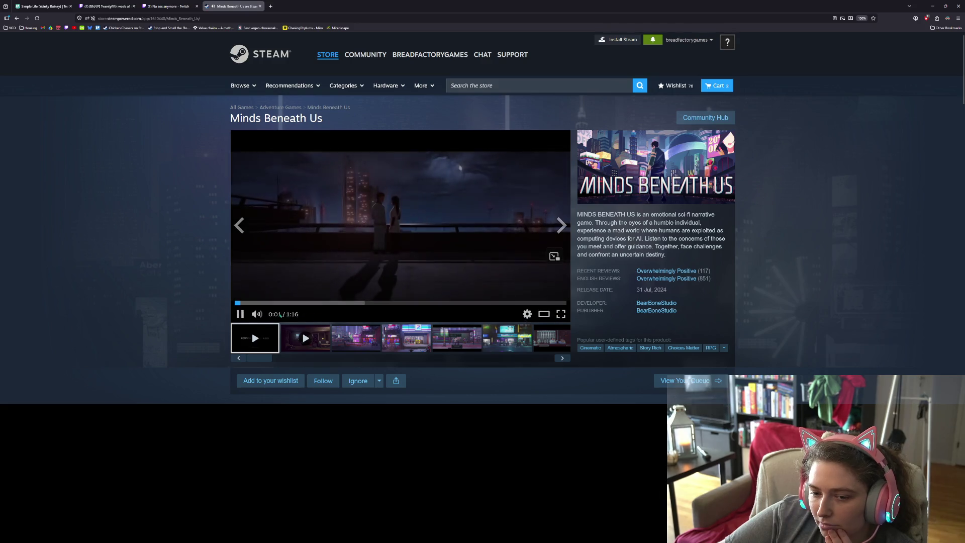
{"action": "left_click", "coordinate": [275, 315]}
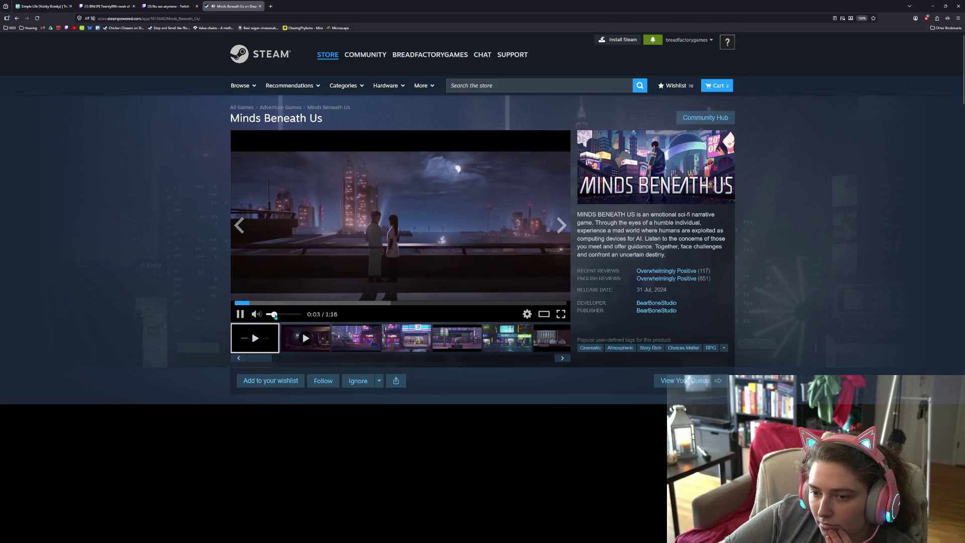
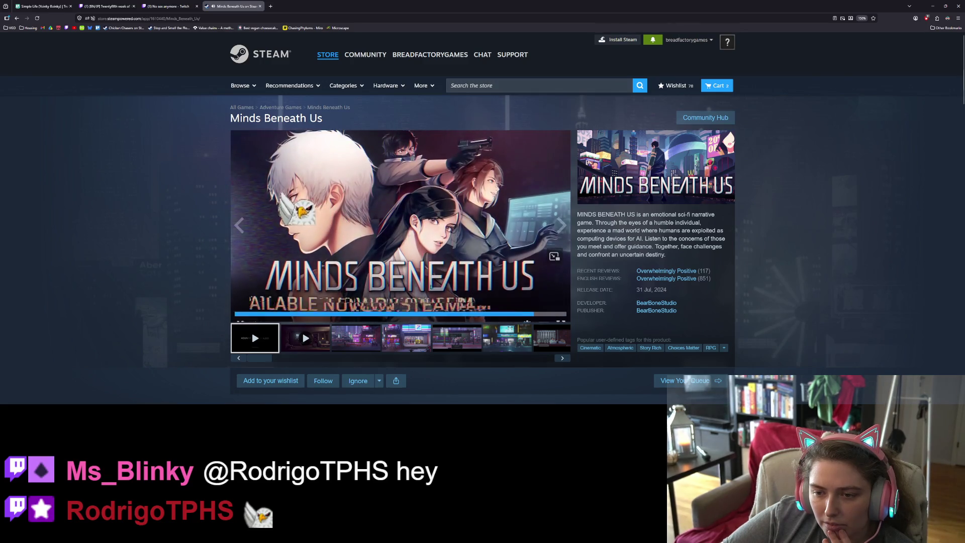
Step: Pause the Minds Beneath Us trailer and add the game to the wishlist
{"action": "left_click", "coordinate": [527, 253]}
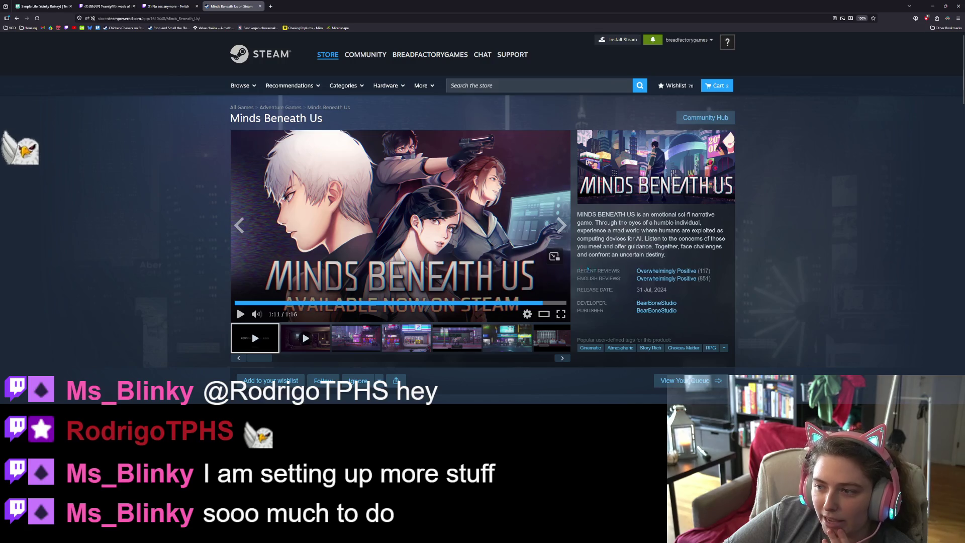
{"action": "scroll", "coordinate": [482, 216], "scroll_direction": "down", "scroll_amount": 3}
{"action": "scroll", "coordinate": [503, 283], "scroll_direction": "down", "scroll_amount": 3}
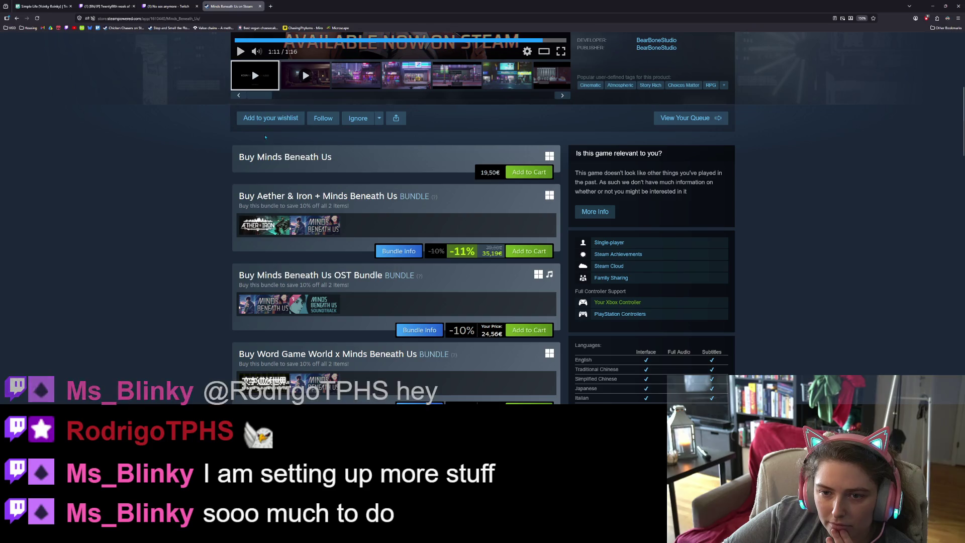
{"action": "left_click", "coordinate": [271, 118]}
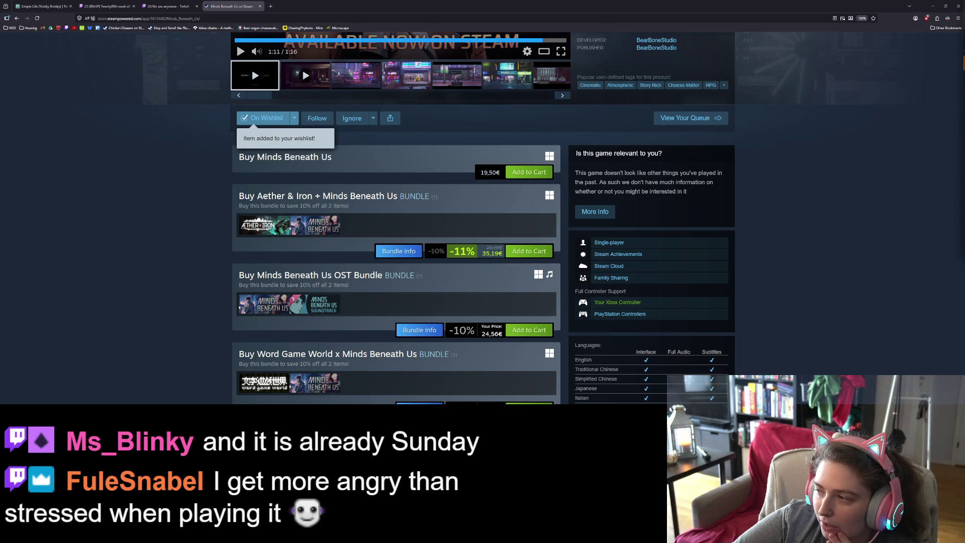
Step: Scroll through the Minds Beneath Us page description, then focus the store search box
{"action": "scroll", "coordinate": [822, 217], "scroll_direction": "down", "scroll_amount": 1}
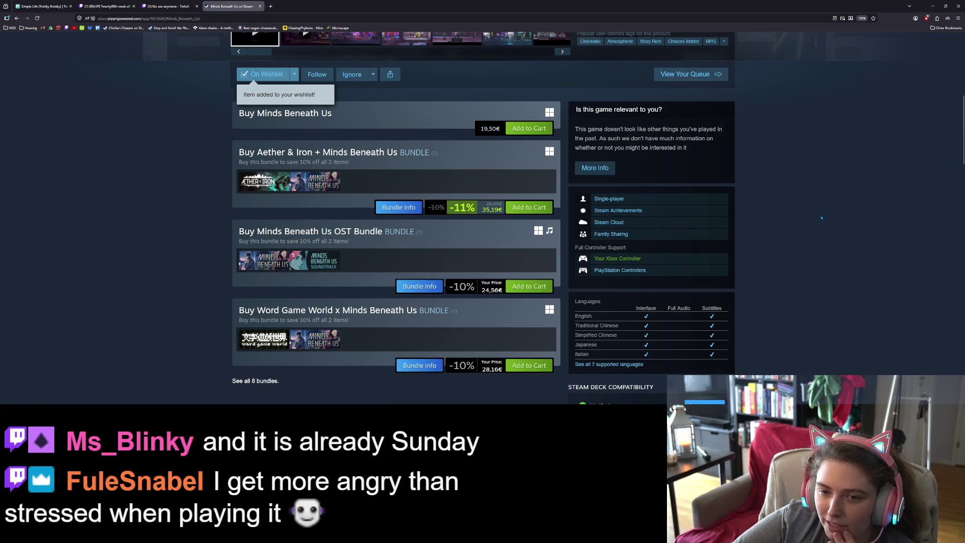
{"action": "scroll", "coordinate": [822, 217], "scroll_direction": "down", "scroll_amount": 2}
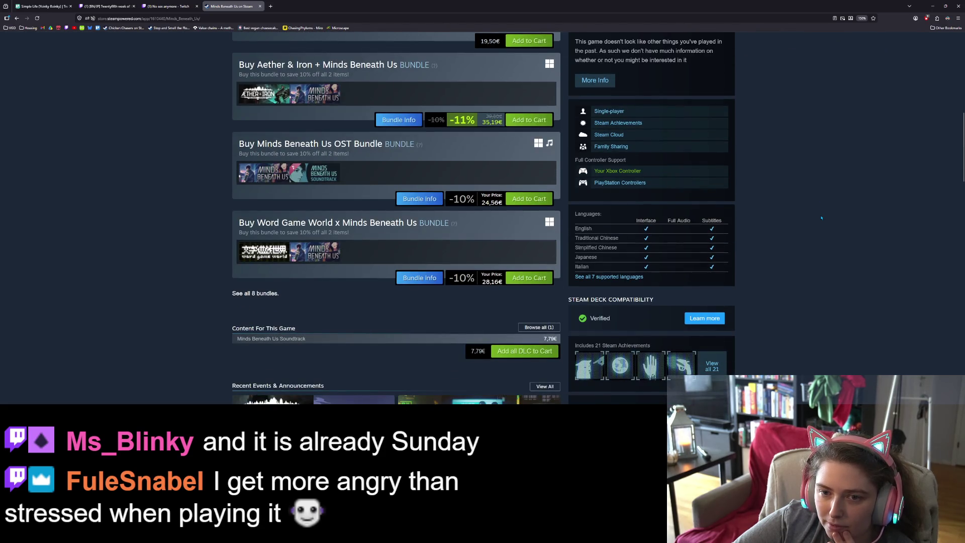
{"action": "scroll", "coordinate": [822, 217], "scroll_direction": "down", "scroll_amount": 4}
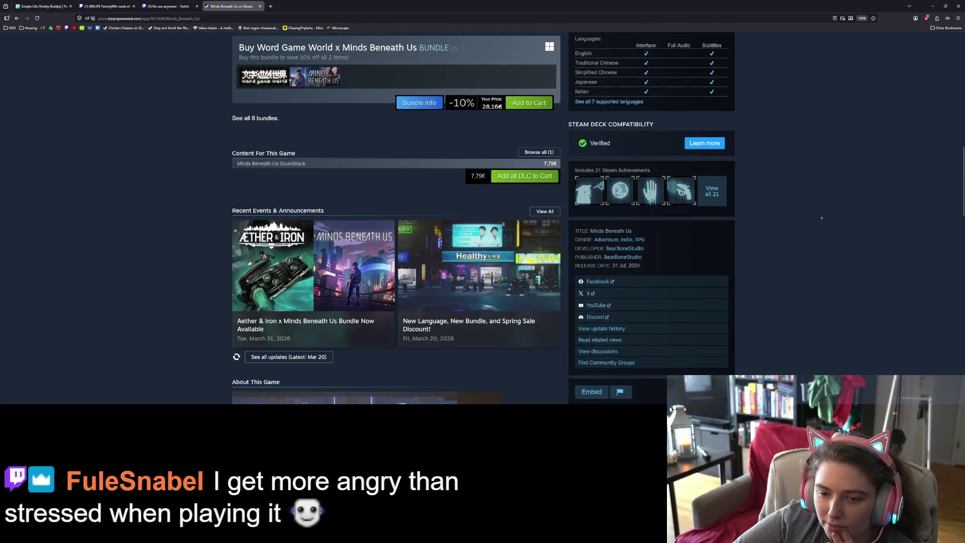
{"action": "scroll", "coordinate": [821, 217], "scroll_direction": "down", "scroll_amount": 2}
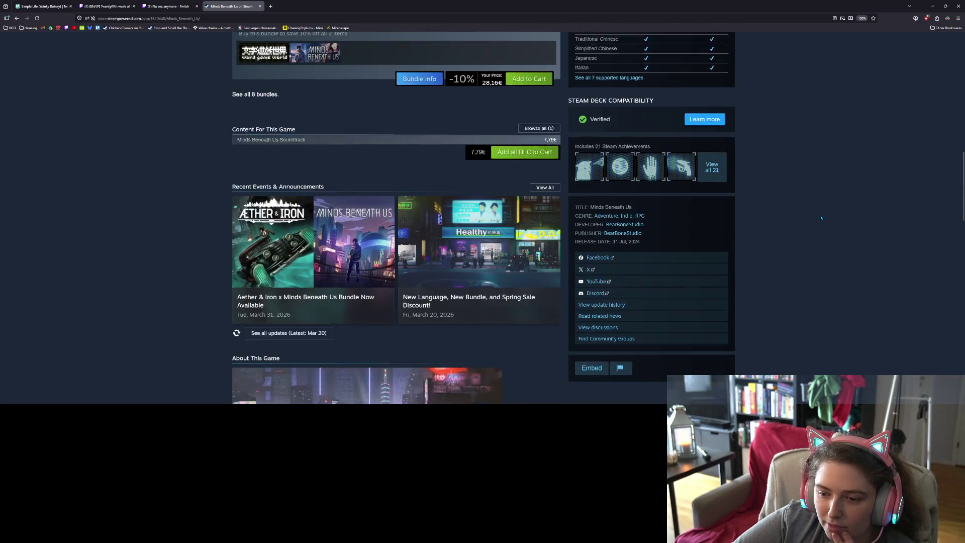
{"action": "scroll", "coordinate": [821, 217], "scroll_direction": "down", "scroll_amount": 1}
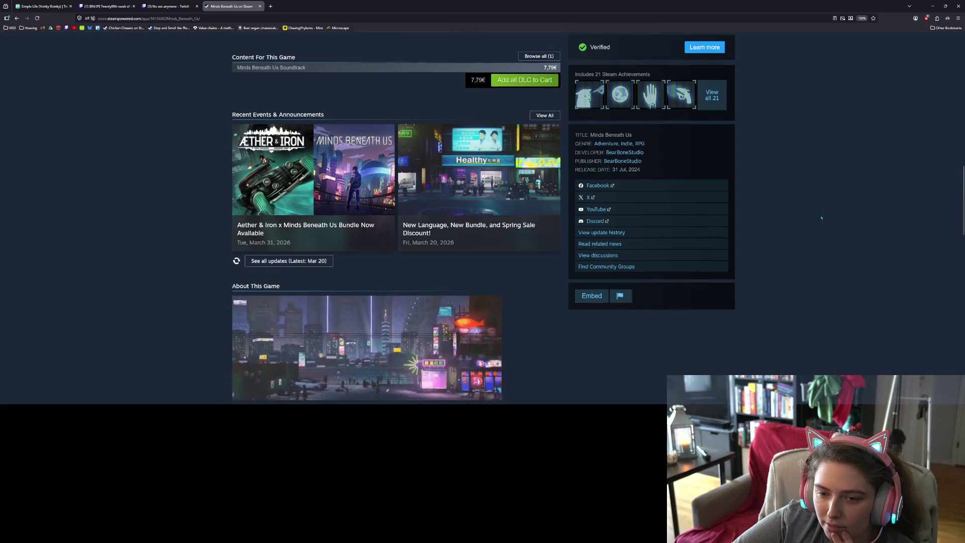
{"action": "scroll", "coordinate": [821, 217], "scroll_direction": "down", "scroll_amount": 3}
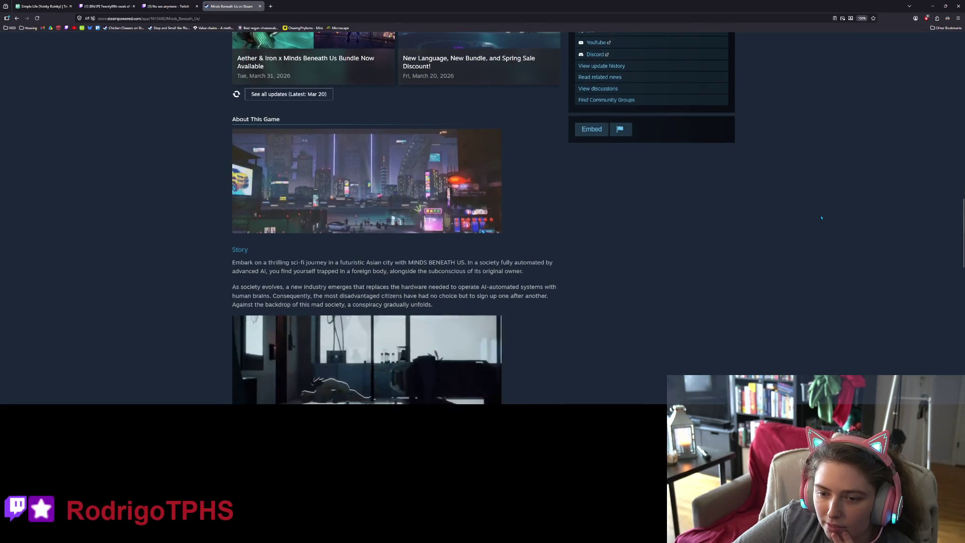
{"action": "scroll", "coordinate": [821, 218], "scroll_direction": "down", "scroll_amount": 1}
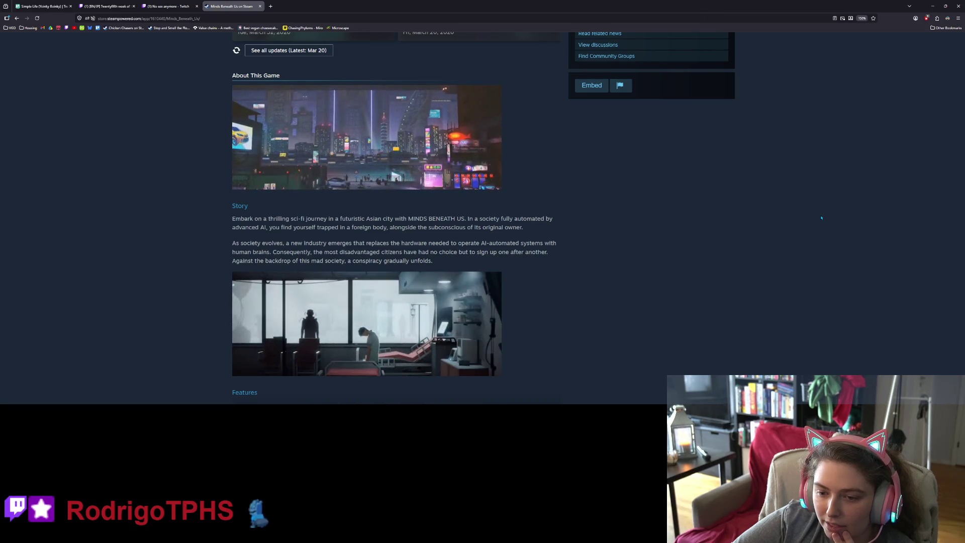
{"action": "scroll", "coordinate": [822, 217], "scroll_direction": "up", "scroll_amount": 4}
{"action": "scroll", "coordinate": [821, 217], "scroll_direction": "up", "scroll_amount": 5}
{"action": "scroll", "coordinate": [821, 218], "scroll_direction": "up", "scroll_amount": 10}
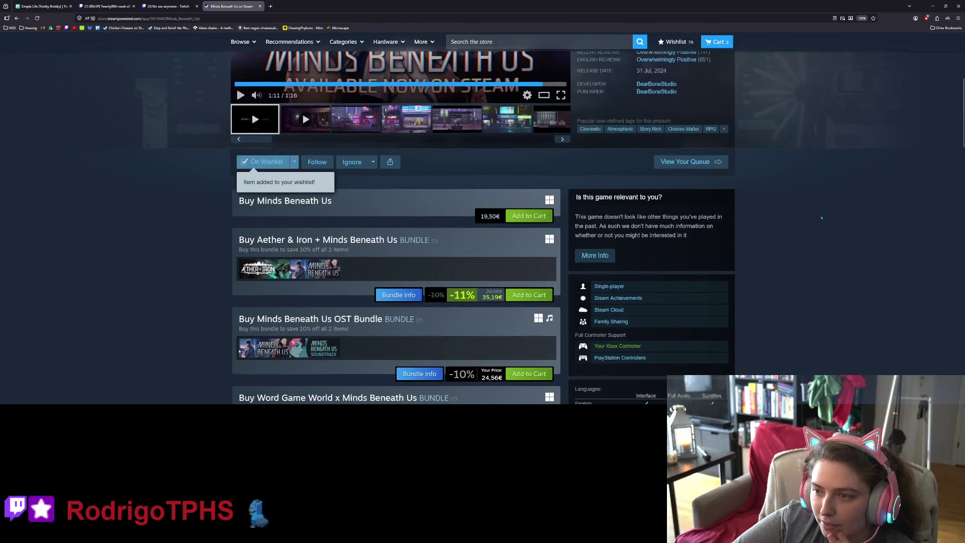
{"action": "left_click", "coordinate": [557, 86]}
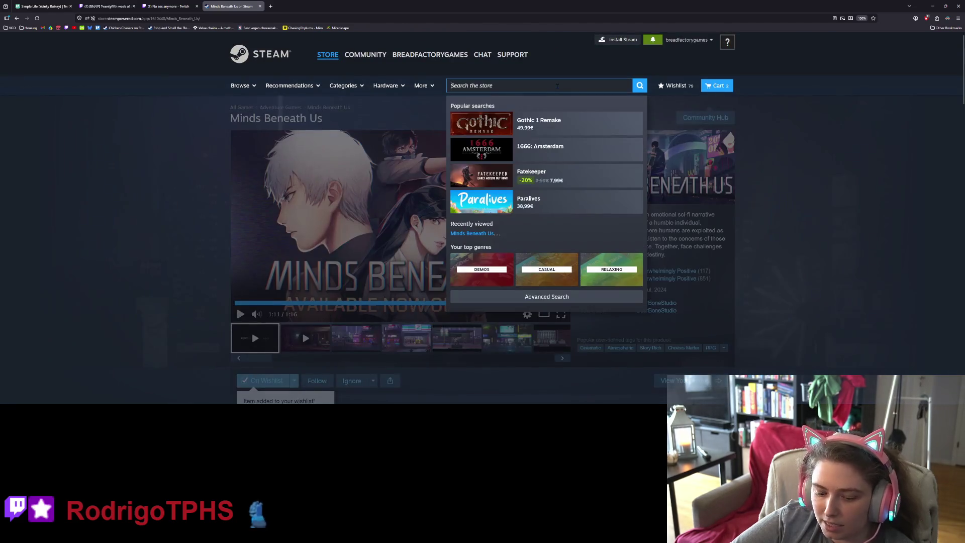
Step: Search the store for 'equilinox', open its page and expand the full description
{"action": "type", "text": "equilinox"}
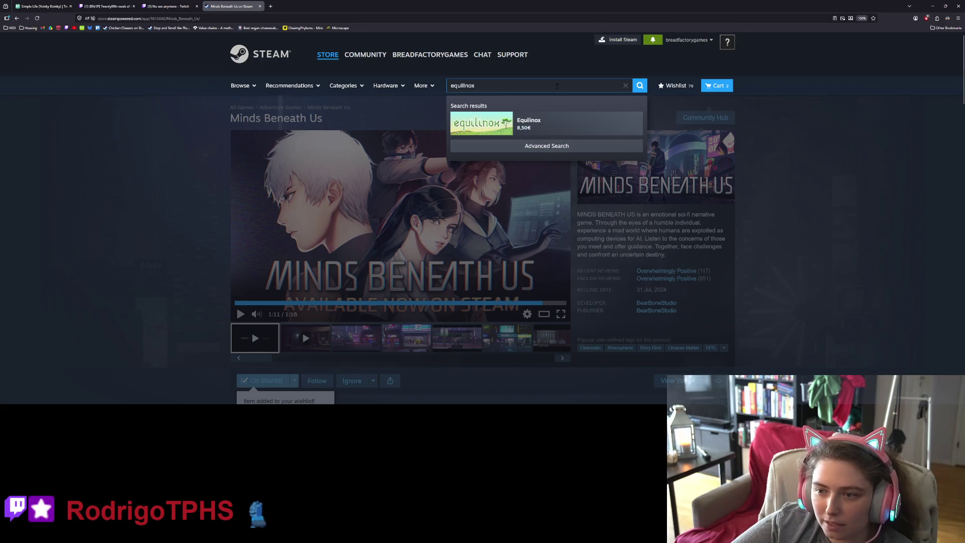
{"action": "left_click", "coordinate": [571, 124]}
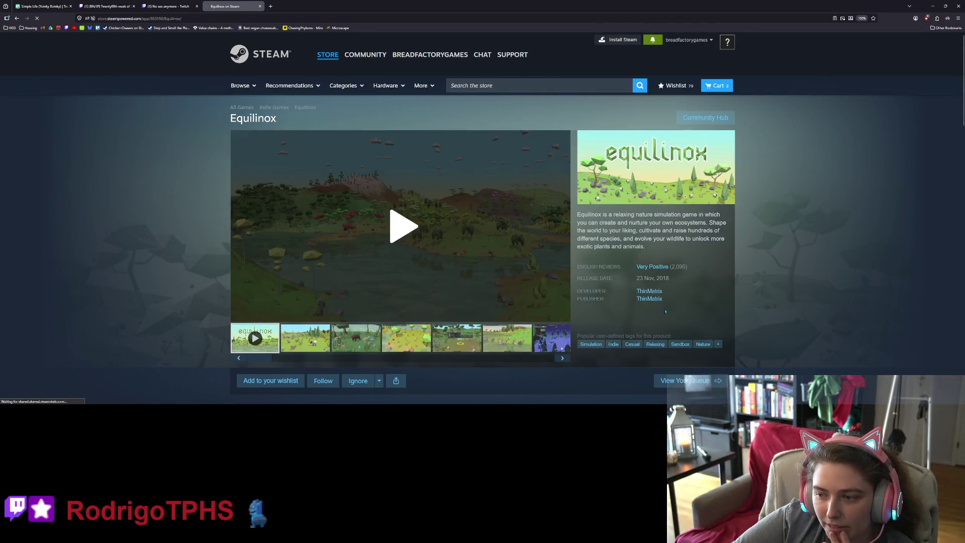
{"action": "scroll", "coordinate": [747, 295], "scroll_direction": "down", "scroll_amount": 5}
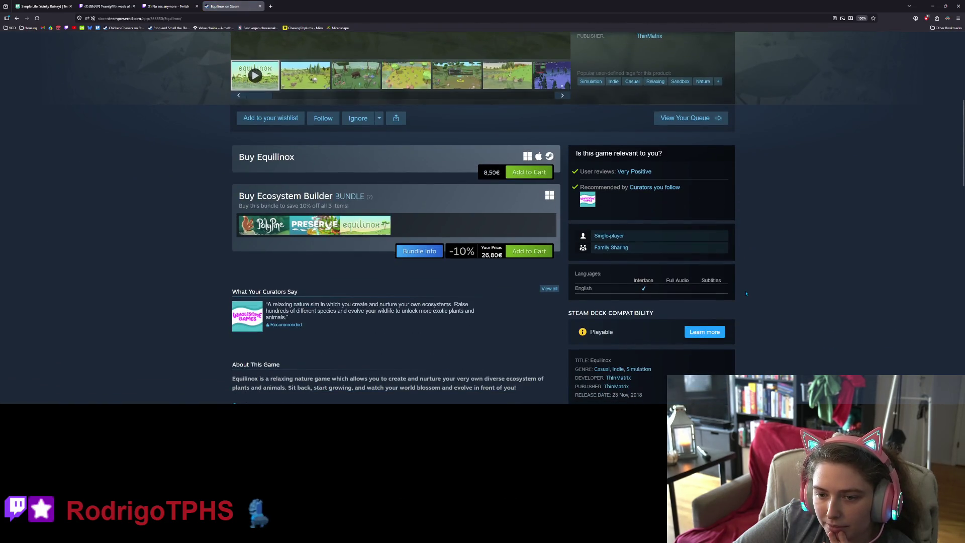
{"action": "scroll", "coordinate": [747, 294], "scroll_direction": "down", "scroll_amount": 6}
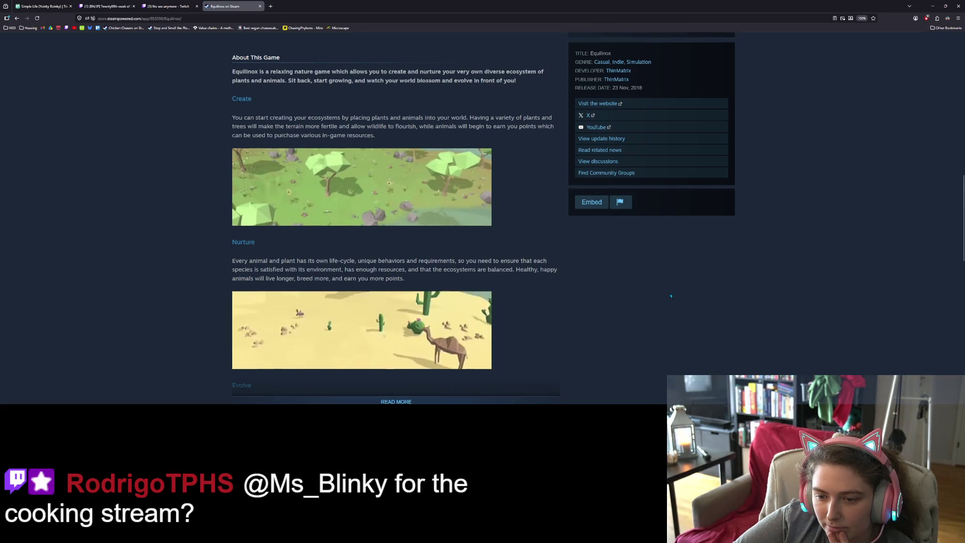
{"action": "scroll", "coordinate": [438, 270], "scroll_direction": "down", "scroll_amount": 3}
{"action": "left_click", "coordinate": [438, 270]}
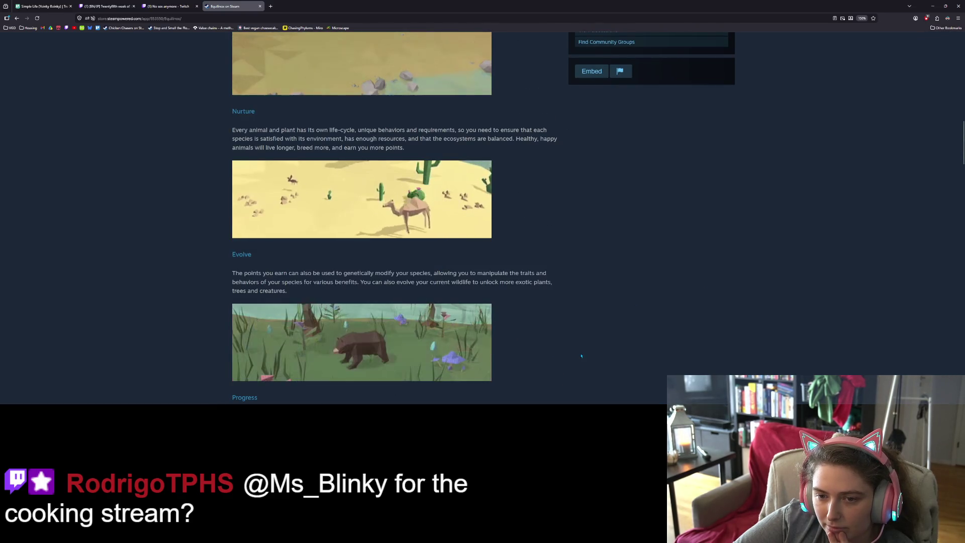
Step: Read down through the Equilinox description and scroll back to the top
{"action": "scroll", "coordinate": [581, 355], "scroll_direction": "down", "scroll_amount": 1}
{"action": "scroll", "coordinate": [581, 356], "scroll_direction": "down", "scroll_amount": 1}
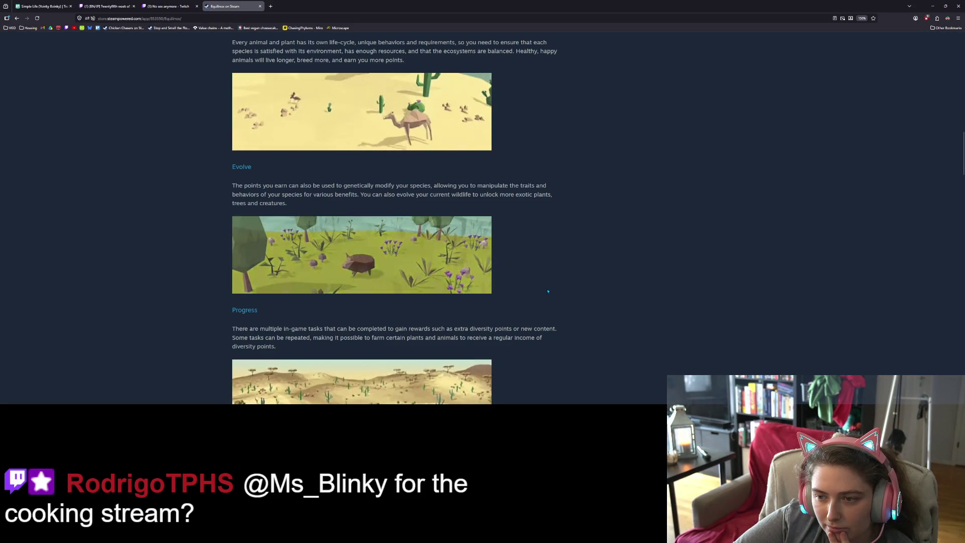
{"action": "scroll", "coordinate": [548, 292], "scroll_direction": "down", "scroll_amount": 2}
{"action": "scroll", "coordinate": [548, 292], "scroll_direction": "down", "scroll_amount": 2}
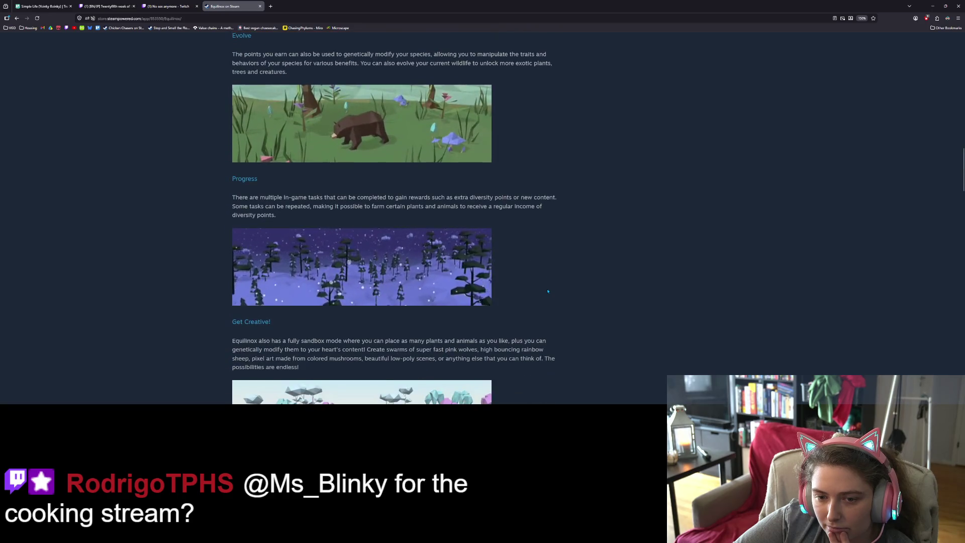
{"action": "scroll", "coordinate": [548, 291], "scroll_direction": "down", "scroll_amount": 1}
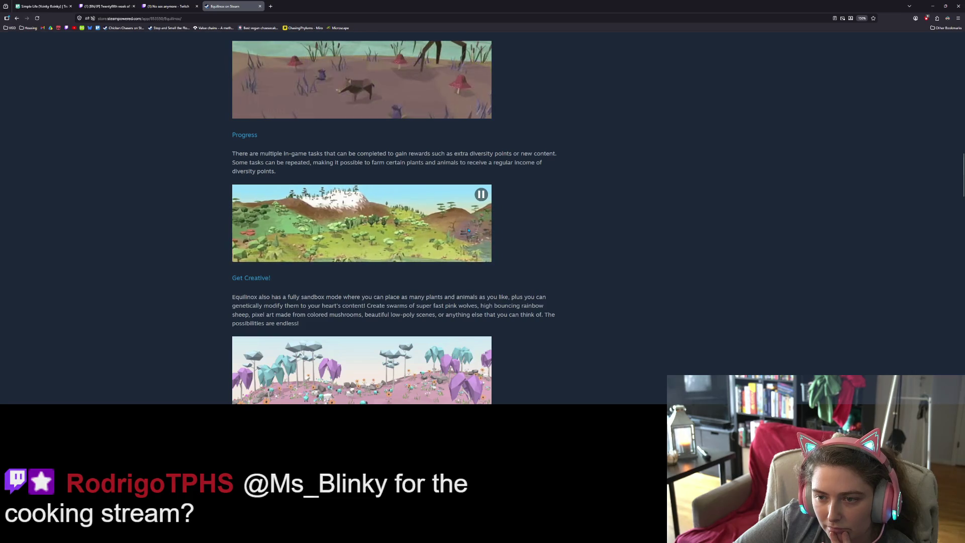
{"action": "scroll", "coordinate": [468, 230], "scroll_direction": "down", "scroll_amount": 3}
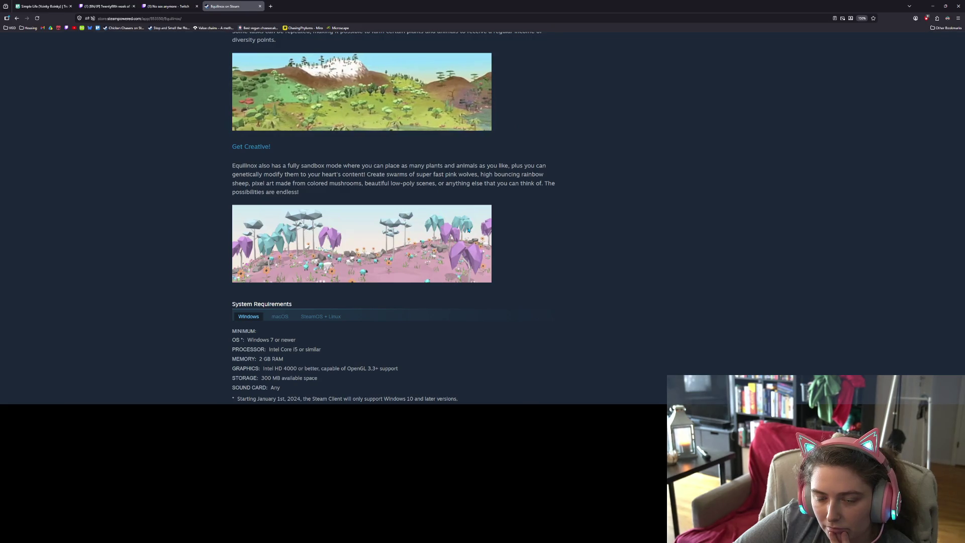
{"action": "scroll", "coordinate": [468, 231], "scroll_direction": "down", "scroll_amount": 4}
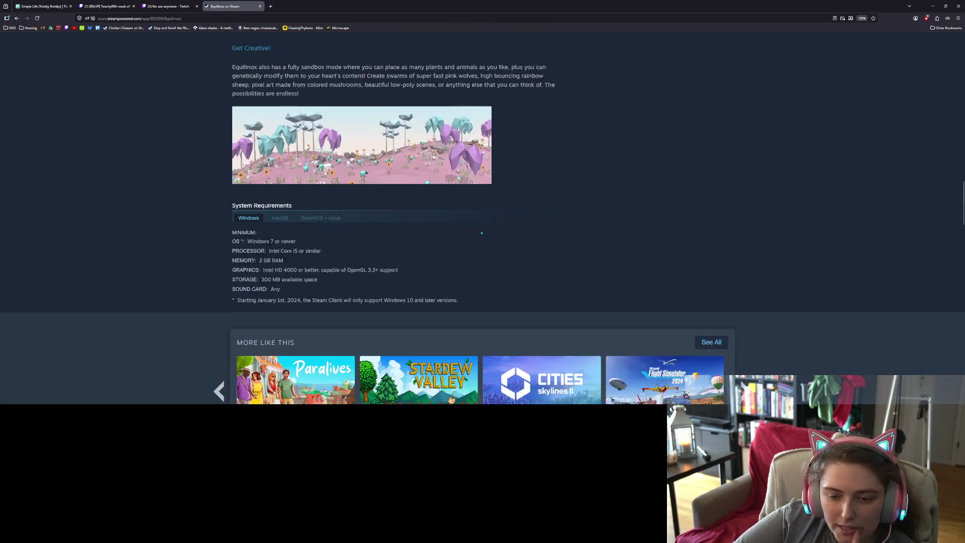
{"action": "scroll", "coordinate": [534, 247], "scroll_direction": "up", "scroll_amount": 2}
{"action": "scroll", "coordinate": [533, 246], "scroll_direction": "up", "scroll_amount": 10}
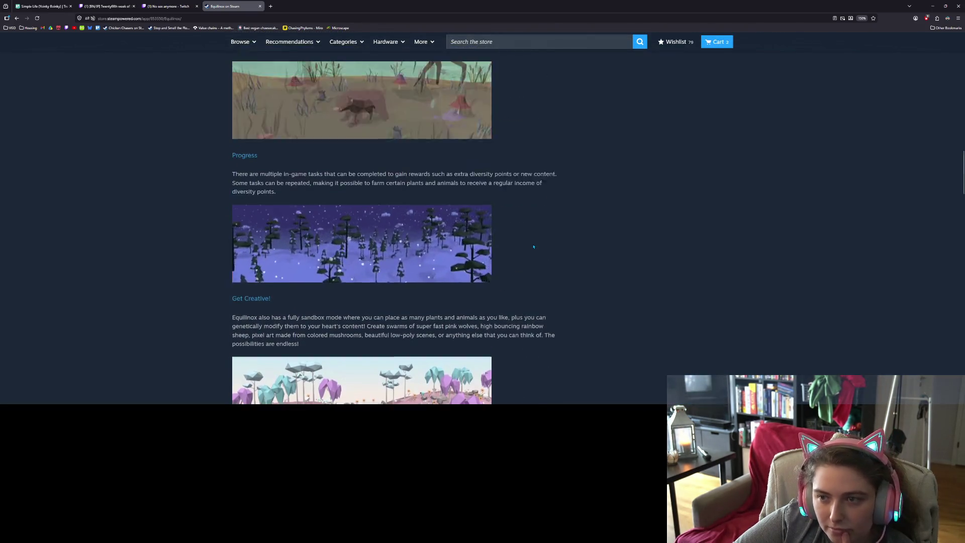
{"action": "scroll", "coordinate": [534, 247], "scroll_direction": "up", "scroll_amount": 3}
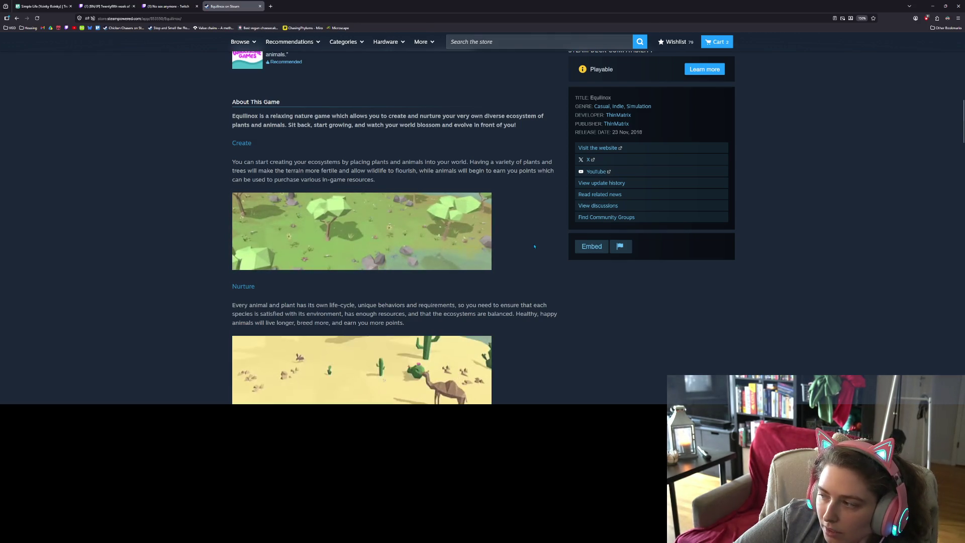
{"action": "scroll", "coordinate": [534, 247], "scroll_direction": "up", "scroll_amount": 1}
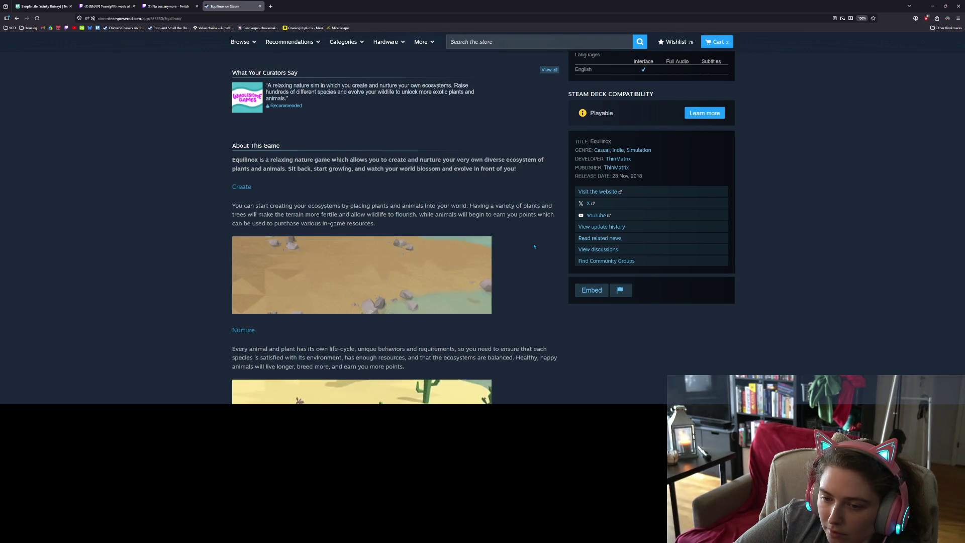
{"action": "scroll", "coordinate": [534, 246], "scroll_direction": "up", "scroll_amount": 4}
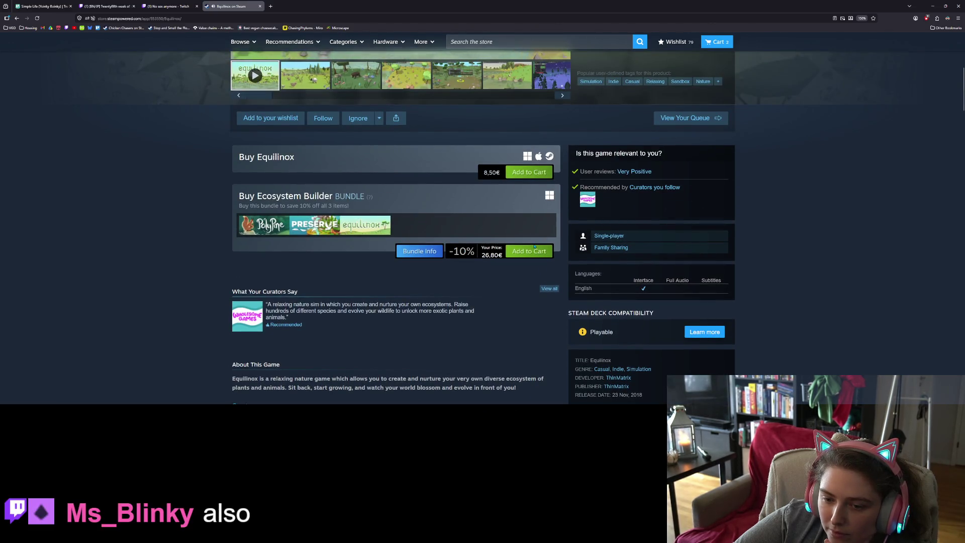
{"action": "scroll", "coordinate": [253, 253], "scroll_direction": "up", "scroll_amount": 5}
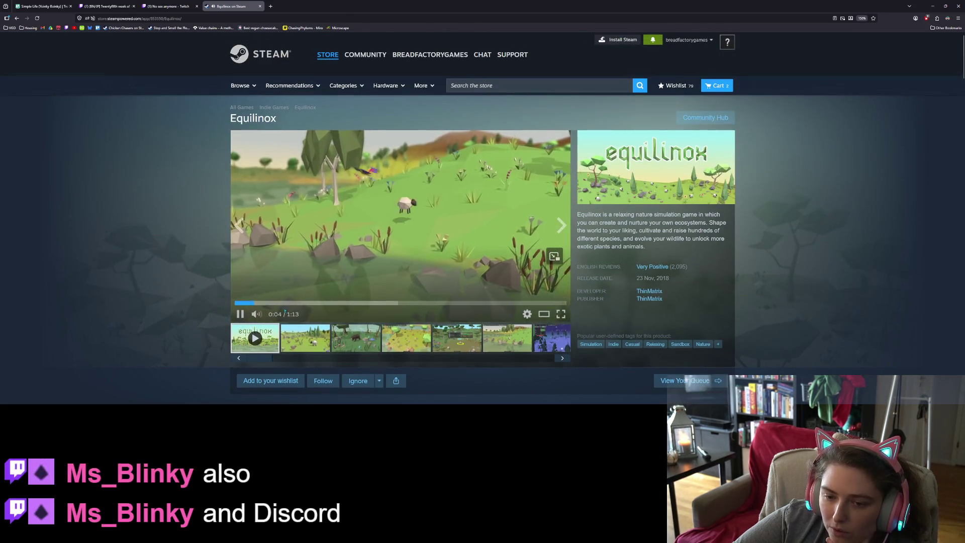
Step: Play and pause the Equilinox trailer, wishlist it, then switch to the Simple Life Trello tab
{"action": "left_click", "coordinate": [240, 314]}
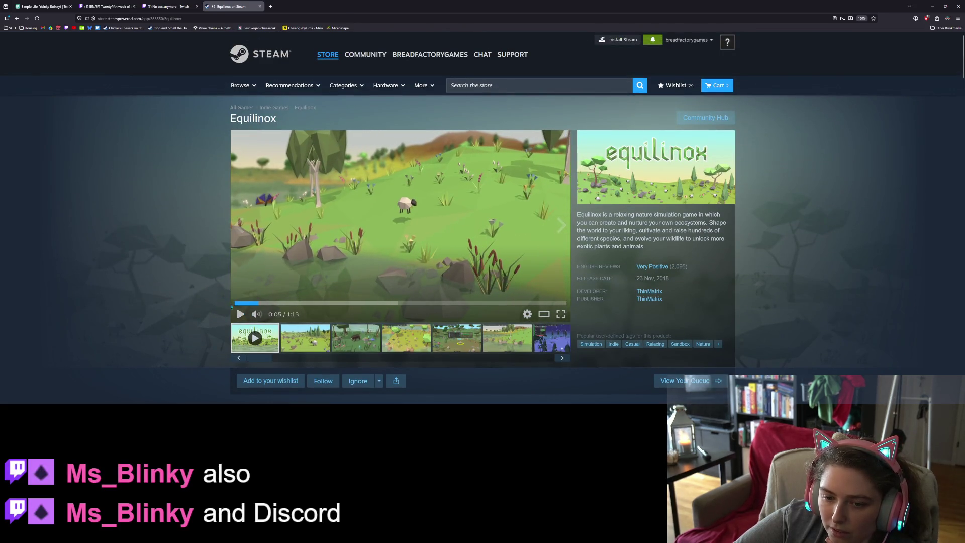
{"action": "scroll", "coordinate": [202, 296], "scroll_direction": "down", "scroll_amount": 1}
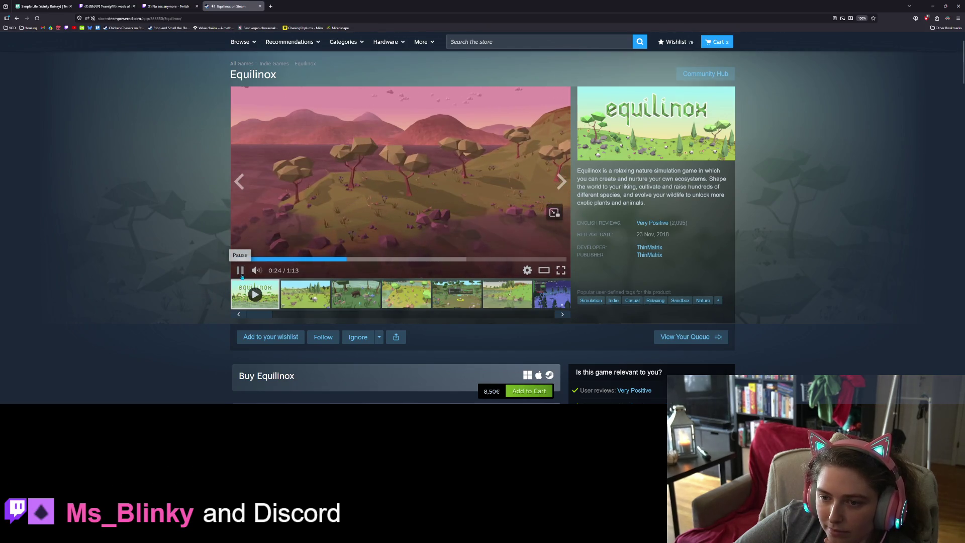
{"action": "left_click", "coordinate": [240, 270]}
{"action": "left_click", "coordinate": [271, 337]}
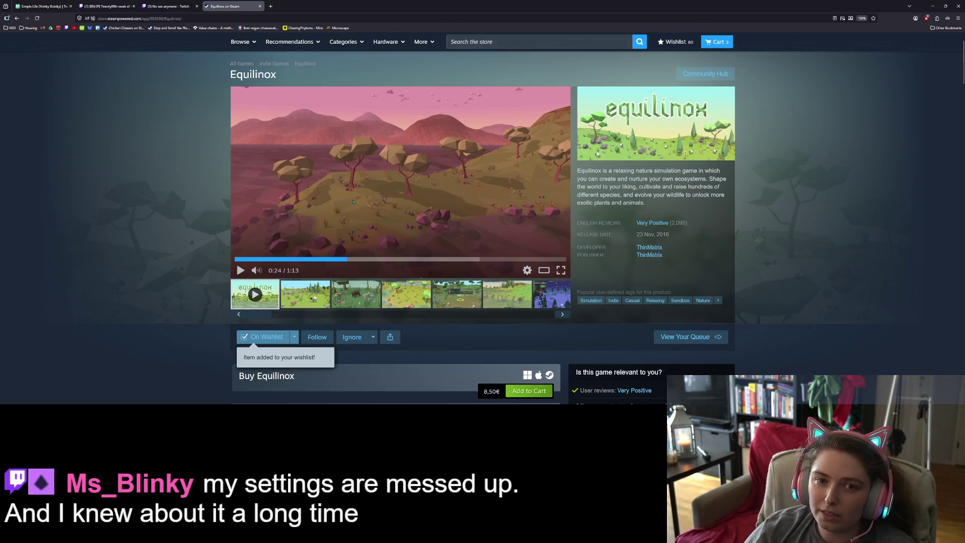
{"action": "left_click", "coordinate": [45, 6]}
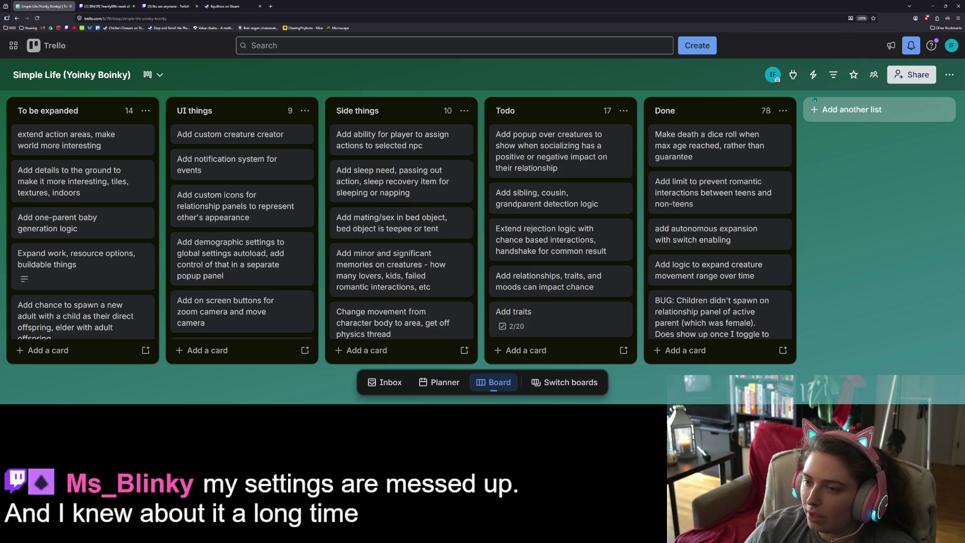
Step: In creature.gd, add add_child(a_mood_sprite) after the instantiate call
{"action": "left_click", "coordinate": [932, 6]}
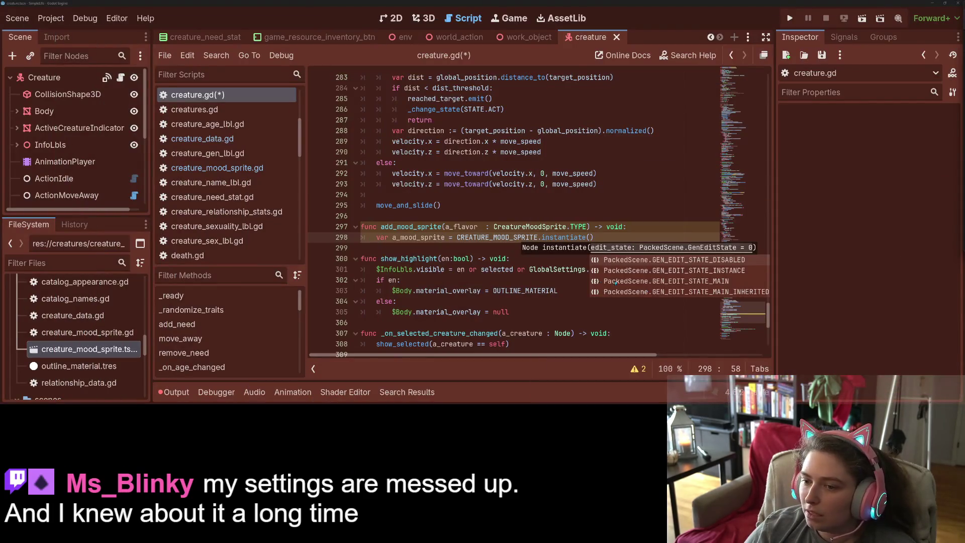
{"action": "left_click", "coordinate": [606, 234]}
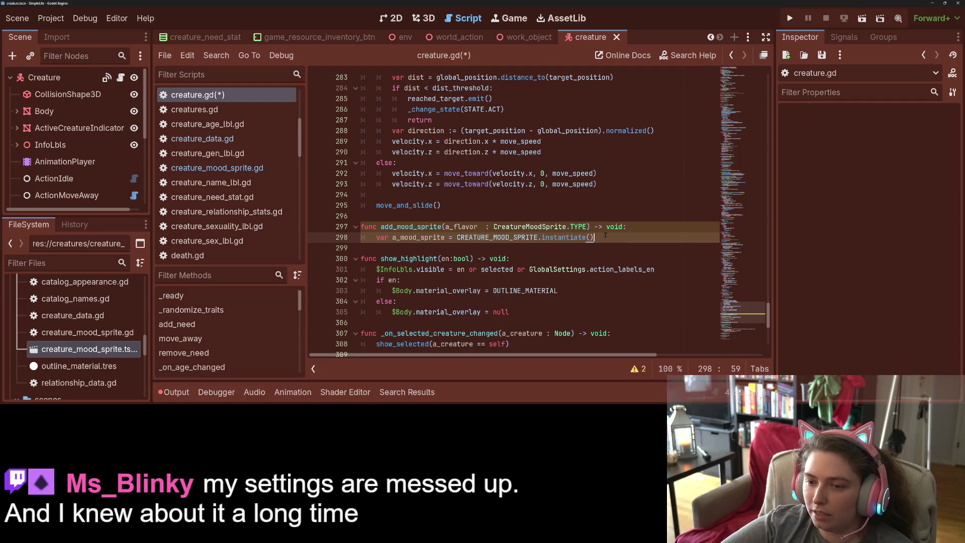
{"action": "key", "text": "Return"}
{"action": "type", "text": "a_"}
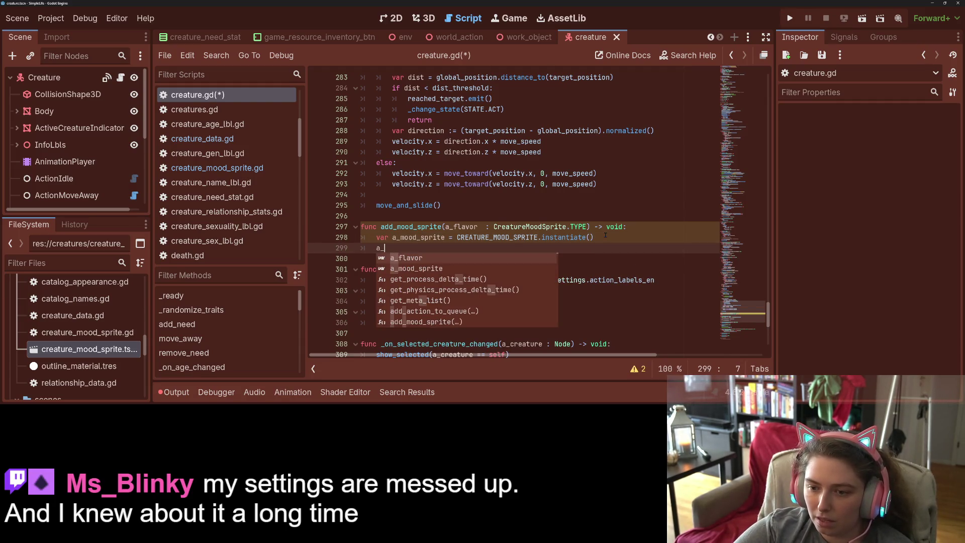
{"action": "key", "text": "BackSpace"}
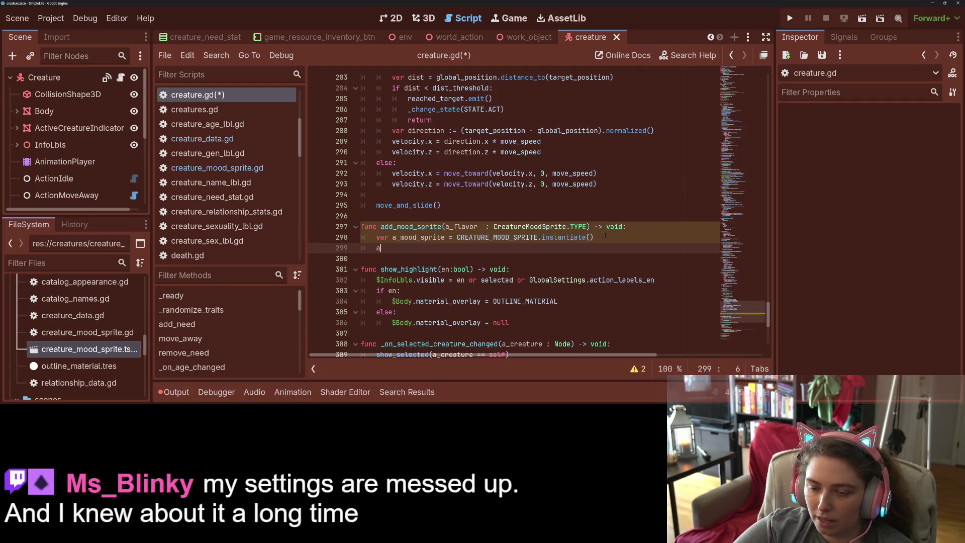
{"action": "type", "text": "_ch"}
{"action": "key", "text": "Return"}
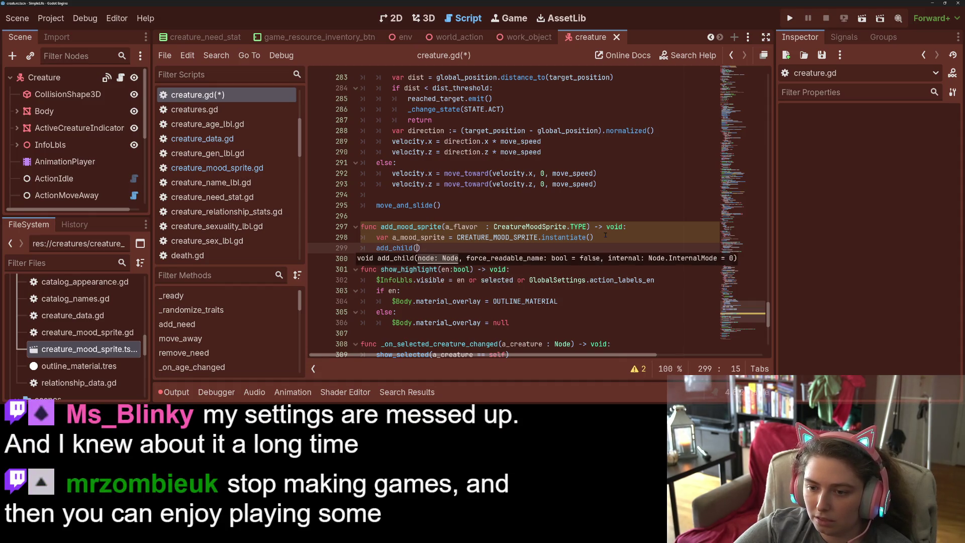
{"action": "type", "text": "_mo"}
{"action": "key", "text": "Return"}
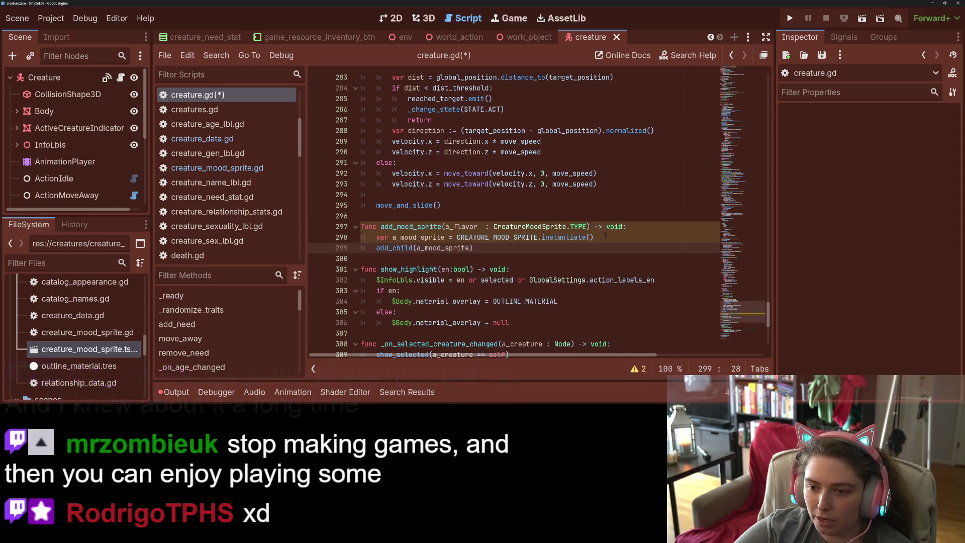
Step: Insert a line above add_child and start an a_mood_sprite.set_data call, then erase it
{"action": "key", "text": "Return"}
{"action": "key", "text": "Up"}
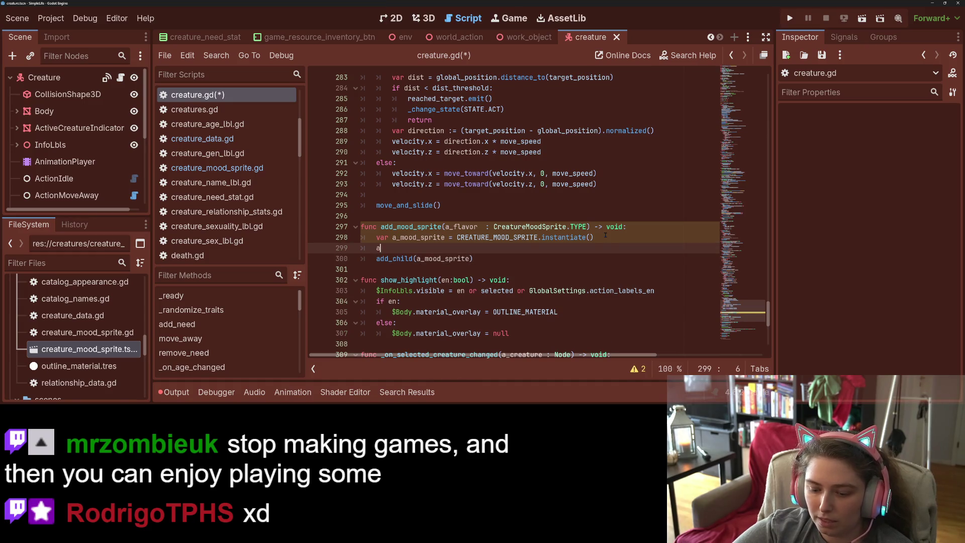
{"action": "type", "text": "a_mo"}
{"action": "key", "text": "Return"}
{"action": "type", "text": ".set"}
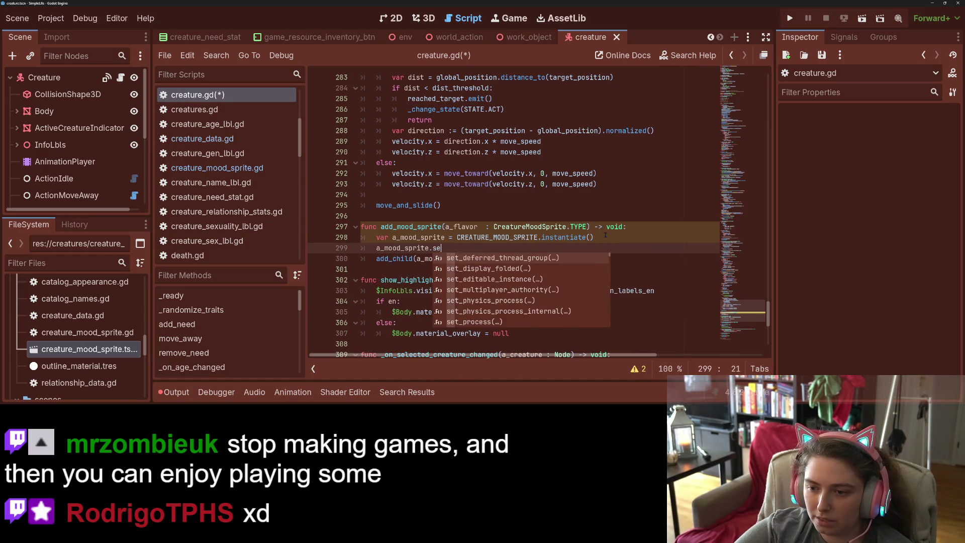
{"action": "type", "text": "_data"}
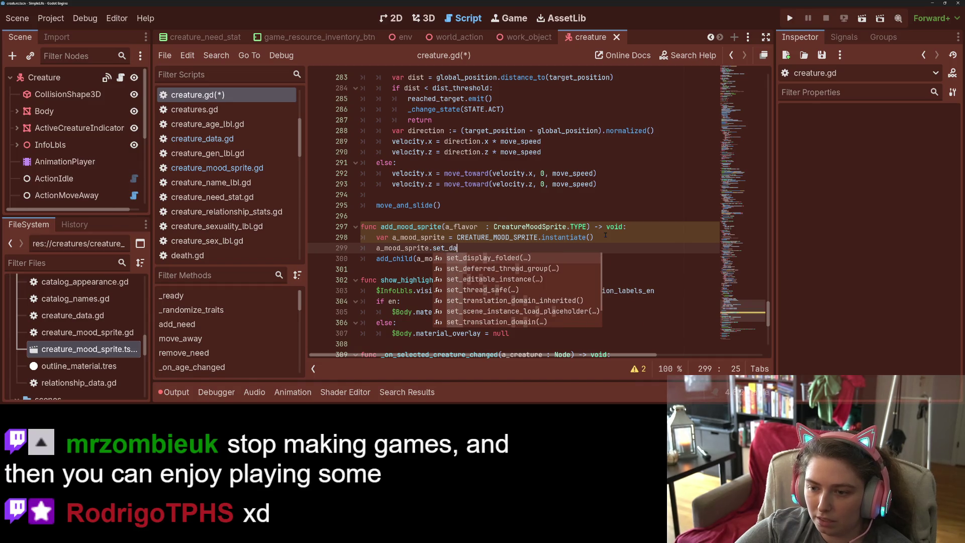
{"action": "type", "text": "("}
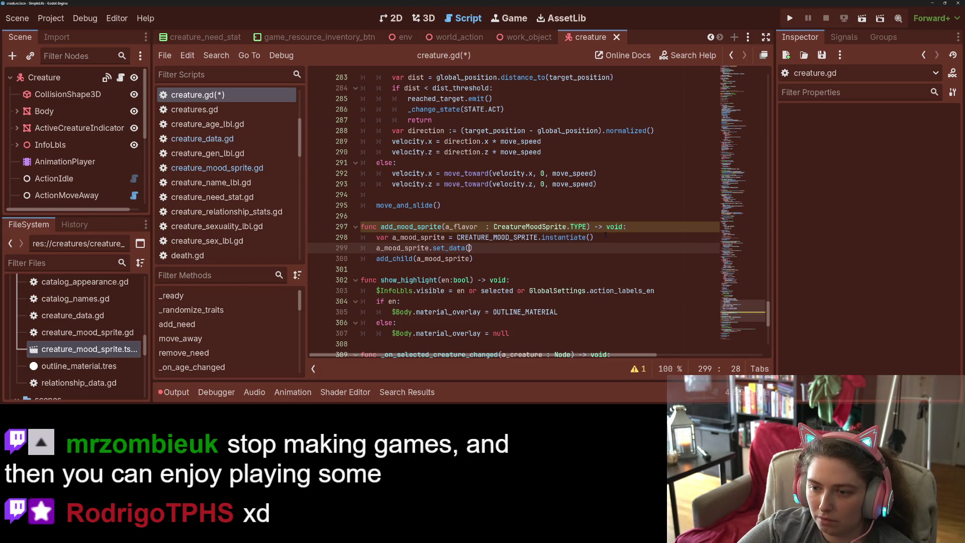
{"action": "key", "text": "BackSpace"}
{"action": "key", "text": "BackSpace"}
{"action": "key", "text": "BackSpace"}
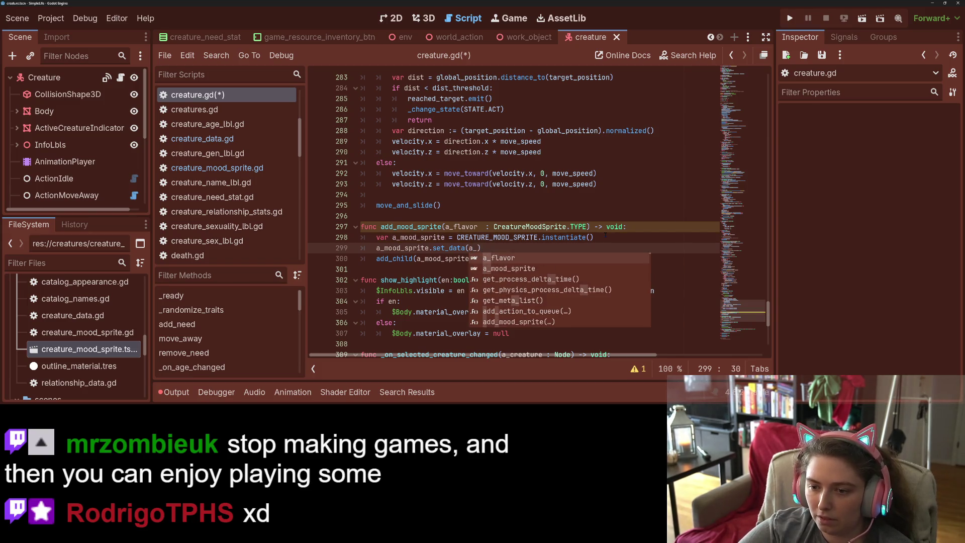
{"action": "key", "text": "BackSpace"}
{"action": "key", "text": "BackSpace"}
{"action": "key", "text": "BackSpace"}
{"action": "type", "text": "if a"}
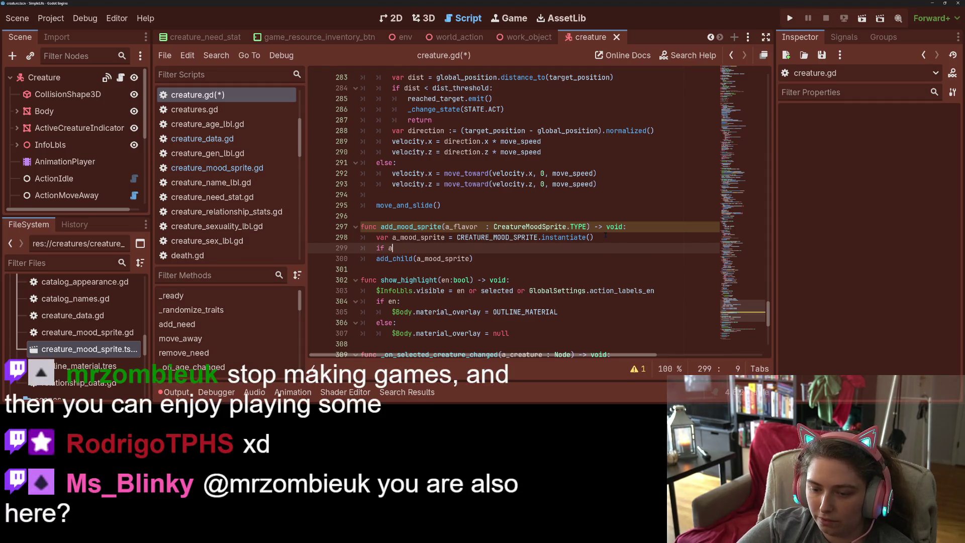
Step: Write the type check 'if a_mood_sprite is CreatureMoodSprite:' above add_child
{"action": "type", "text": "_mood_sprite is C"}
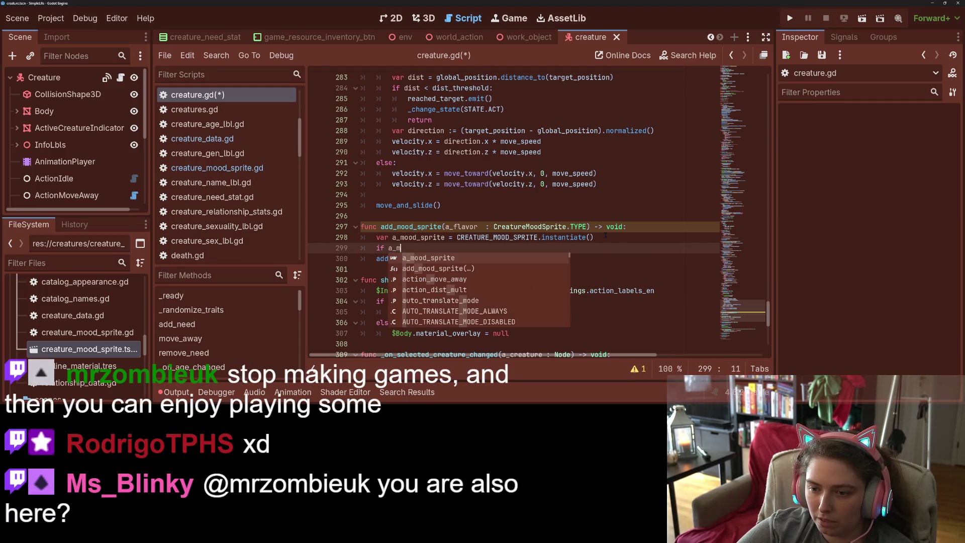
{"action": "type", "text": "rea"}
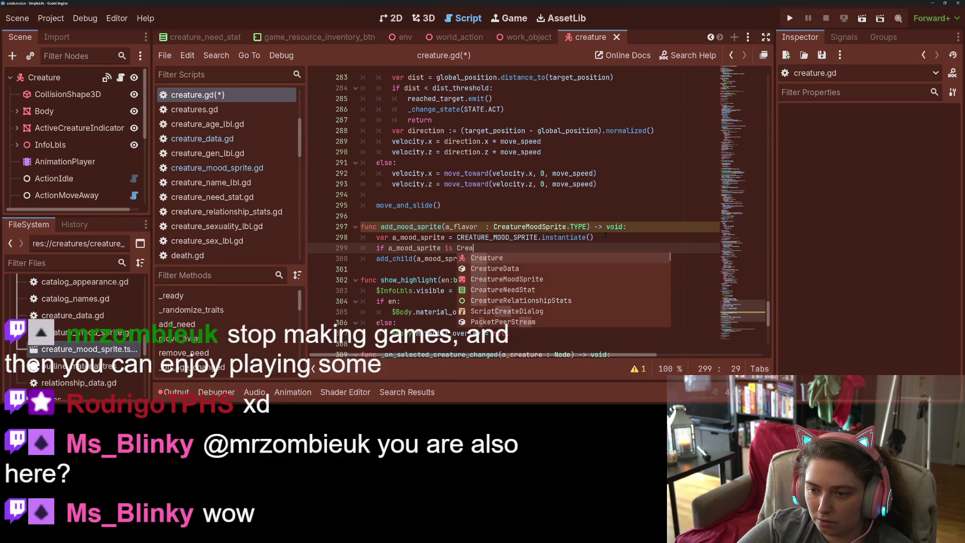
{"action": "key", "text": "Down"}
{"action": "key", "text": "Down"}
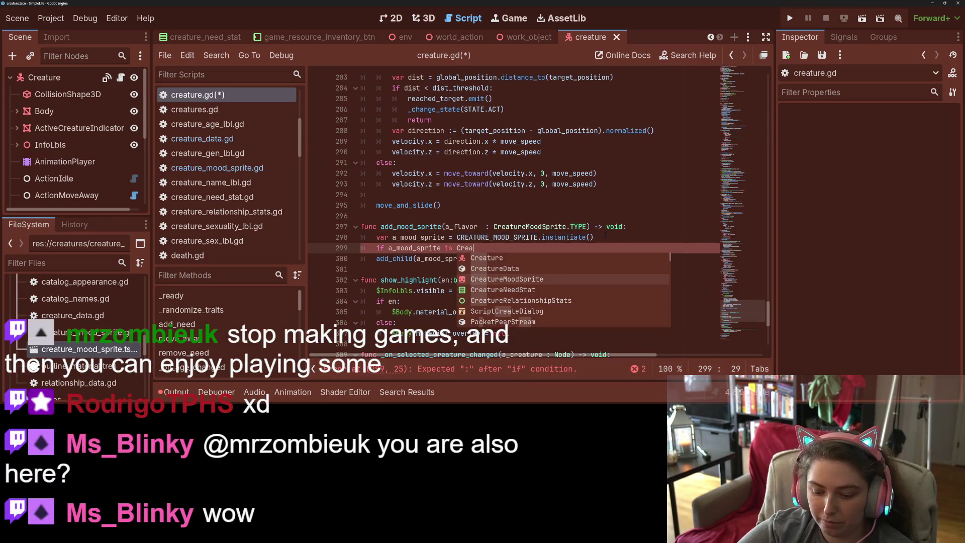
{"action": "type", "text": ":"}
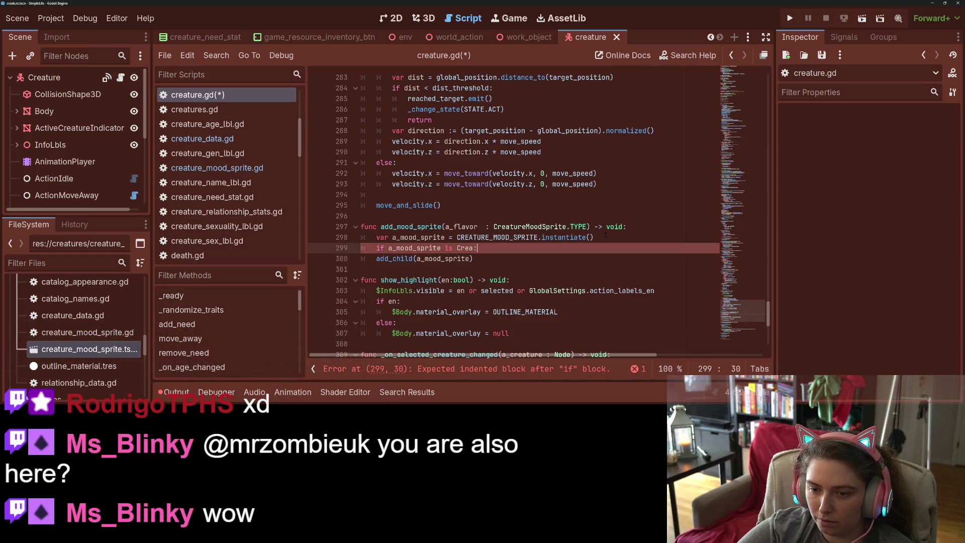
{"action": "key", "text": "BackSpace"}
{"action": "type", "text": "tru"}
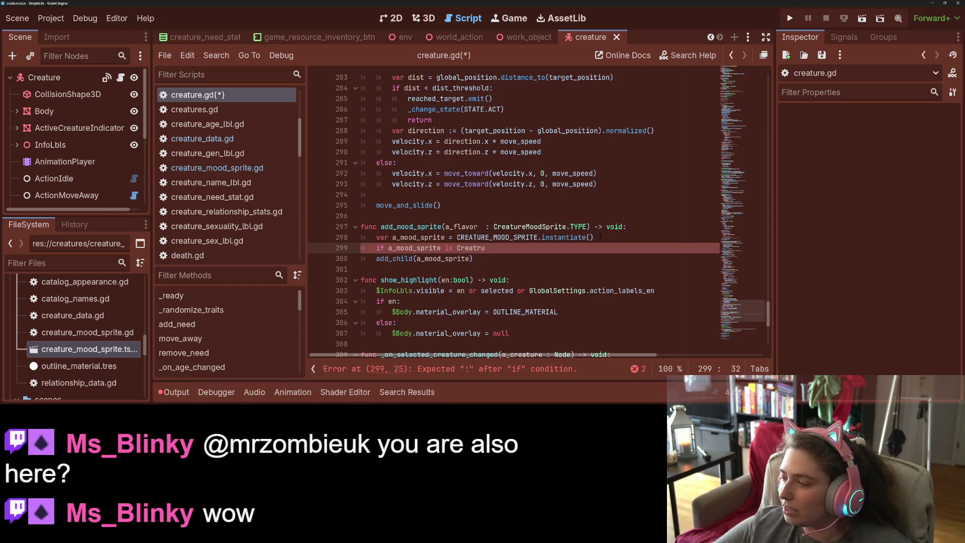
{"action": "double_click", "coordinate": [479, 248]}
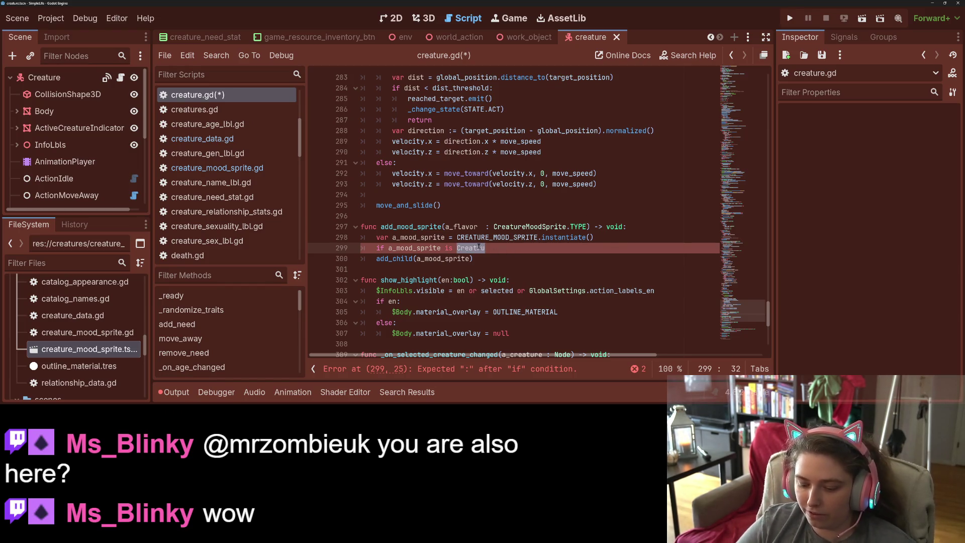
{"action": "type", "text": "u"}
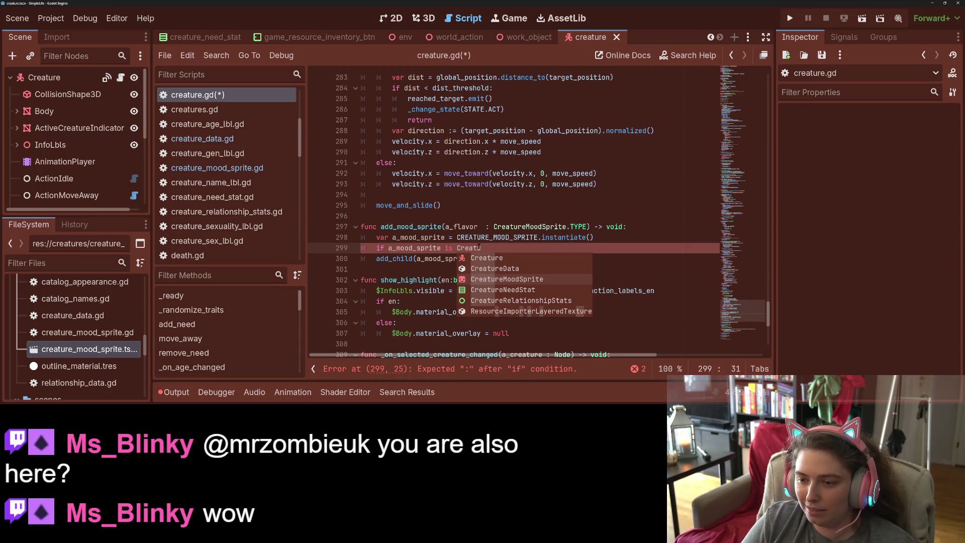
{"action": "key", "text": "Return"}
{"action": "type", "text": ":"}
{"action": "key", "text": "Return"}
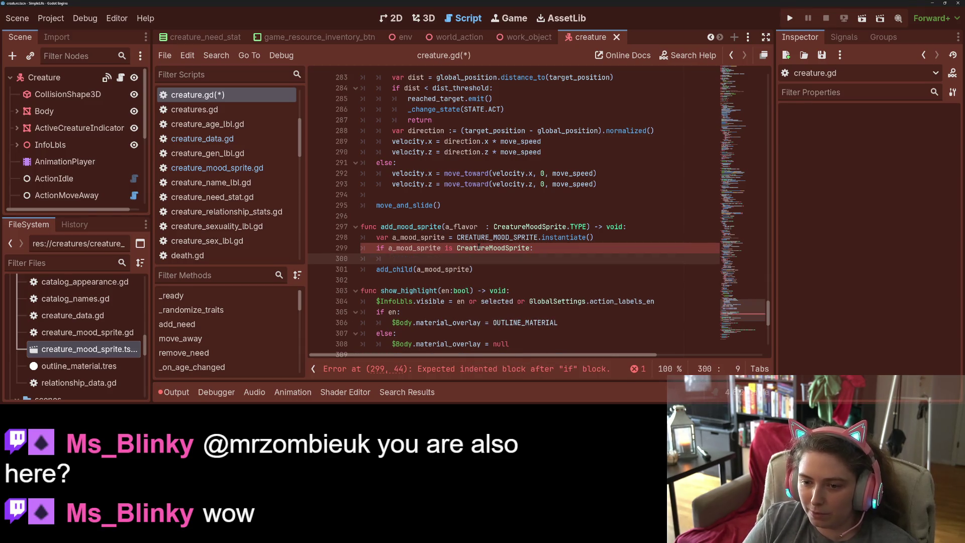
Step: Inside the type check, call a_mood_sprite.set_data(a_flavor)
{"action": "type", "text": "a_mood"}
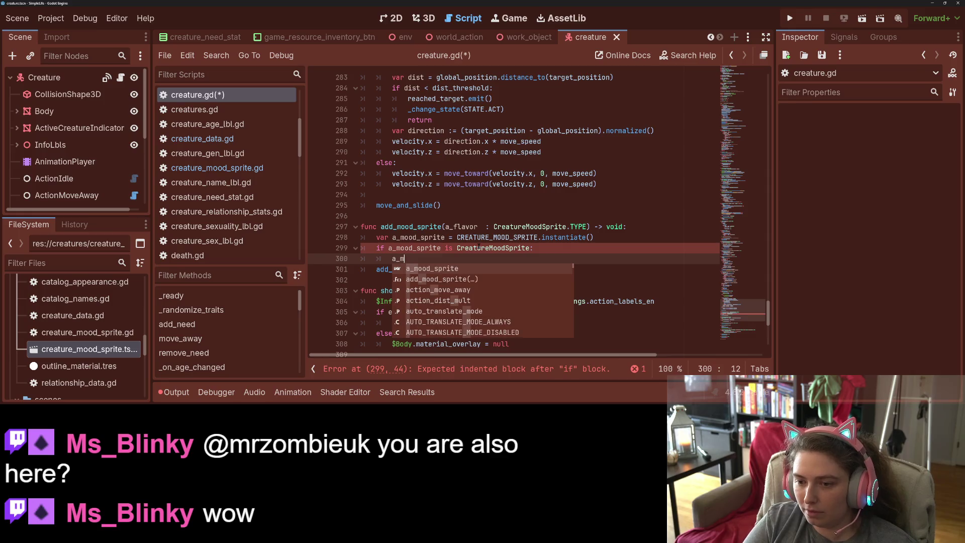
{"action": "key", "text": "Return"}
{"action": "type", "text": ".set"}
{"action": "key", "text": "Return"}
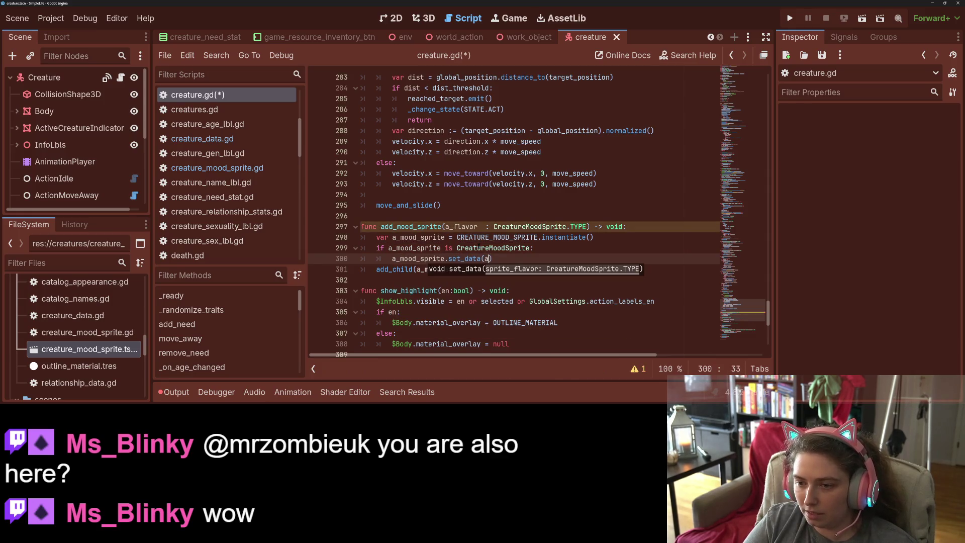
{"action": "type", "text": "a"}
{"action": "type", "text": "fl"}
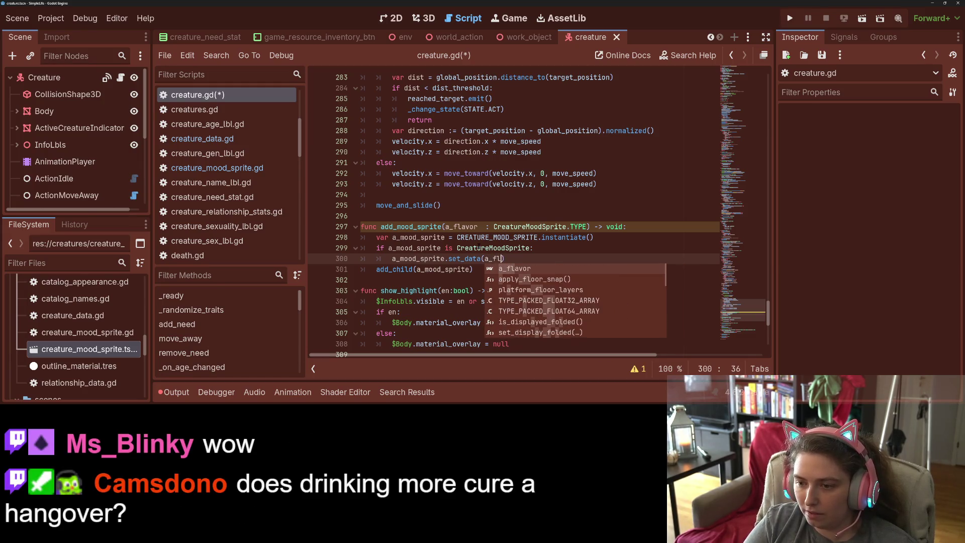
{"action": "key", "text": "Return"}
Step: Indent the add_child line under the type check and open a new line below it
{"action": "key", "text": "Down"}
{"action": "key", "text": "Home"}
{"action": "key", "text": "Tab"}
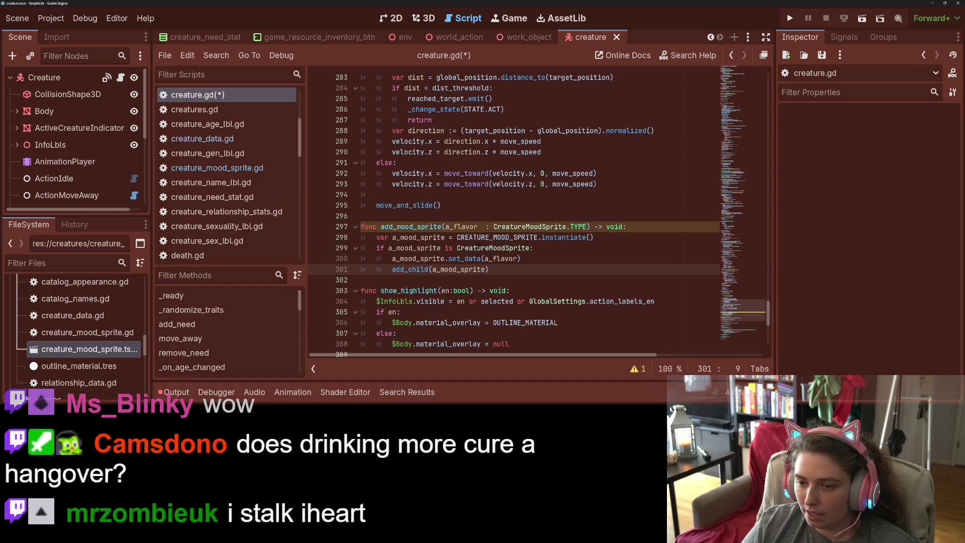
{"action": "key", "text": "Delete"}
{"action": "type", "text": "a"}
{"action": "key", "text": "End"}
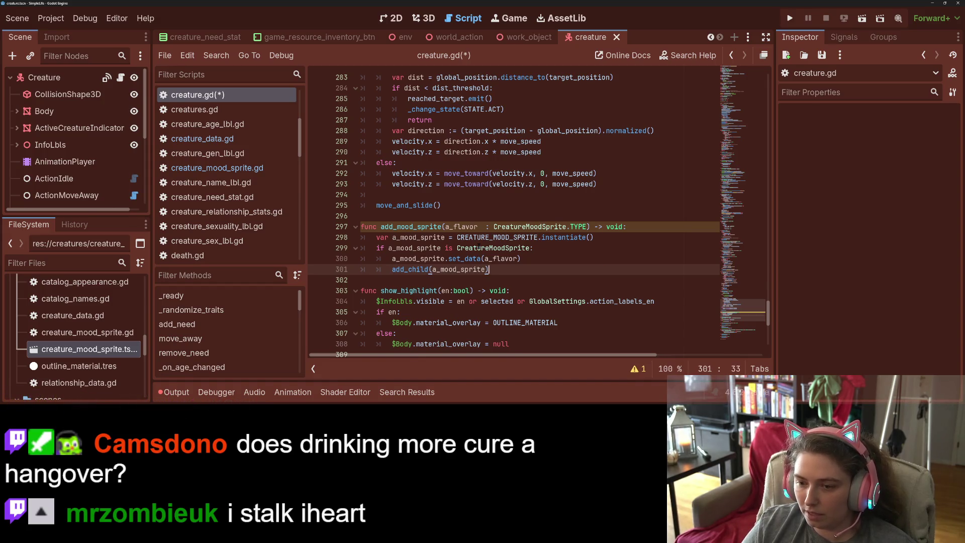
{"action": "key", "text": "Return"}
Step: Type a_mood_sprite.position.y = 1.7 on the new line
{"action": "type", "text": "a_m"}
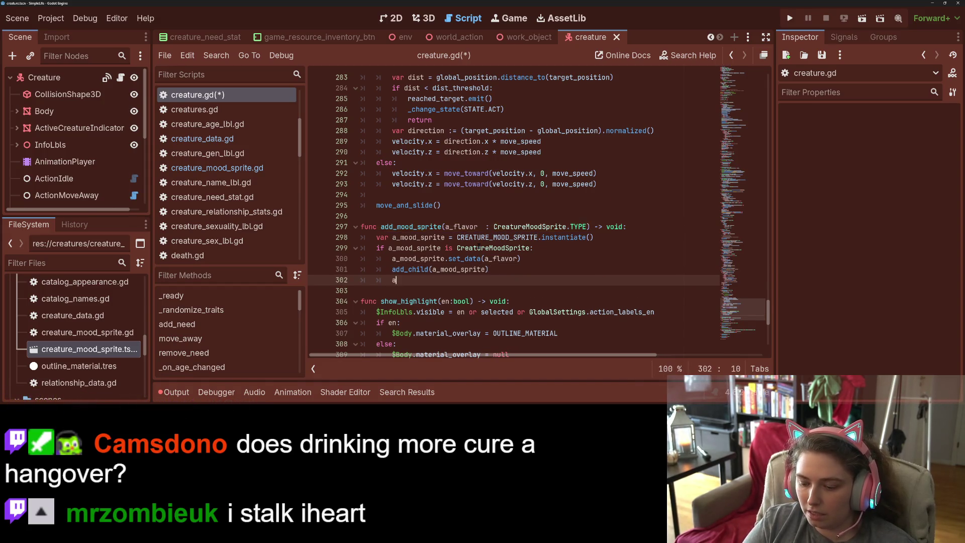
{"action": "key", "text": "Return"}
{"action": "type", "text": ".g"}
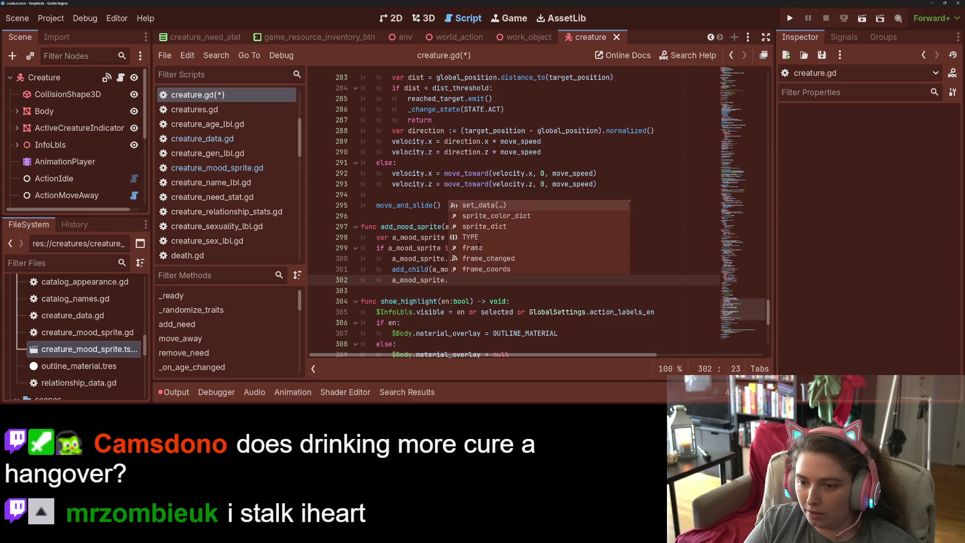
{"action": "key", "text": "BackSpace"}
{"action": "type", "text": "posi"}
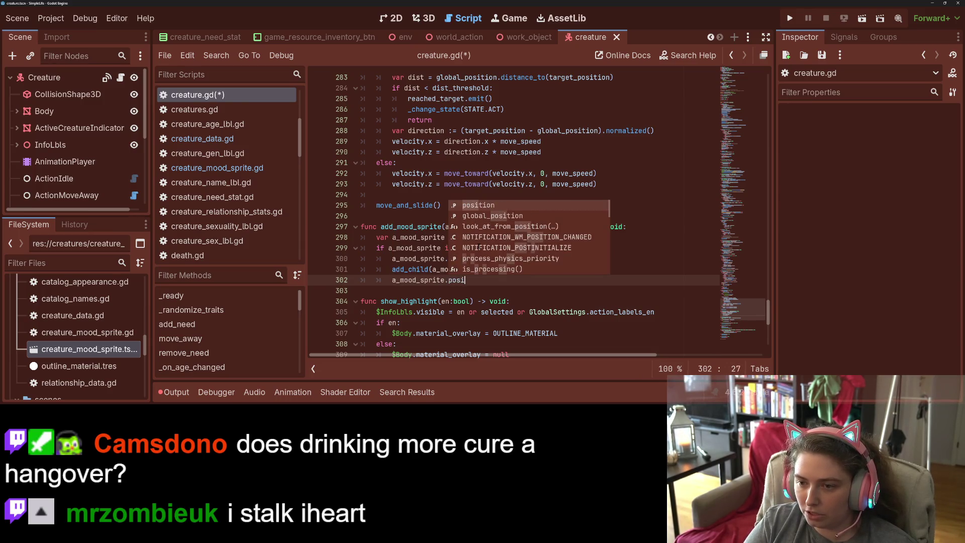
{"action": "key", "text": "Return"}
{"action": "type", "text": "."}
{"action": "type", "text": "y = "}
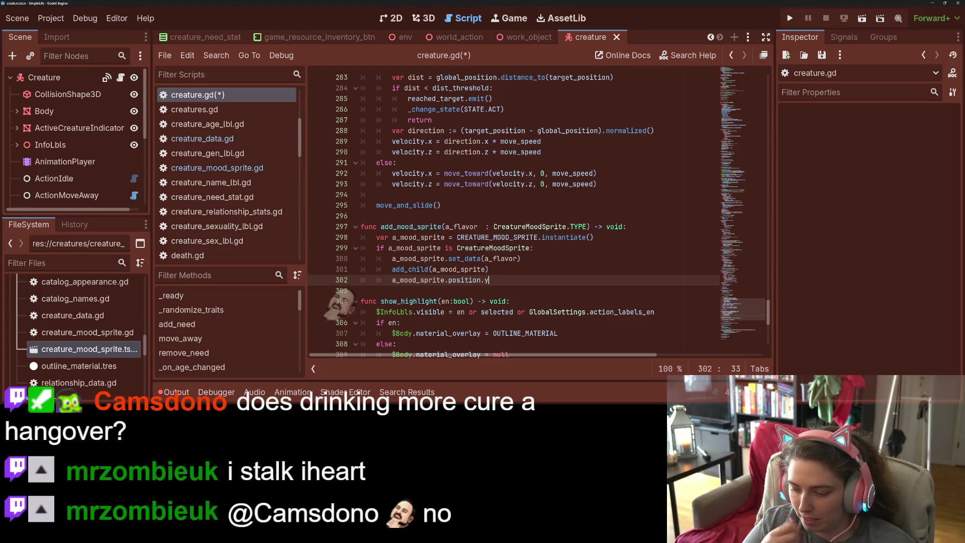
{"action": "type", "text": "1.7"}
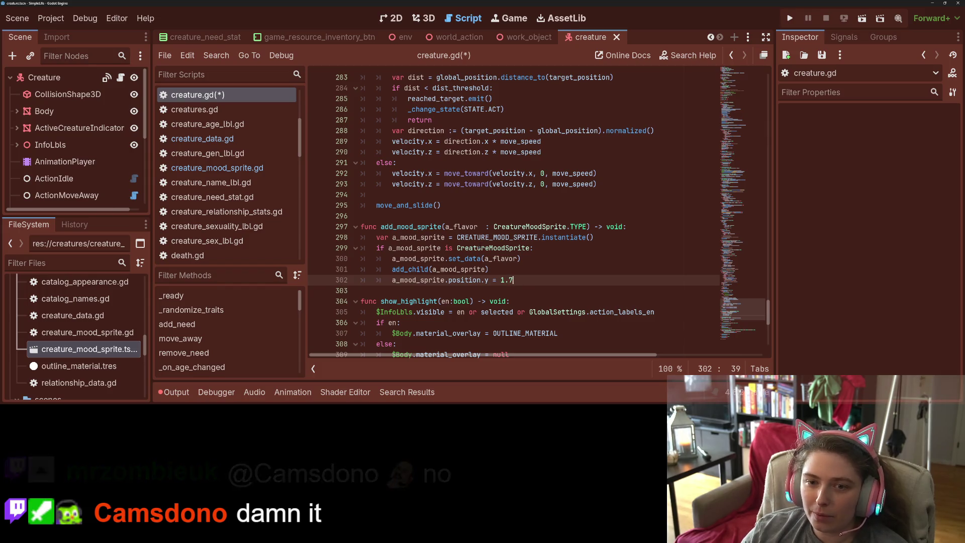
Step: Check the new position.y line, then switch to the creature_mood_sprite.gd script
{"action": "double_click", "coordinate": [459, 270]}
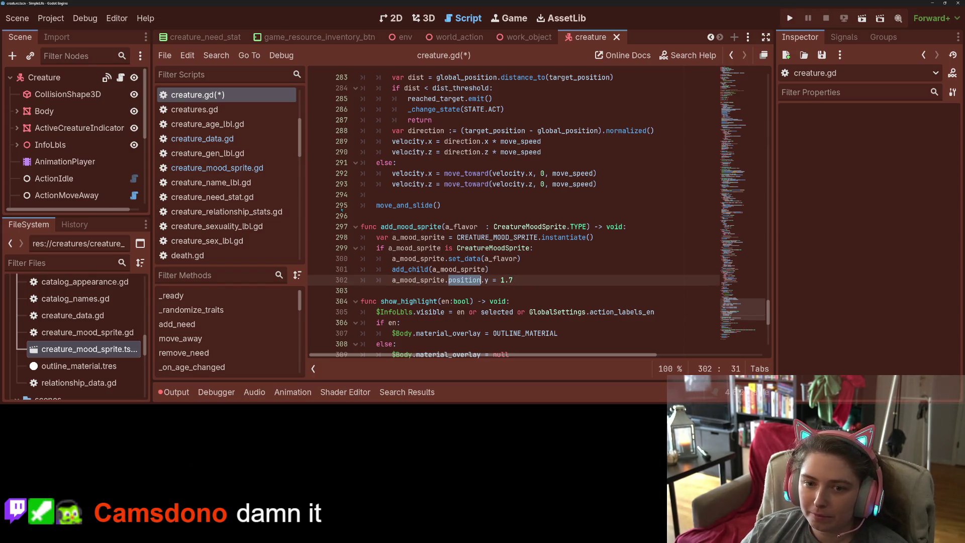
{"action": "left_click", "coordinate": [465, 259], "text": "ctrl"}
Step: Below set_data, start a func _ready() -> void that calls get_tree()
{"action": "left_click", "coordinate": [435, 216]}
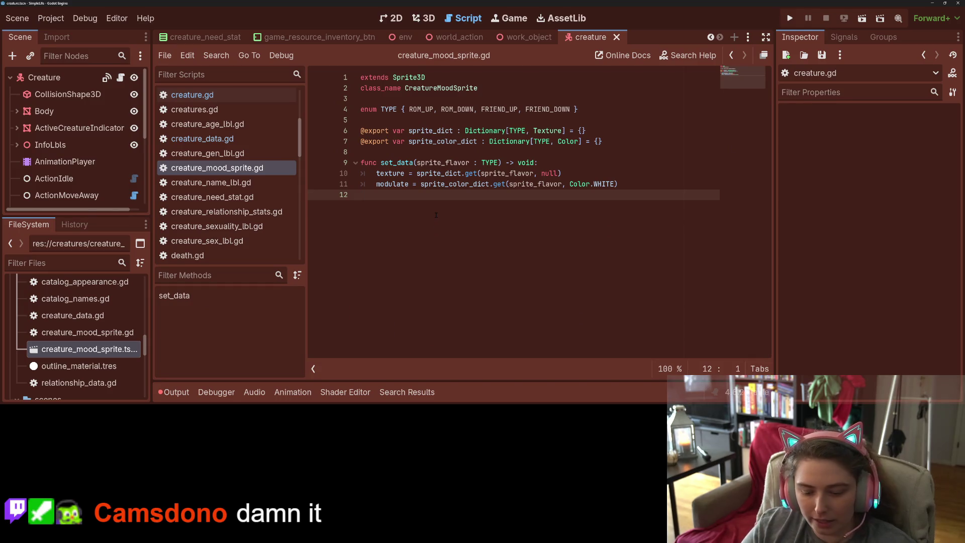
{"action": "key", "text": "Return"}
{"action": "type", "text": "func _rea"}
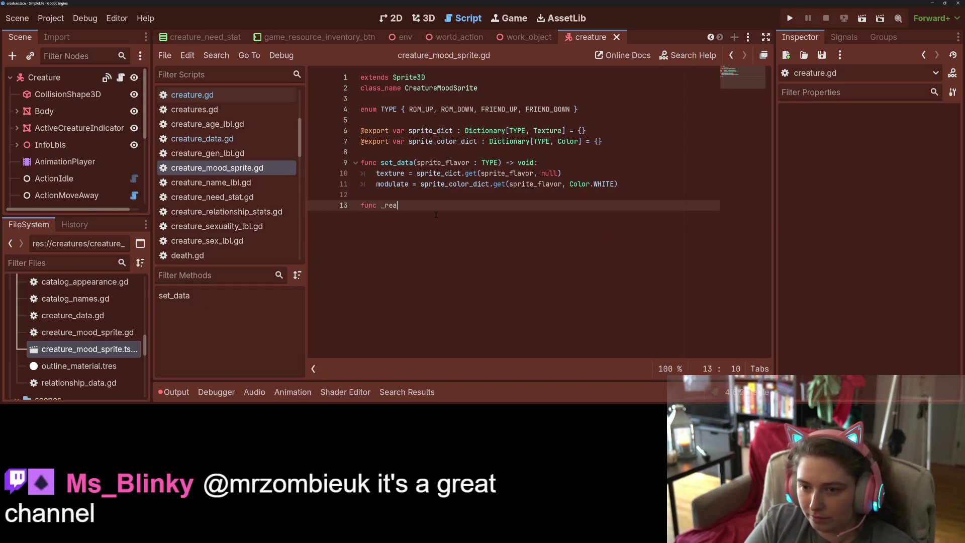
{"action": "key", "text": "Return"}
{"action": "key", "text": "Return"}
{"action": "type", "text": "await get"}
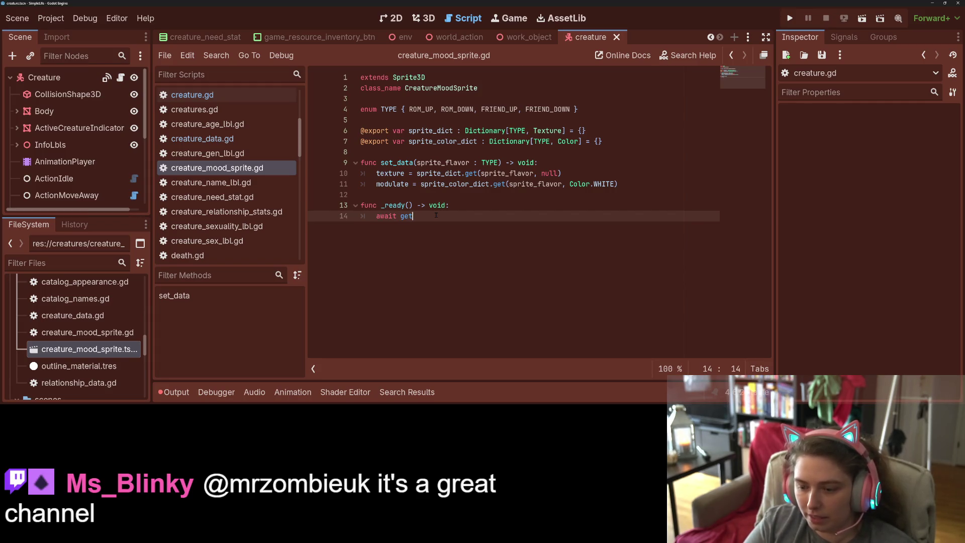
{"action": "type", "text": "_tr"}
{"action": "key", "text": "Return"}
Step: Finish the line as await get_tree().create_timer(5.0).timeout and save with Ctrl+S
{"action": "type", "text": ".pr"}
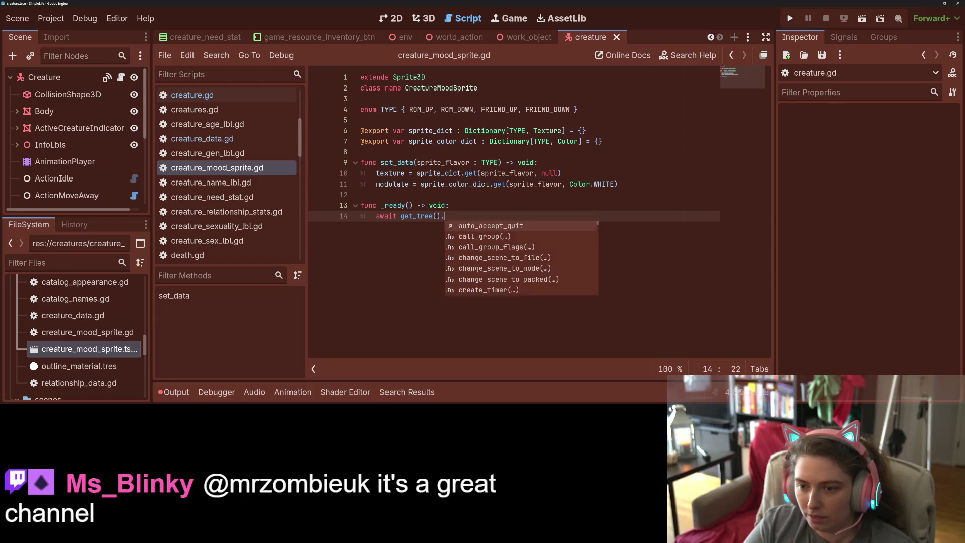
{"action": "key", "text": "BackSpace"}
{"action": "key", "text": "BackSpace"}
{"action": "type", "text": "crea"}
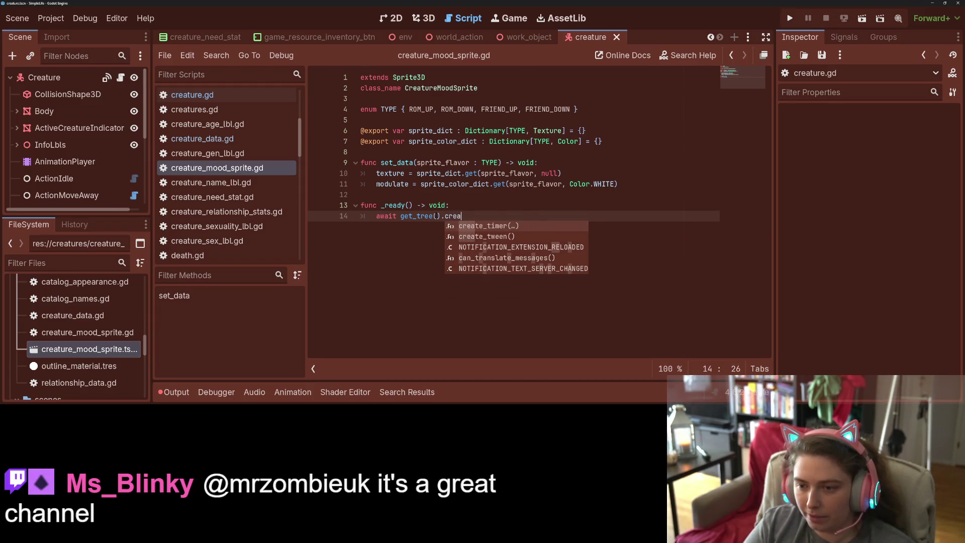
{"action": "key", "text": "Return"}
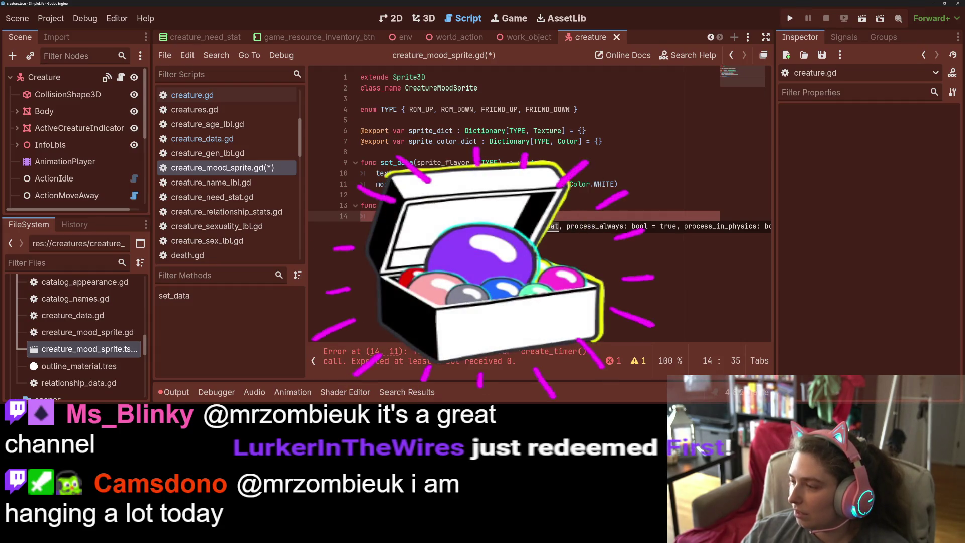
{"action": "type", "text": "1)"}
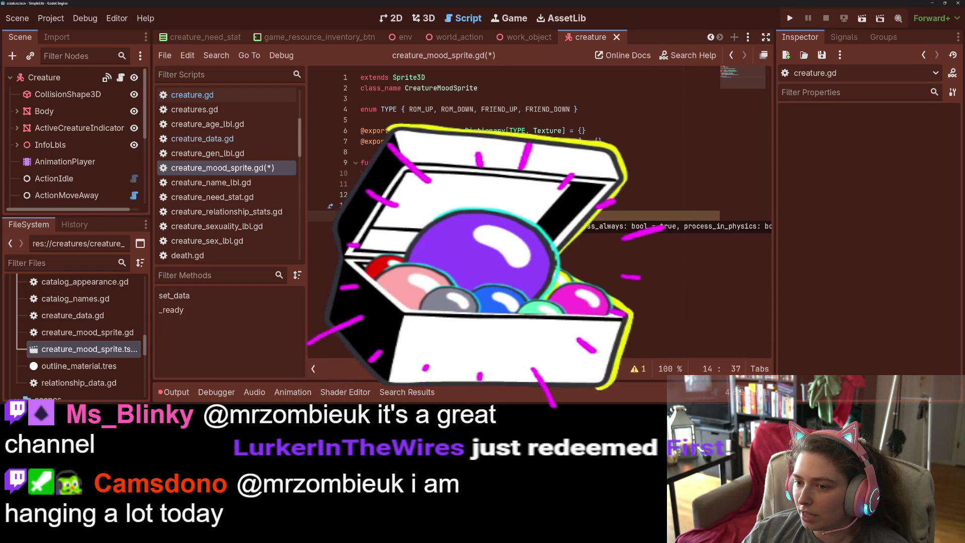
{"action": "key", "text": "BackSpace"}
{"action": "key", "text": "BackSpace"}
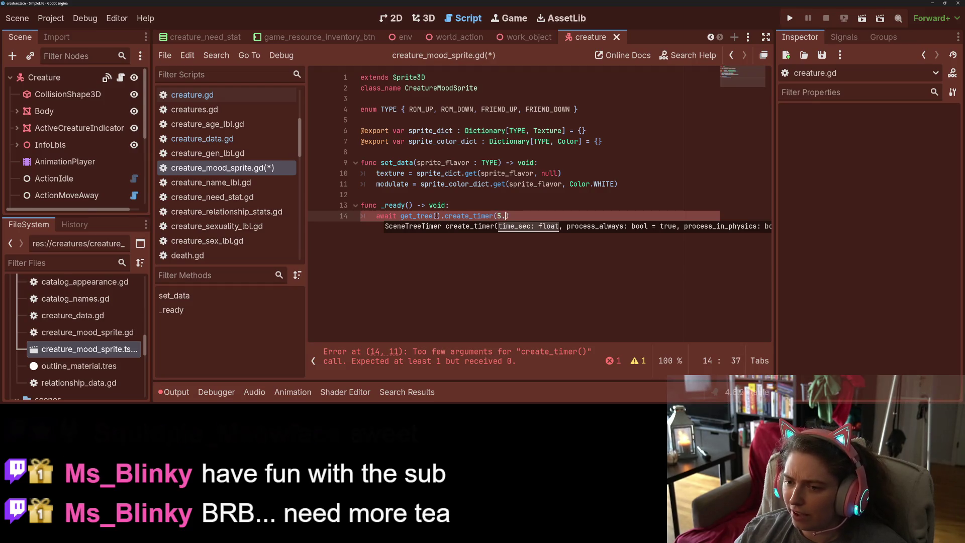
{"action": "type", "text": "5.0).timeout"}
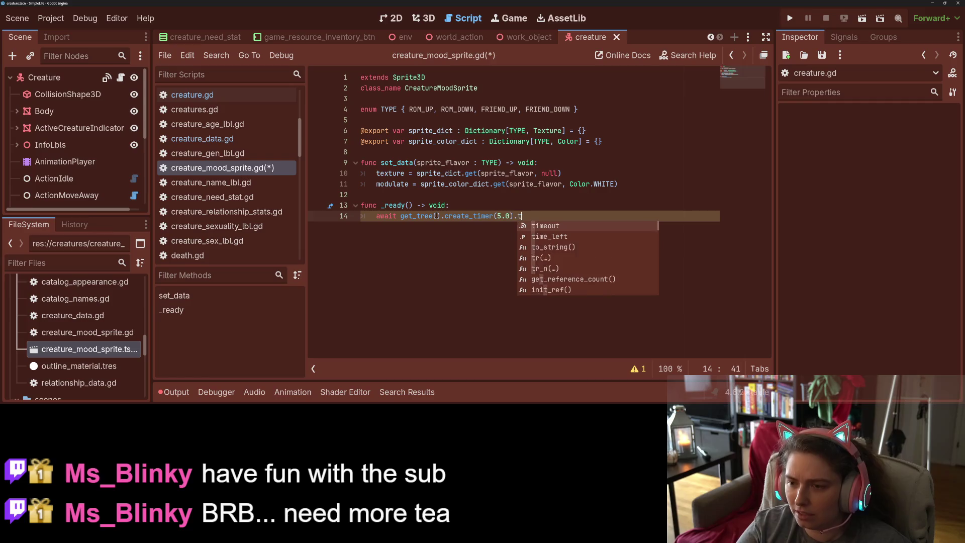
{"action": "key", "text": "Return"}
{"action": "key", "text": "BackSpace"}
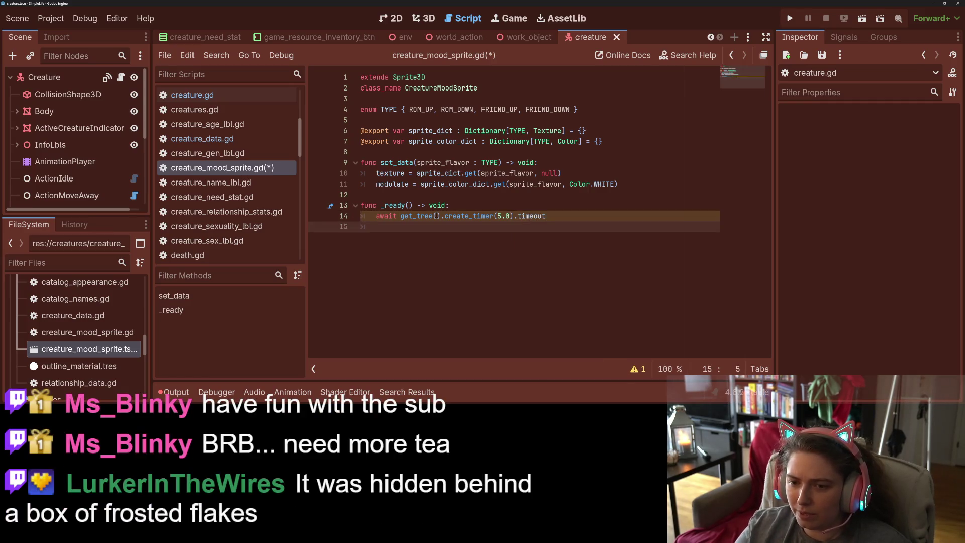
{"action": "key", "text": "Left"}
{"action": "key", "text": "ctrl+s"}
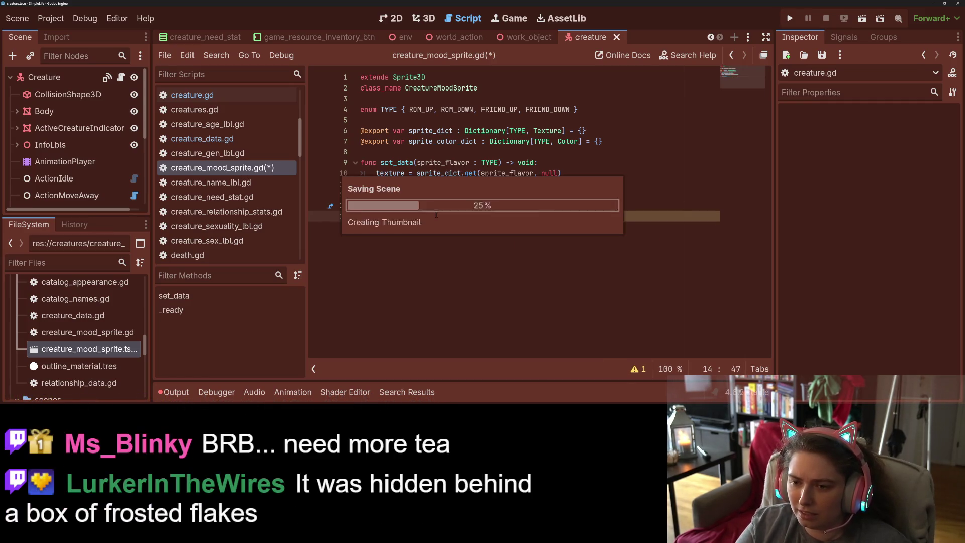
Step: Open creature_mood_sprite.tscn, begin adding a child node to its root, cancel, and close the scene
{"action": "scroll", "coordinate": [60, 190], "scroll_direction": "down", "scroll_amount": 5}
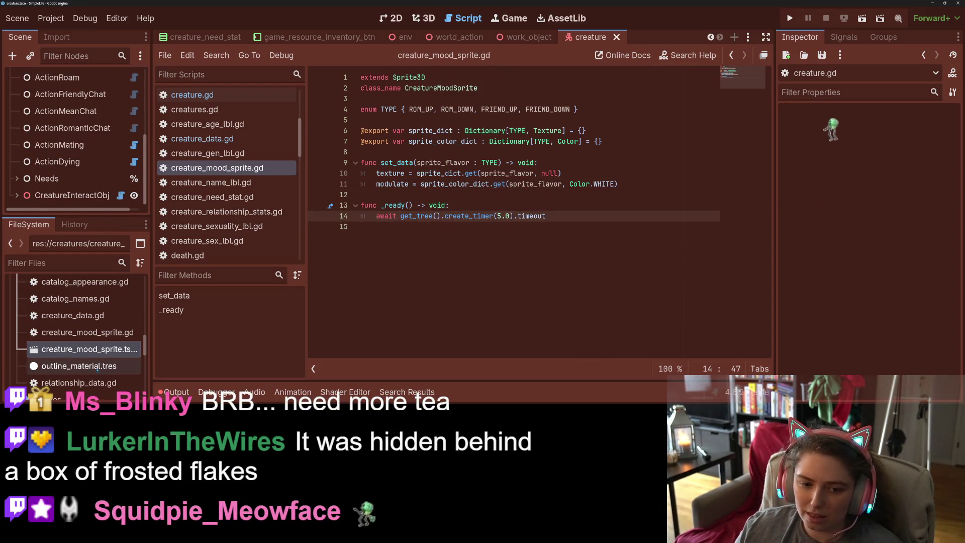
{"action": "double_click", "coordinate": [80, 349]}
{"action": "left_click", "coordinate": [116, 76]}
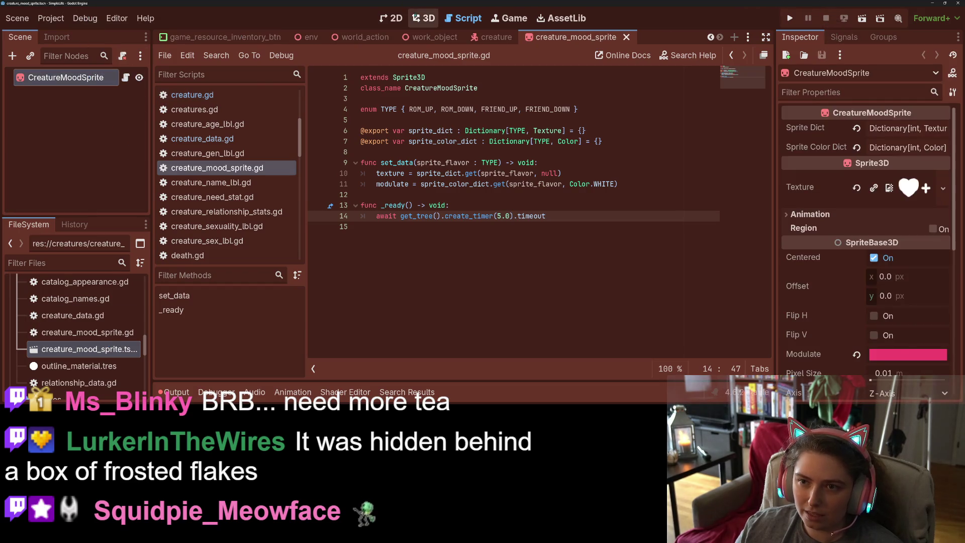
{"action": "right_click", "coordinate": [102, 80]}
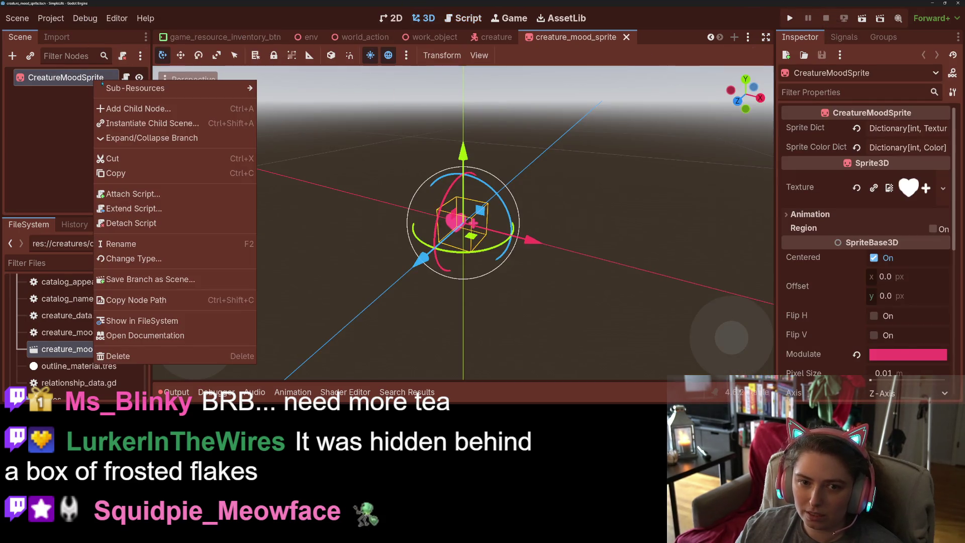
{"action": "left_click", "coordinate": [135, 109]}
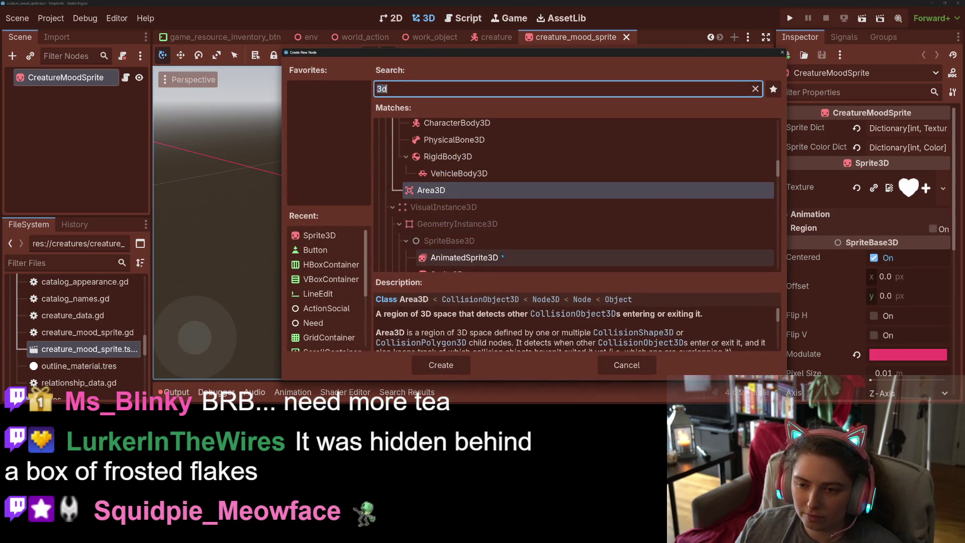
{"action": "scroll", "coordinate": [501, 259], "scroll_direction": "down", "scroll_amount": 5}
{"action": "scroll", "coordinate": [500, 259], "scroll_direction": "down", "scroll_amount": 5}
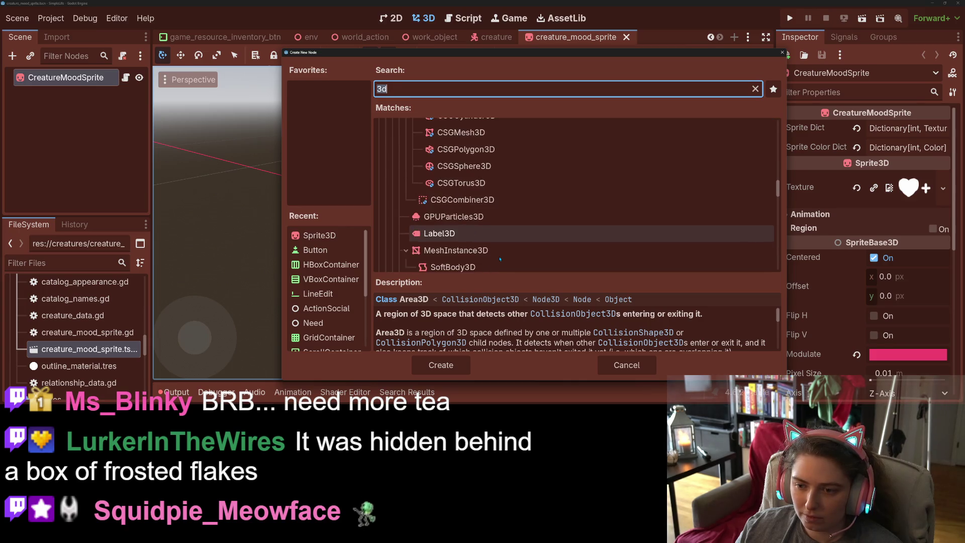
{"action": "left_click", "coordinate": [634, 364]}
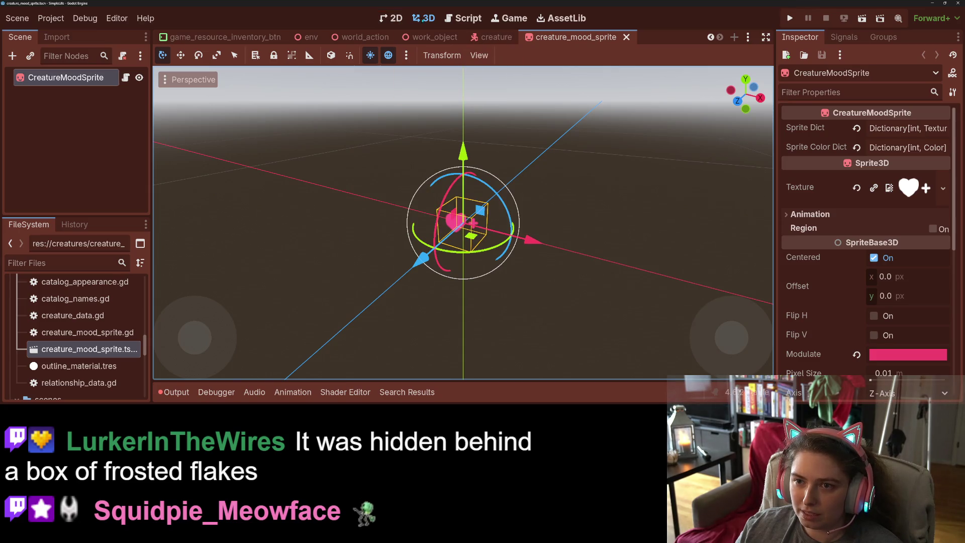
{"action": "left_click", "coordinate": [627, 38]}
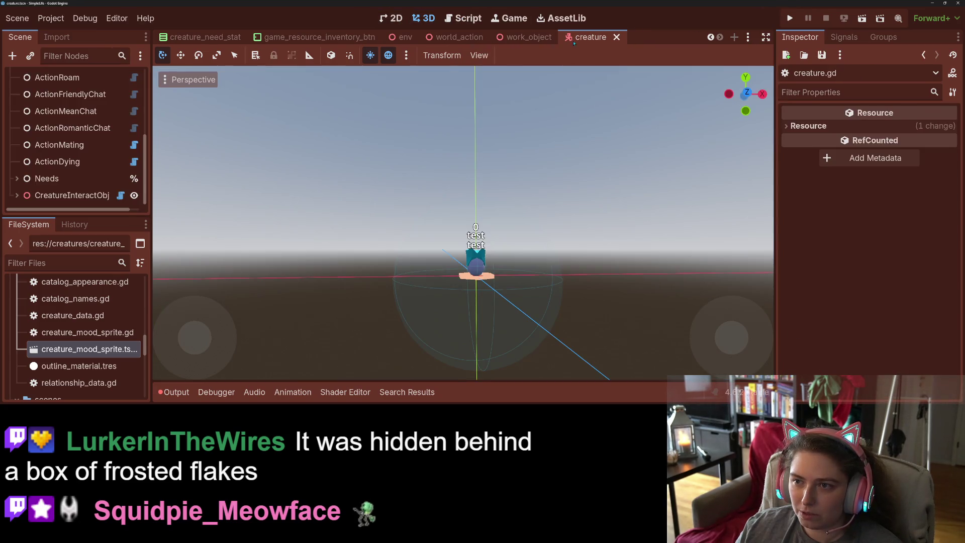
Step: Back in the Script workspace, type func on a new line below _ready
{"action": "left_click", "coordinate": [463, 18]}
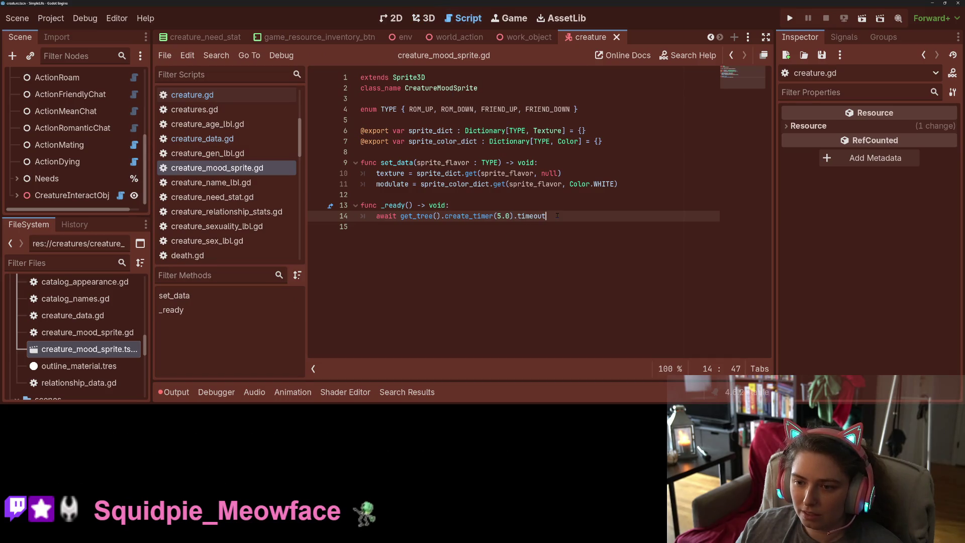
{"action": "left_click", "coordinate": [502, 242]}
{"action": "key", "text": "Return"}
{"action": "type", "text": "func"}
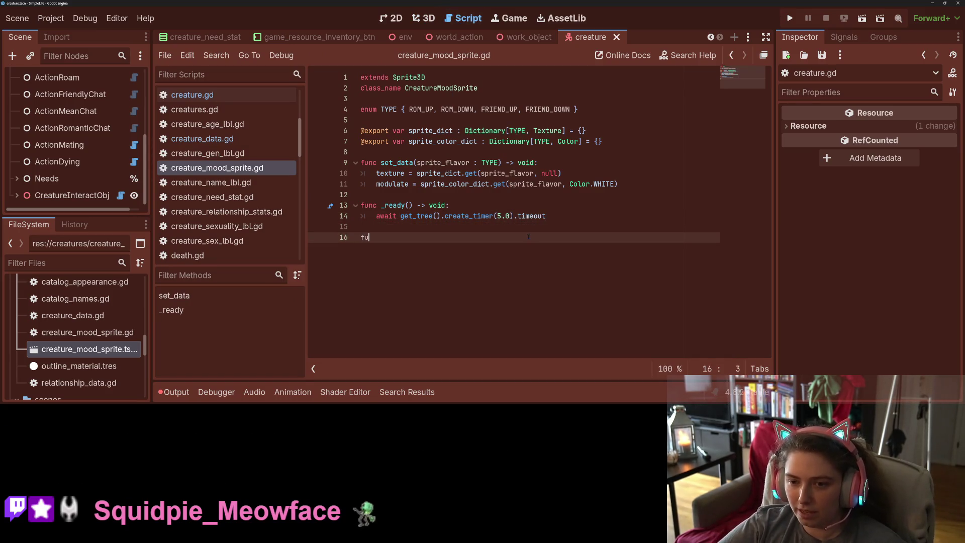